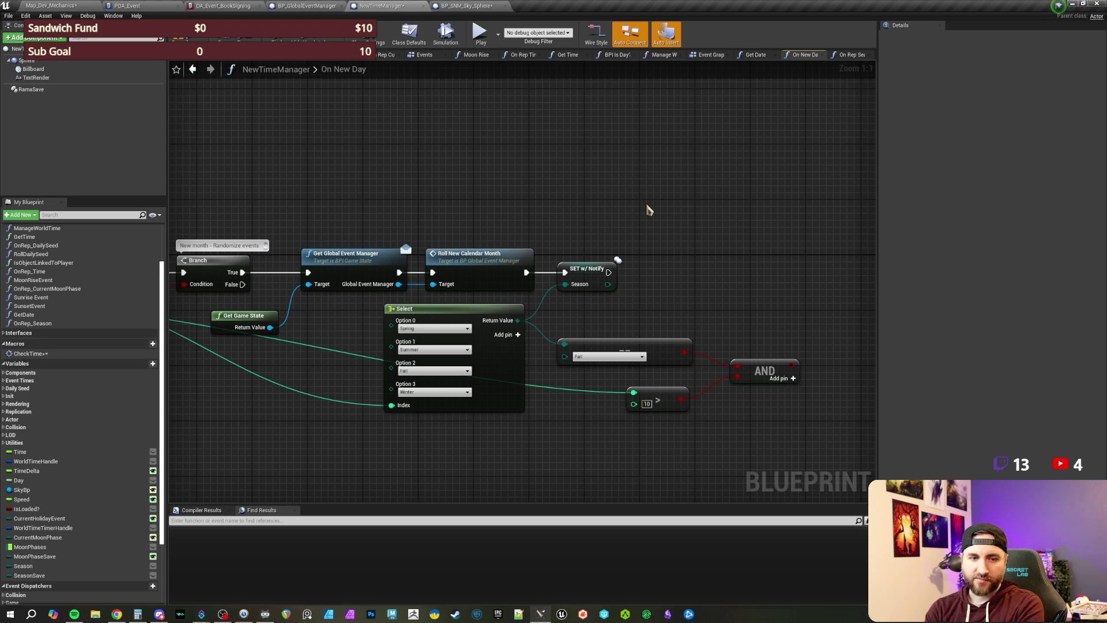
Step: Pan the On New Day graph to the greater-than check and start editing its 10 threshold
key(alt+Tab)
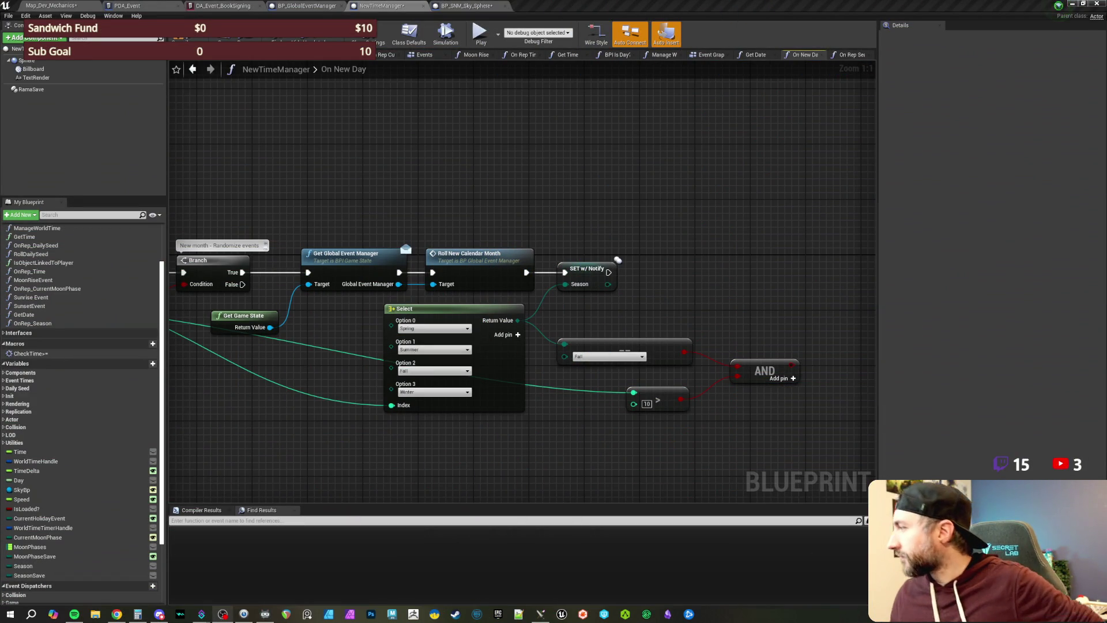
click(605, 208)
mouse_move(478, 195)
mouse_down()
mouse_move(552, 178)
mouse_move(524, 178)
mouse_up()
drag(663, 196, 540, 203)
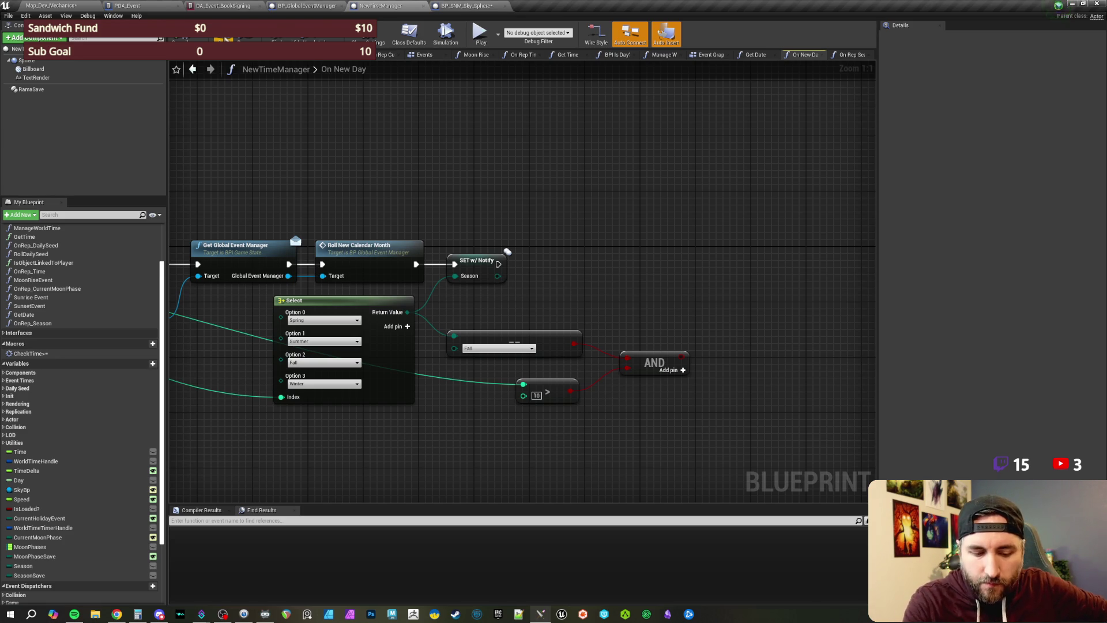
drag(588, 215, 570, 220)
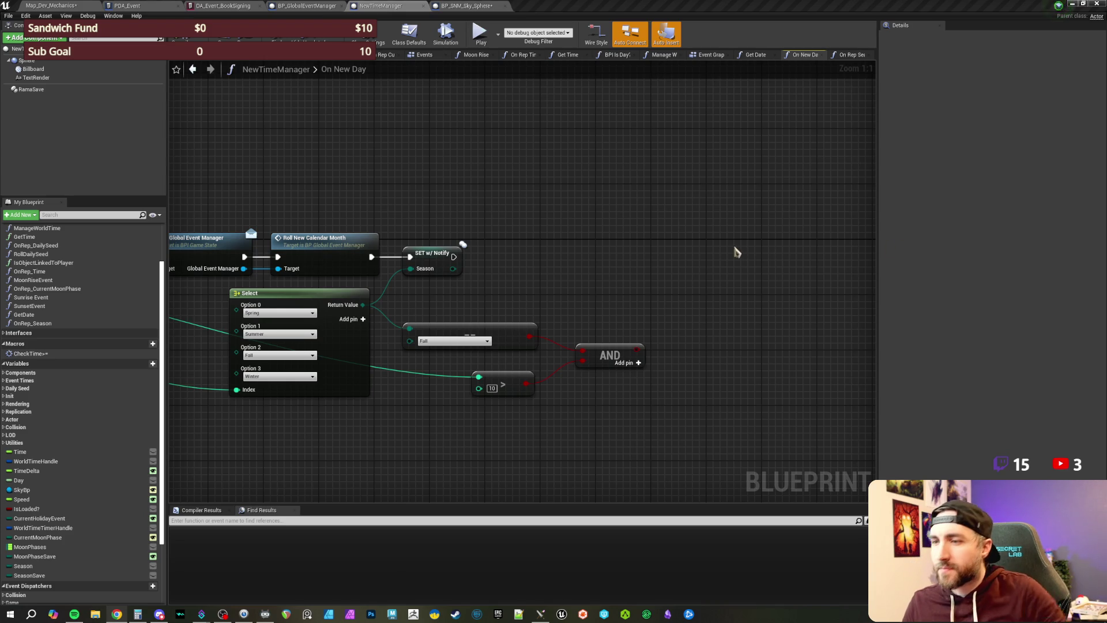
mouse_move(633, 302)
mouse_down()
mouse_move(610, 280)
mouse_move(532, 279)
mouse_move(561, 259)
mouse_up()
click(495, 369)
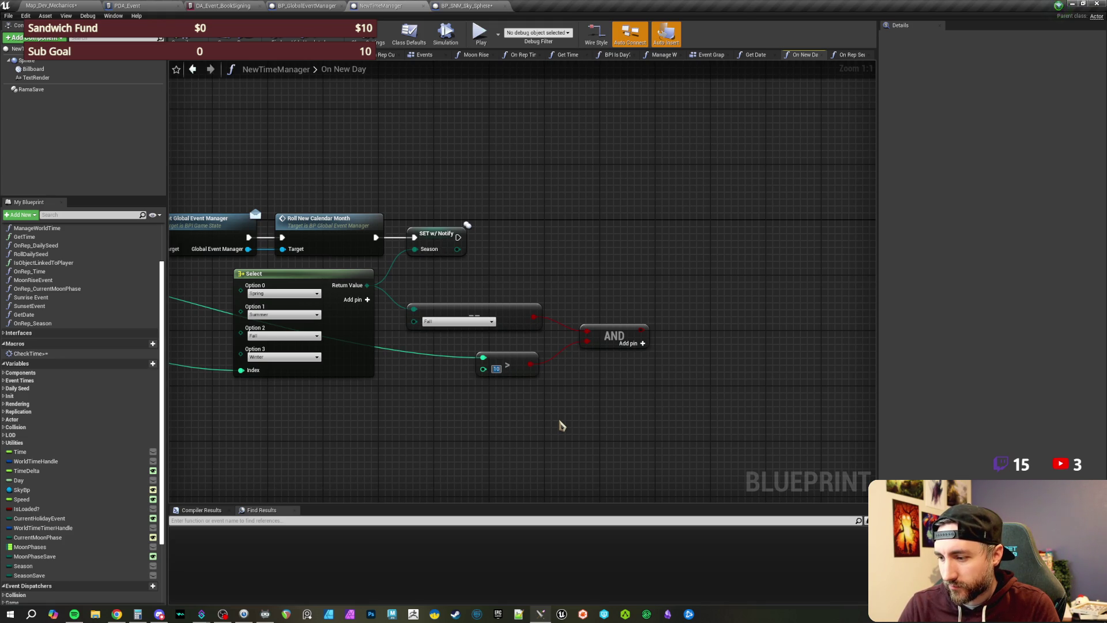
Step: Change the threshold to 15 and add a Branch driven by the AND result
text(15)
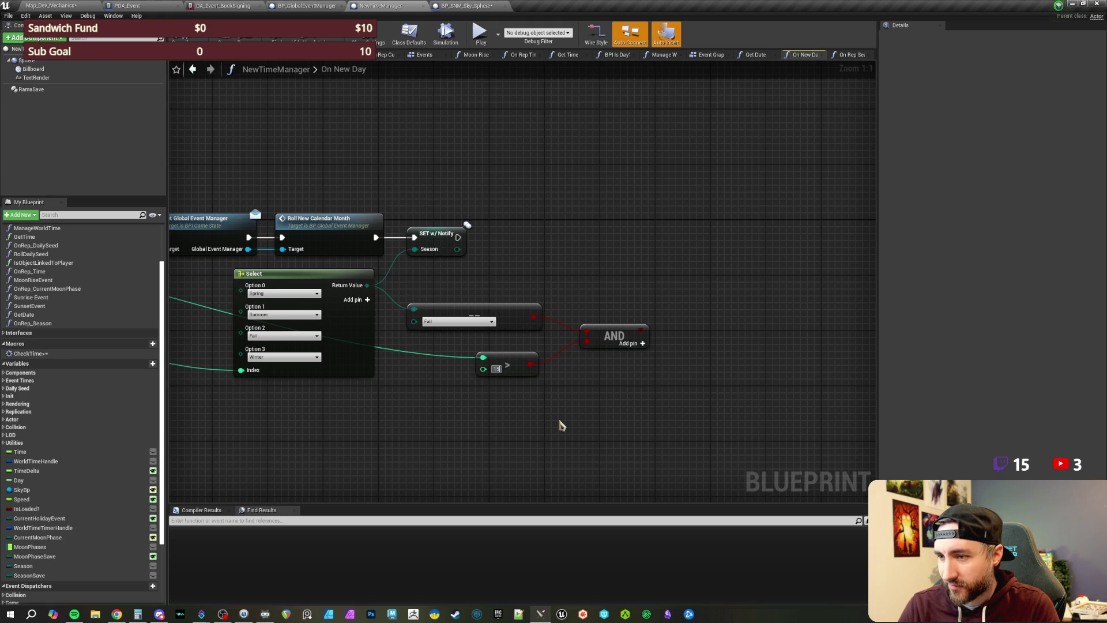
key(Return)
drag(622, 279, 548, 284)
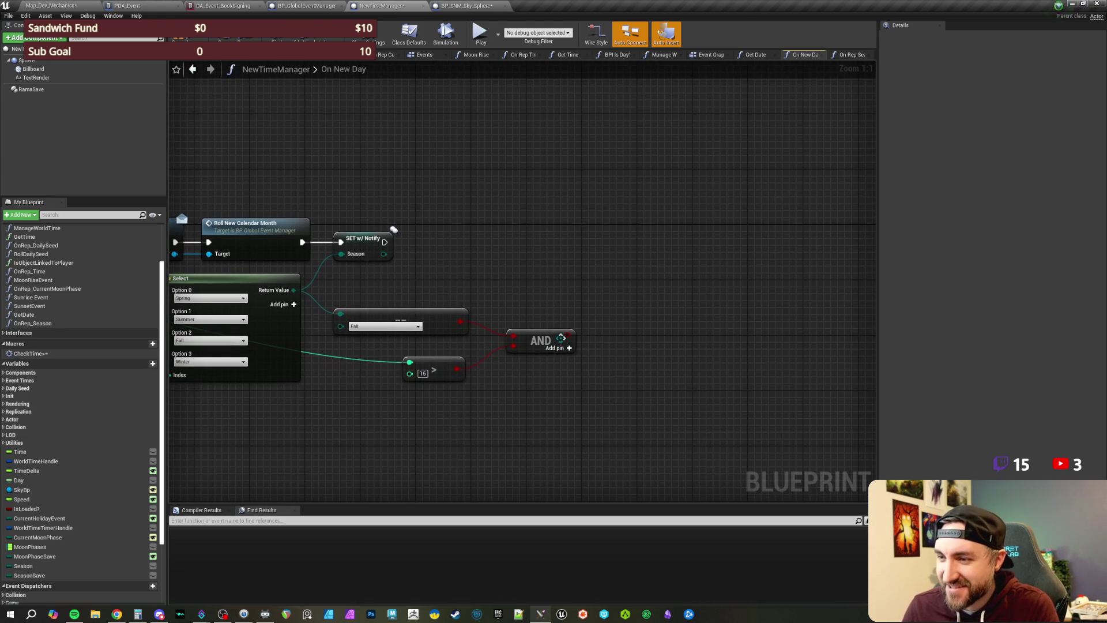
drag(566, 344, 605, 246)
text(branch)
key(Return)
Step: Run the Branch after the SET w/ Notify season setter, align it, and save NewTimeManager
drag(384, 242, 617, 264)
key(q)
click(575, 190)
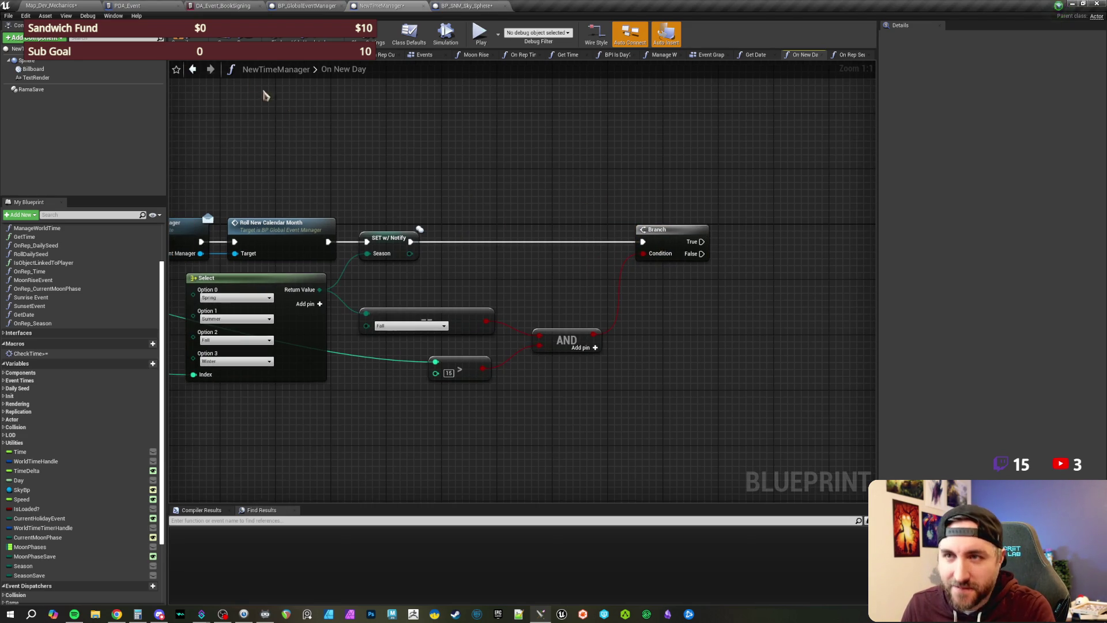
key(ctrl+s)
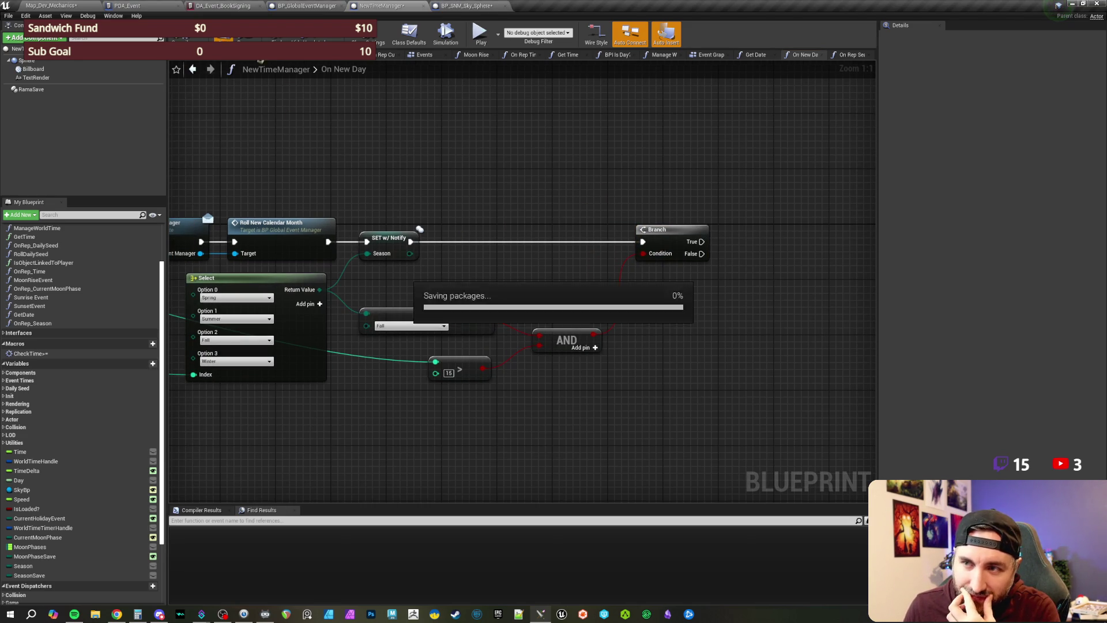
Step: Add a Set Current Holiday Event node on the Branch's True output
drag(488, 172, 564, 183)
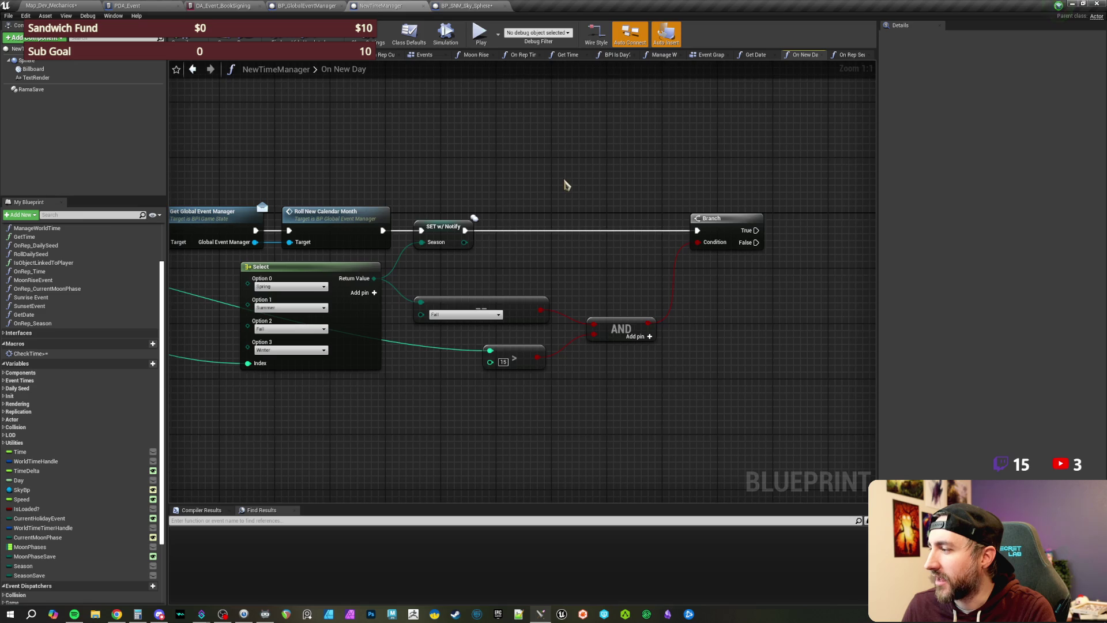
drag(565, 184, 582, 196)
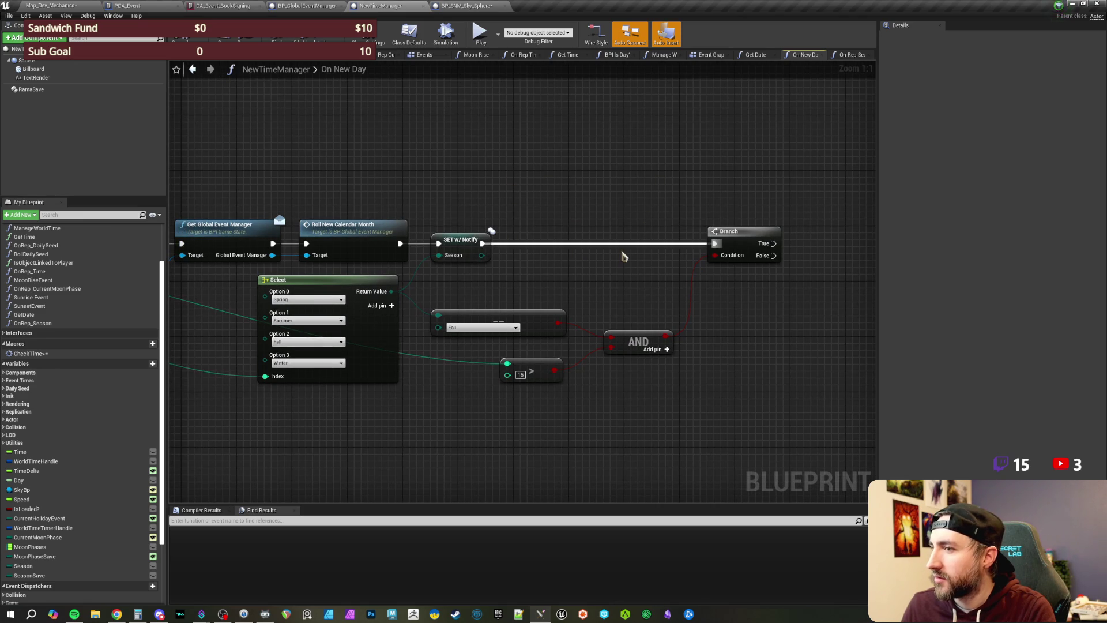
mouse_move(548, 183)
mouse_down()
mouse_move(512, 171)
mouse_move(548, 163)
mouse_move(536, 179)
mouse_move(576, 188)
mouse_move(539, 182)
mouse_up()
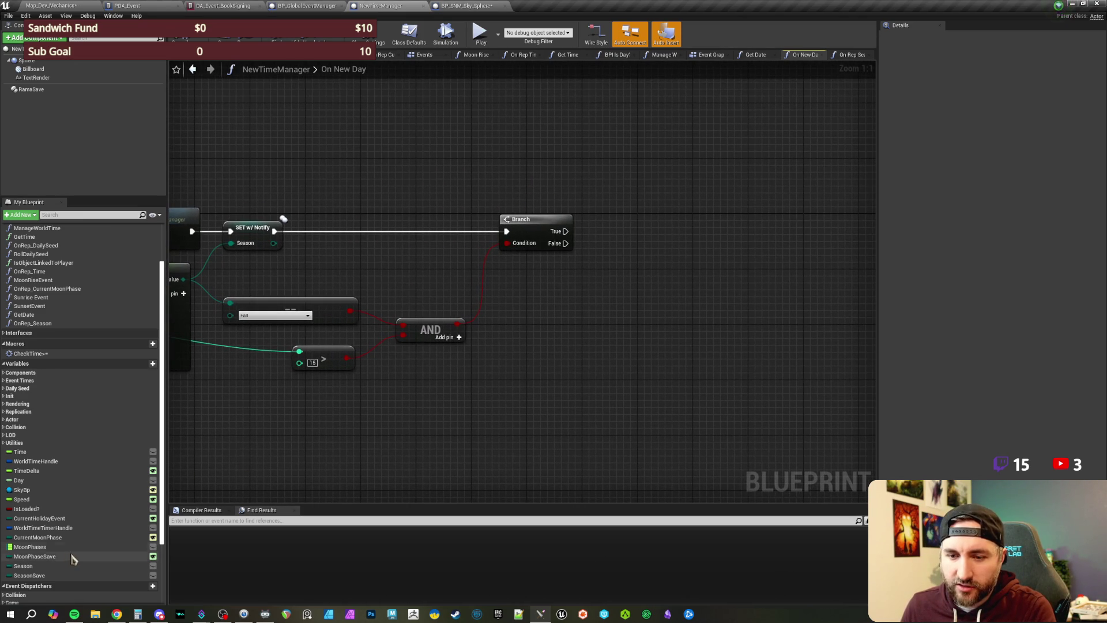
mouse_move(45, 519)
mouse_down()
mouse_move(552, 349)
mouse_move(632, 245)
mouse_move(611, 238)
mouse_move(638, 238)
mouse_up()
Step: Set the holiday value on the new setter to Witch's Eve
click(655, 251)
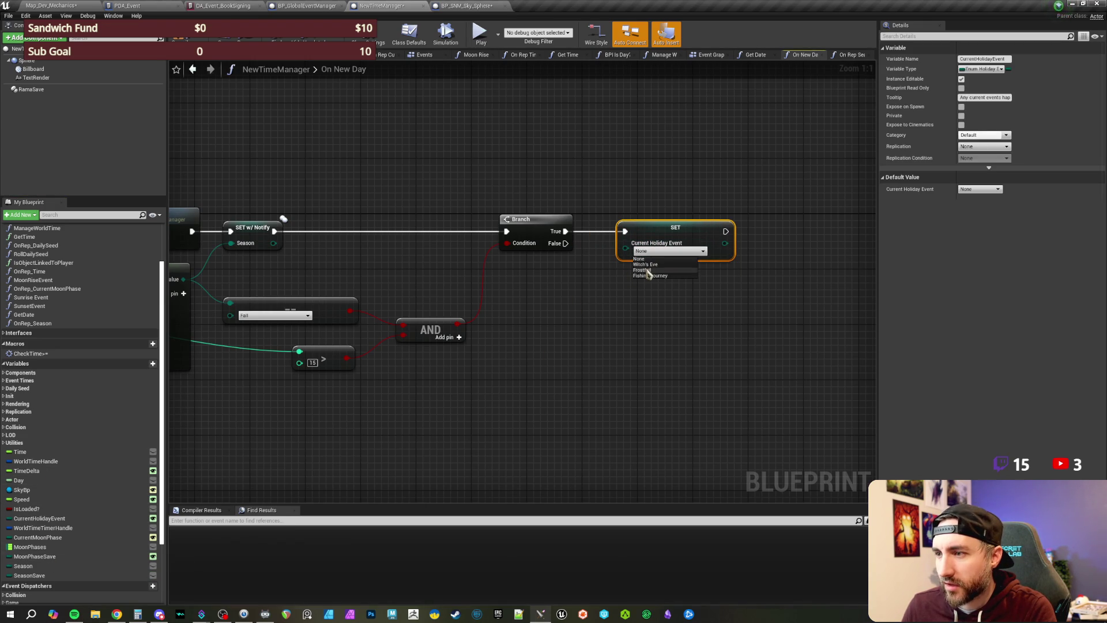
click(645, 264)
drag(569, 338, 658, 306)
scroll(602, 312, down, 1)
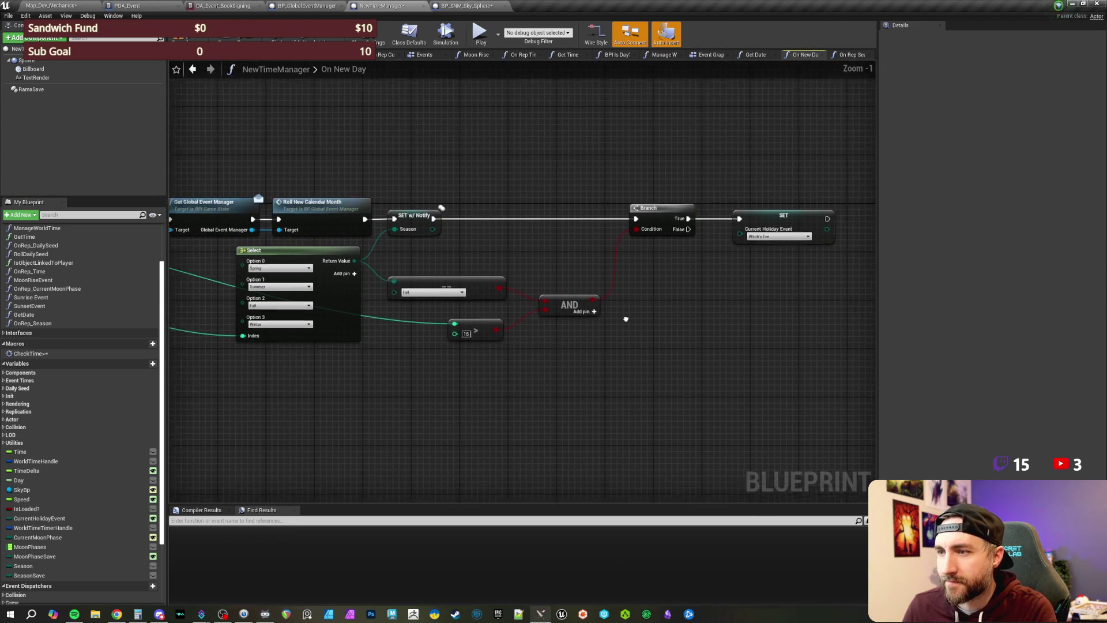
Step: Insert a Sequence node between the season setter and the Branch, then select the check nodes
drag(445, 221, 488, 211)
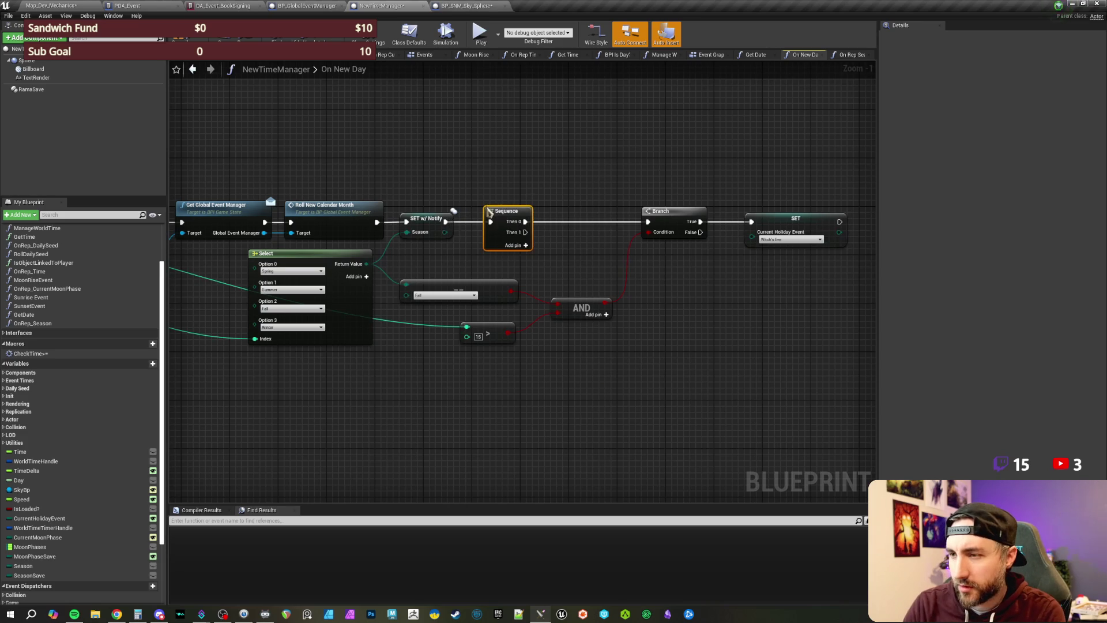
mouse_move(565, 200)
mouse_down()
mouse_move(439, 188)
mouse_move(405, 198)
mouse_up()
mouse_move(475, 212)
mouse_down()
mouse_move(464, 174)
mouse_move(503, 190)
mouse_up()
drag(377, 239, 475, 314)
Step: Duplicate the holiday check-and-set logic and run its Branch from the Sequence's second output
ctrl+click(563, 175)
ctrl+click(687, 183)
key(ctrl+c)
key(ctrl+v)
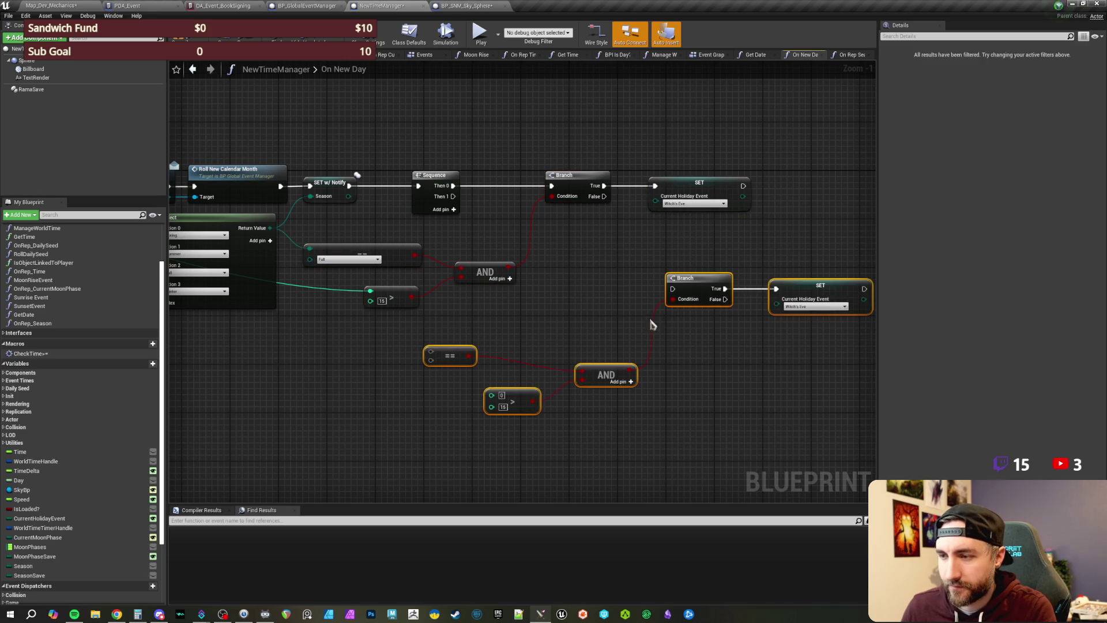
drag(684, 280, 629, 286)
mouse_move(453, 196)
mouse_down()
mouse_move(625, 295)
mouse_move(612, 301)
mouse_up()
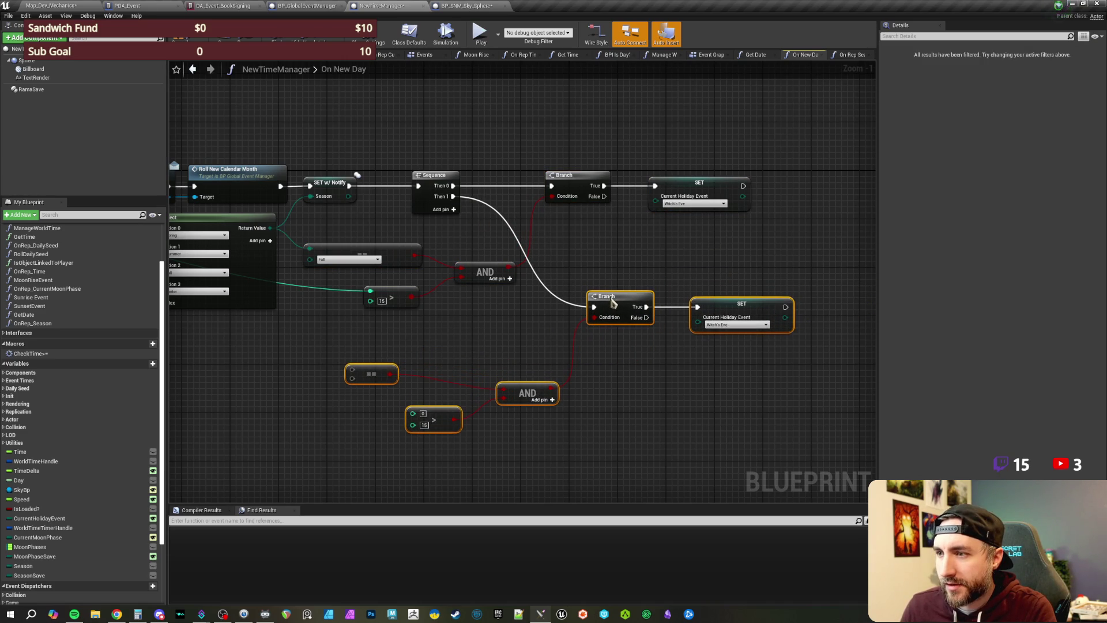
click(580, 262)
Step: Feed the selected season and day into the copied checks and make the season test Winter
mouse_move(581, 261)
mouse_down()
mouse_move(648, 309)
mouse_move(578, 352)
mouse_move(652, 362)
mouse_move(621, 383)
mouse_move(445, 370)
mouse_move(455, 327)
mouse_move(543, 217)
mouse_up()
mouse_move(643, 440)
mouse_down()
mouse_move(593, 375)
mouse_move(257, 288)
mouse_move(316, 207)
mouse_move(677, 141)
mouse_move(649, 134)
mouse_move(647, 148)
mouse_move(646, 138)
mouse_up()
drag(773, 316, 21, 334)
drag(635, 274, 568, 323)
click(462, 374)
click(459, 402)
Step: Set the copied holiday setter to Frostfall
drag(662, 289, 533, 309)
drag(673, 247, 667, 225)
drag(681, 294, 619, 309)
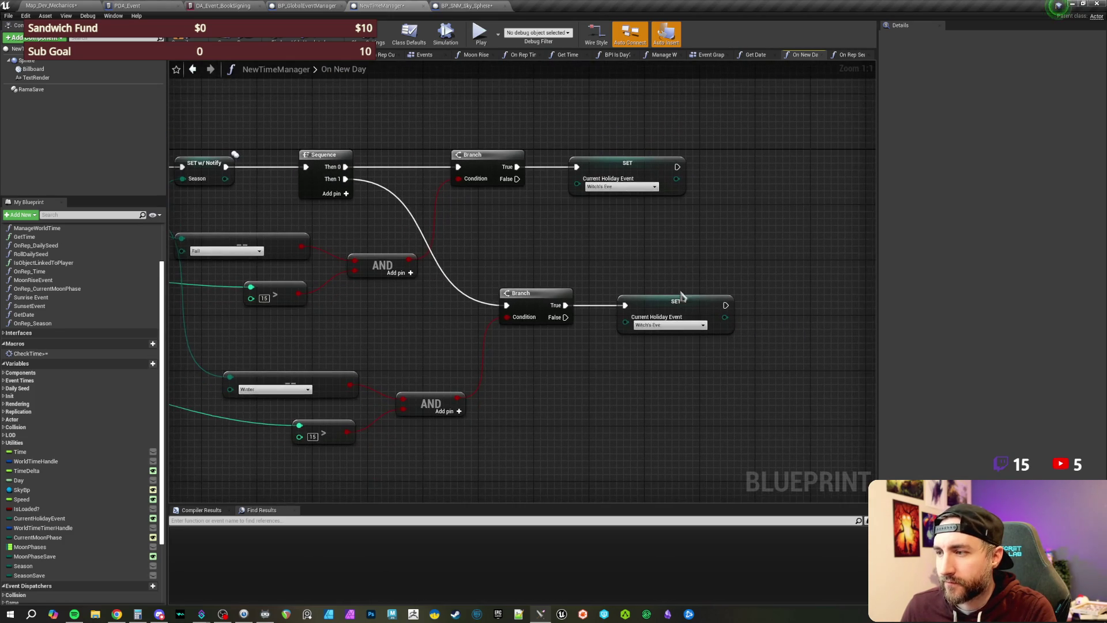
click(668, 324)
click(657, 353)
drag(562, 242, 608, 286)
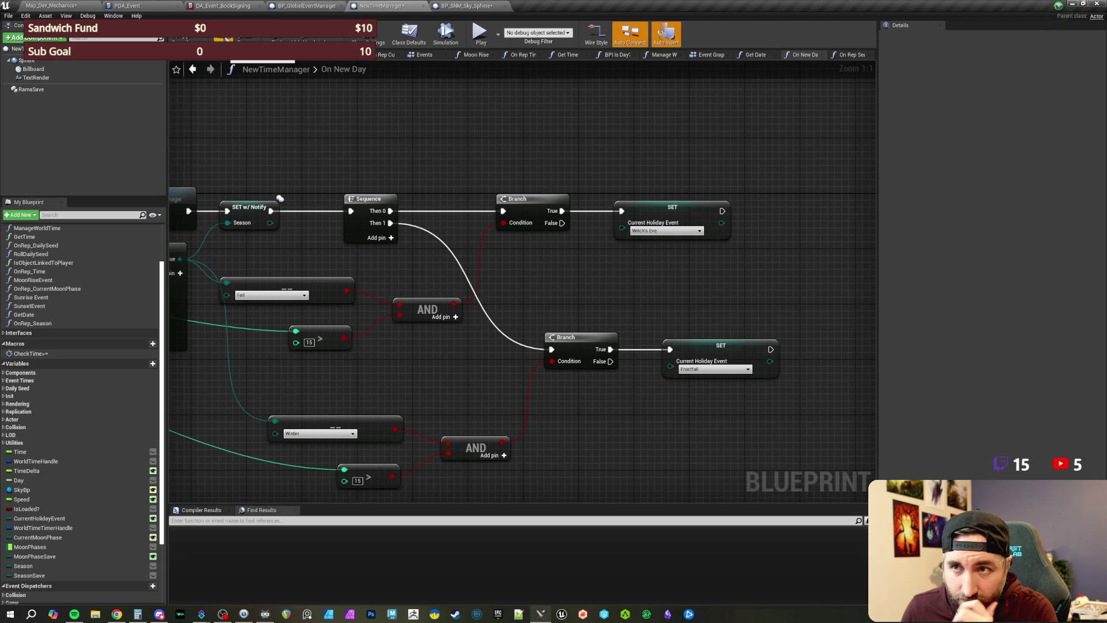
scroll(565, 173, down, 1)
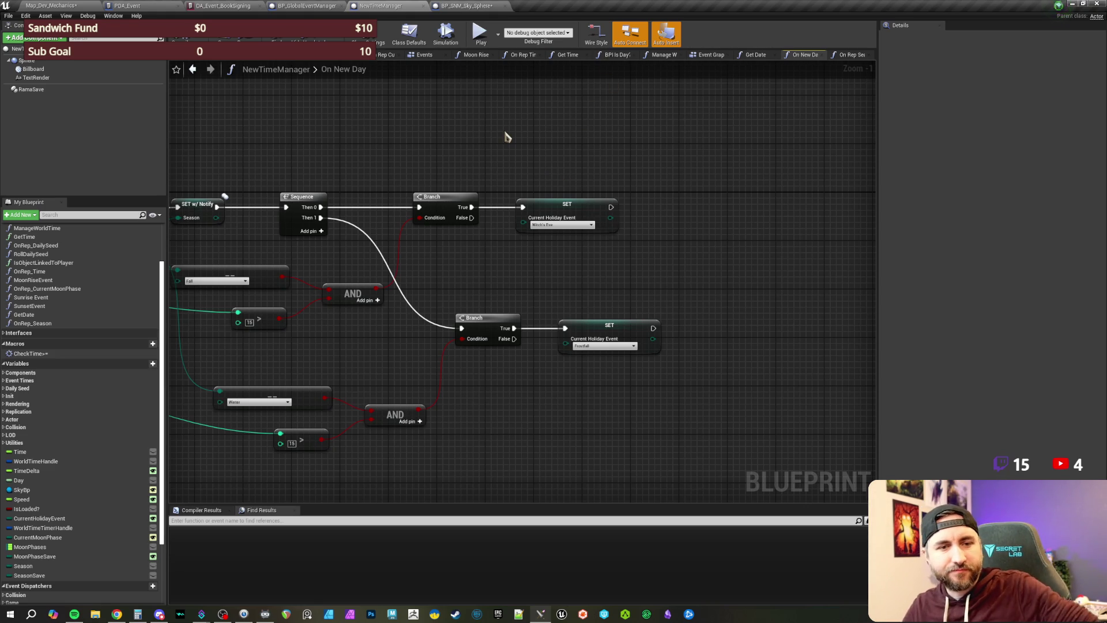
Step: Switch to BP_SNM_Sky_Sphere's Event Graph, save all, and find the season Branch and Set Season nodes
drag(515, 166, 506, 180)
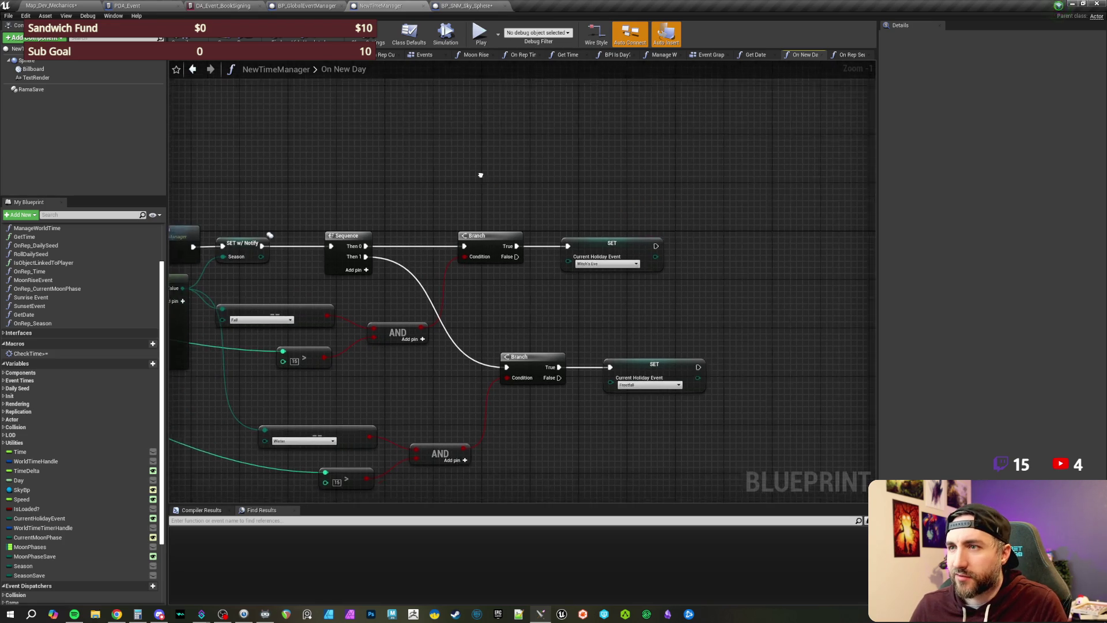
click(465, 6)
key(ctrl+s)
scroll(450, 277, up, 1)
drag(449, 259, 447, 238)
scroll(447, 185, down, 2)
mouse_move(447, 185)
mouse_down()
mouse_move(435, 277)
mouse_move(445, 245)
mouse_move(615, 372)
mouse_up()
scroll(430, 296, up, 1)
scroll(445, 247, up, 1)
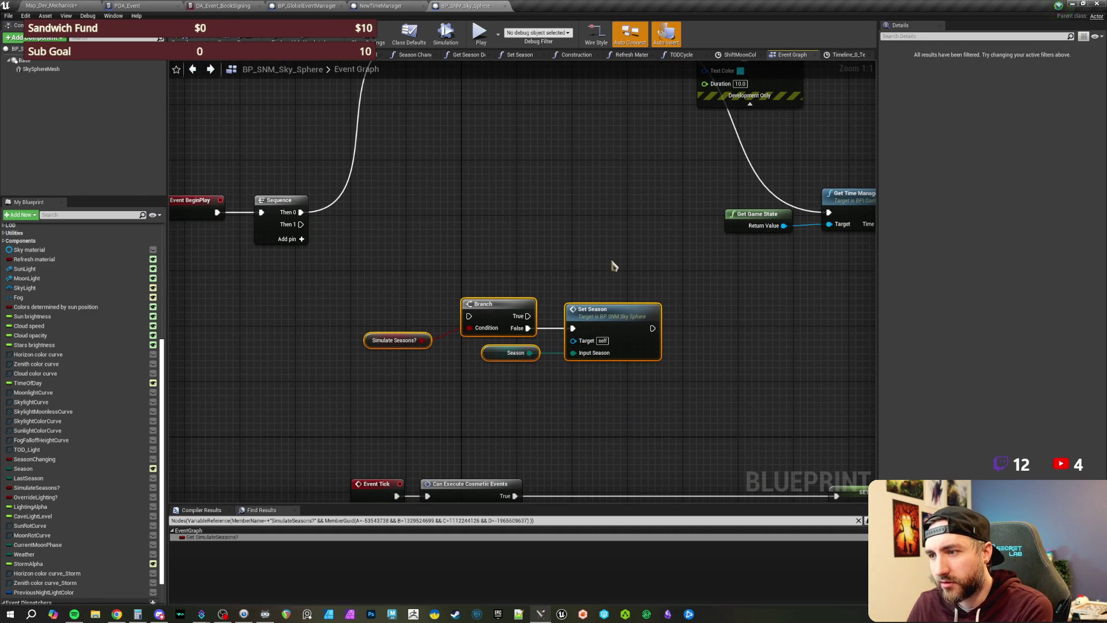
Step: Delete the Simulate Seasons? Branch and Set Season nodes and shift Get Game State and Get Time Manager left
key(Delete)
mouse_move(611, 265)
mouse_down()
mouse_move(598, 289)
mouse_move(600, 346)
mouse_move(496, 346)
mouse_up()
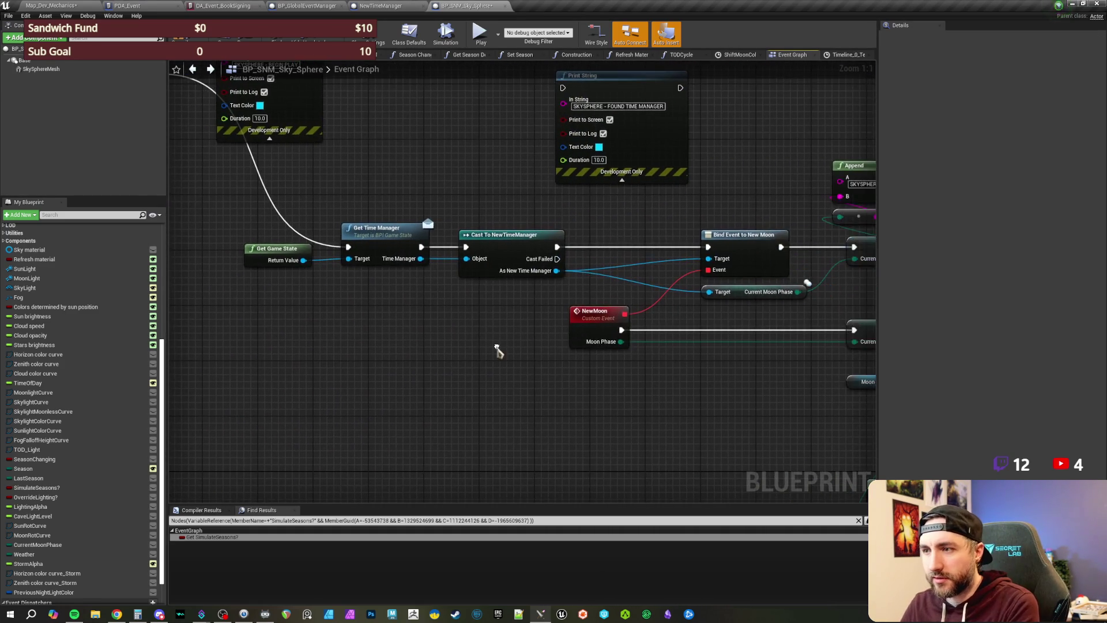
drag(427, 346, 575, 350)
scroll(575, 349, down, 1)
drag(492, 263, 577, 300)
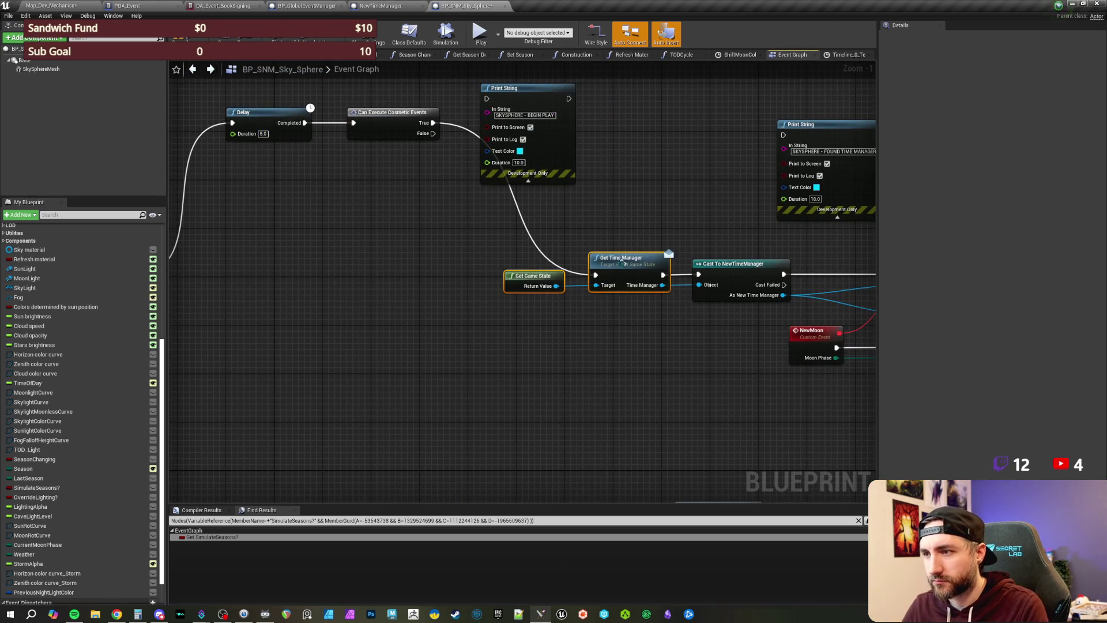
drag(653, 291, 551, 297)
scroll(552, 299, up, 1)
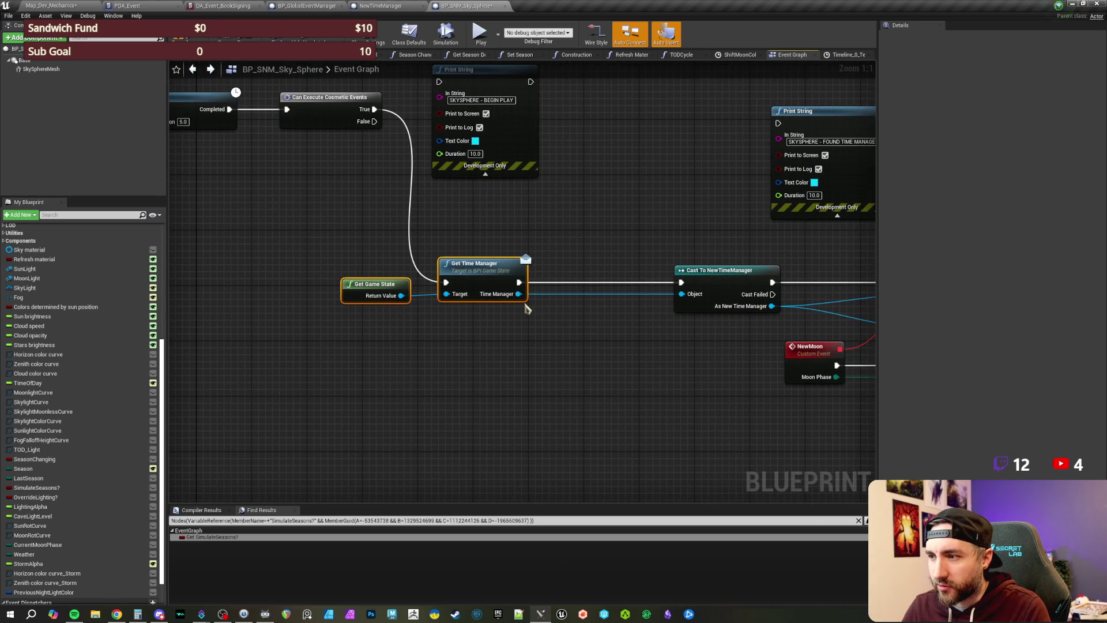
click(611, 258)
Step: Move Delay and Can Execute Cosmetic Events into the BeginPlay row so BeginPlay feeds Delay, detaching Sequence
drag(611, 257, 501, 250)
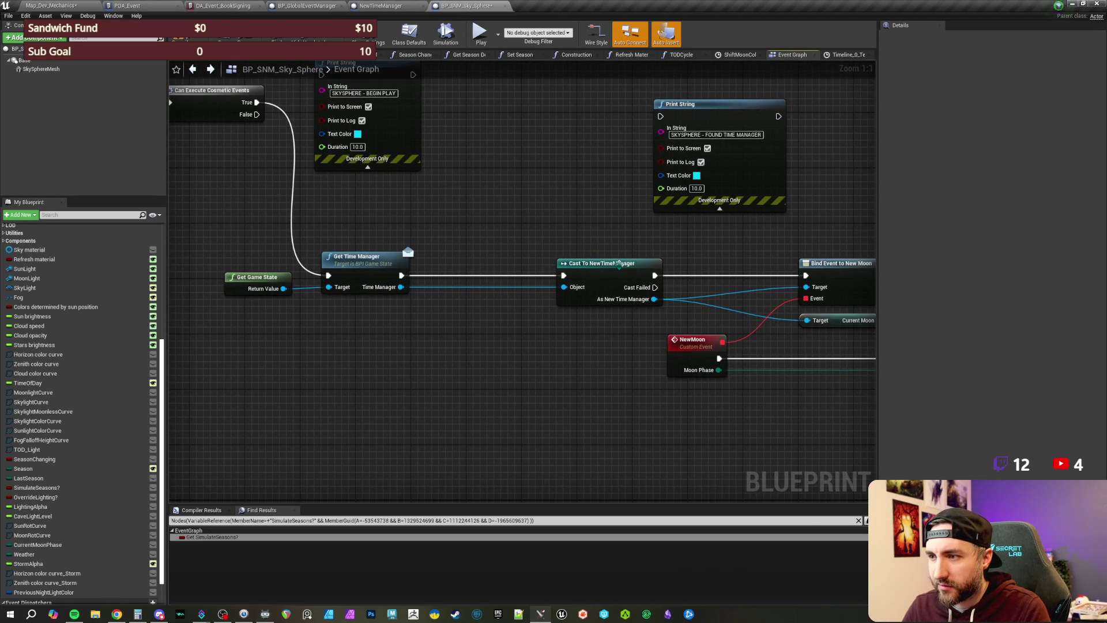
scroll(497, 242, down, 1)
mouse_move(510, 226)
mouse_down()
mouse_move(716, 255)
mouse_move(791, 287)
mouse_move(790, 267)
mouse_up()
mouse_move(511, 141)
mouse_down()
mouse_move(583, 160)
mouse_move(511, 289)
mouse_move(510, 312)
mouse_up()
mouse_move(320, 303)
mouse_down()
mouse_move(380, 266)
mouse_move(302, 216)
mouse_up()
mouse_move(412, 312)
mouse_down()
mouse_move(361, 307)
mouse_move(366, 292)
mouse_up()
click(388, 271)
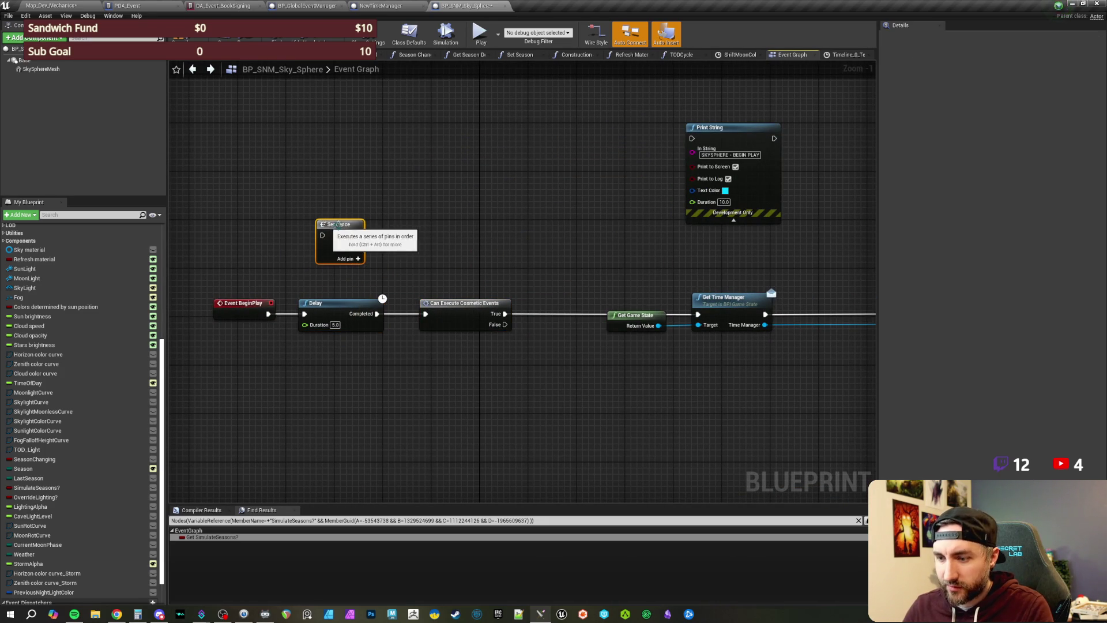
Step: Delete the unused Sequence node
scroll(484, 222, up, 1)
click(297, 196)
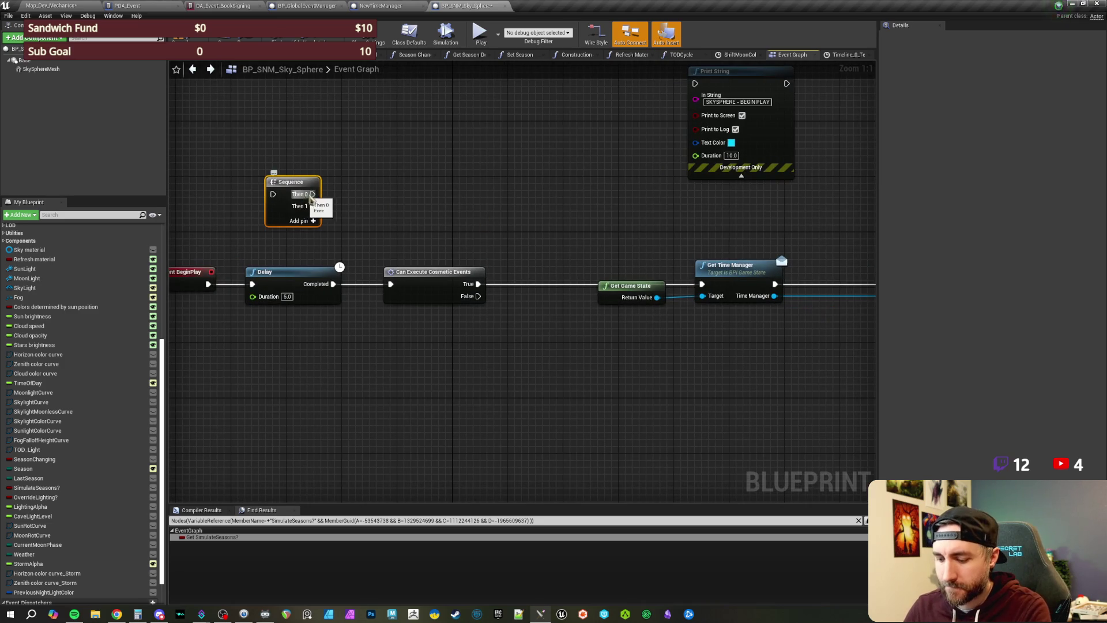
key(Delete)
Step: Arrange Get Game State neatly below Get Time Manager, feeding it
click(436, 251)
mouse_move(457, 229)
mouse_down()
mouse_move(444, 227)
mouse_move(477, 230)
mouse_move(580, 282)
mouse_up()
click(473, 261)
drag(473, 260, 493, 282)
ctrl+click(569, 245)
mouse_move(569, 245)
mouse_down()
mouse_move(438, 245)
mouse_move(464, 248)
mouse_up()
click(439, 245)
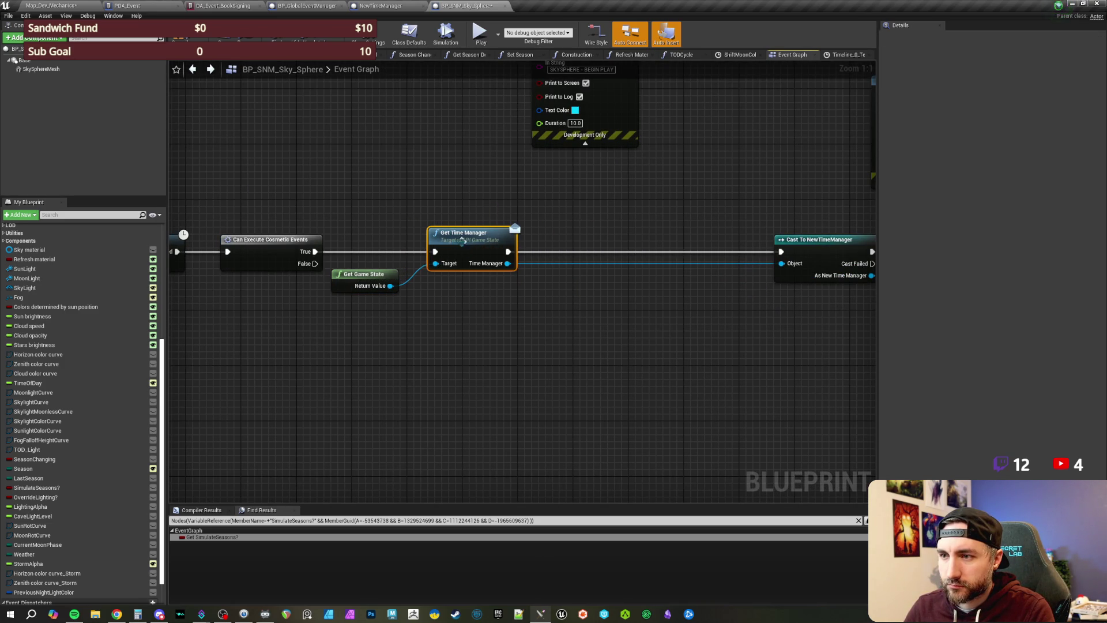
drag(384, 275, 383, 290)
click(398, 210)
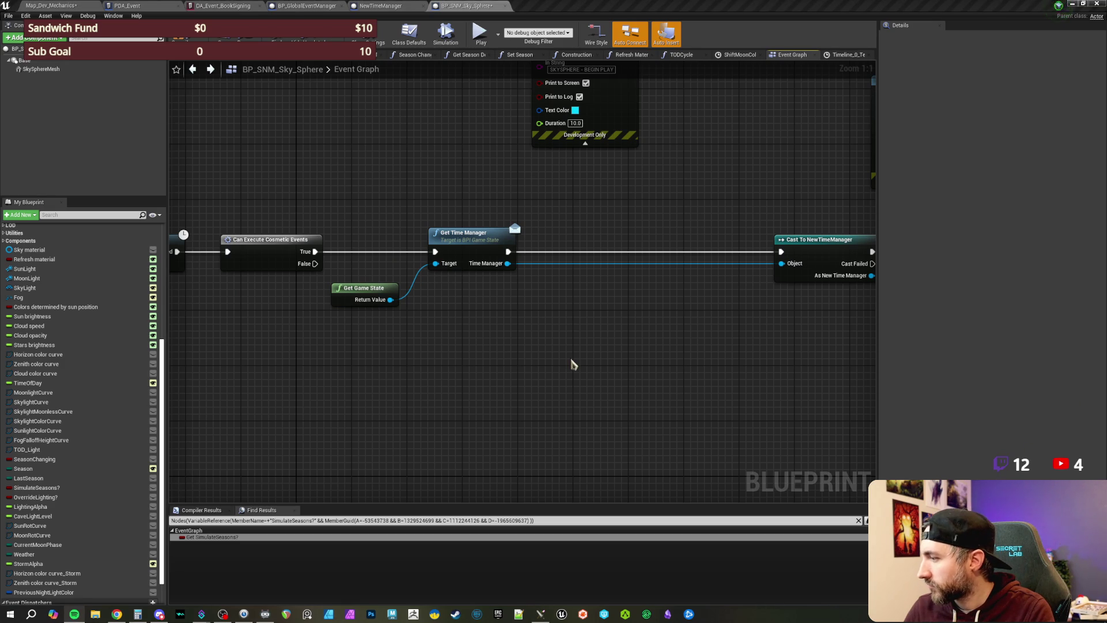
Step: Pan along the begin-play chain from Can Execute Cosmetic Events to Cast To NewTimeManager
drag(556, 346, 455, 360)
scroll(454, 360, up, 2)
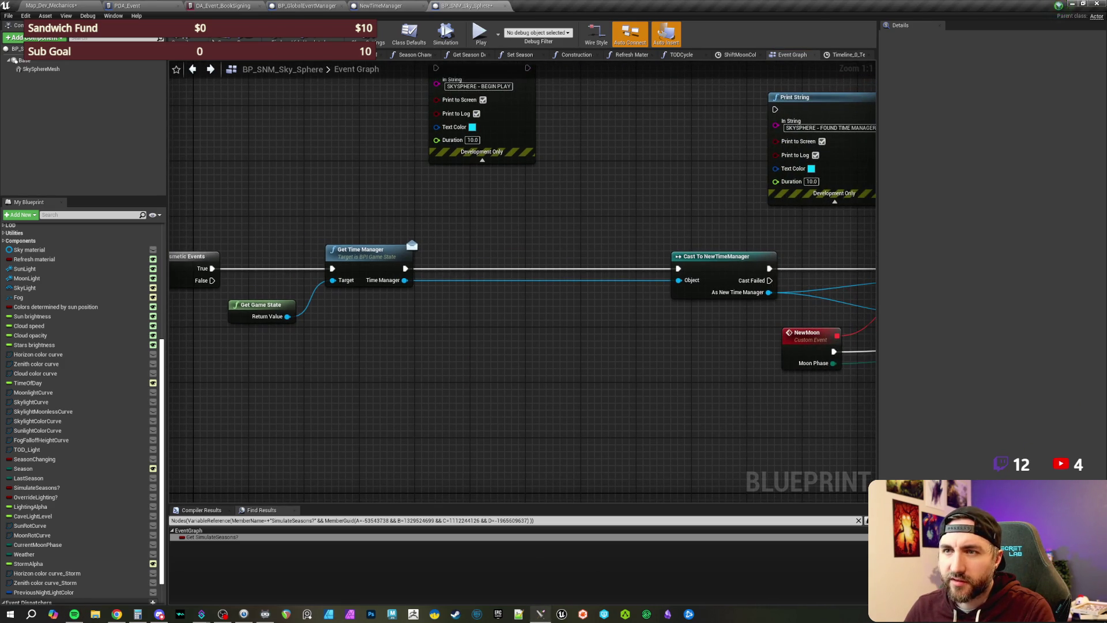
scroll(559, 207, down, 2)
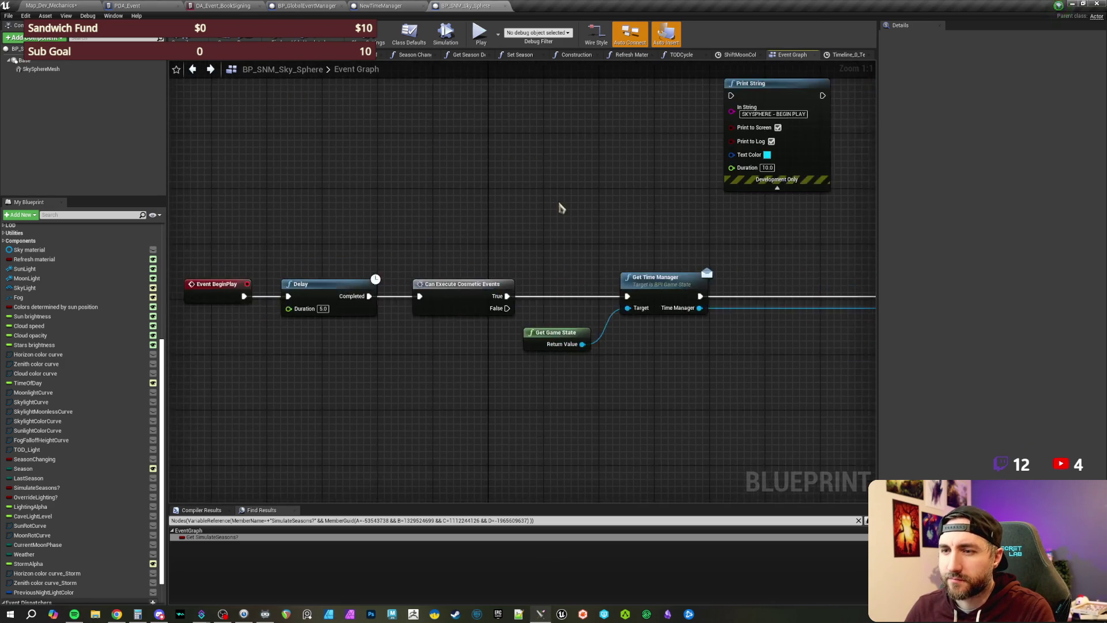
click(484, 262)
scroll(593, 197, up, 1)
mouse_move(594, 197)
mouse_down()
mouse_move(543, 217)
mouse_move(357, 207)
mouse_up()
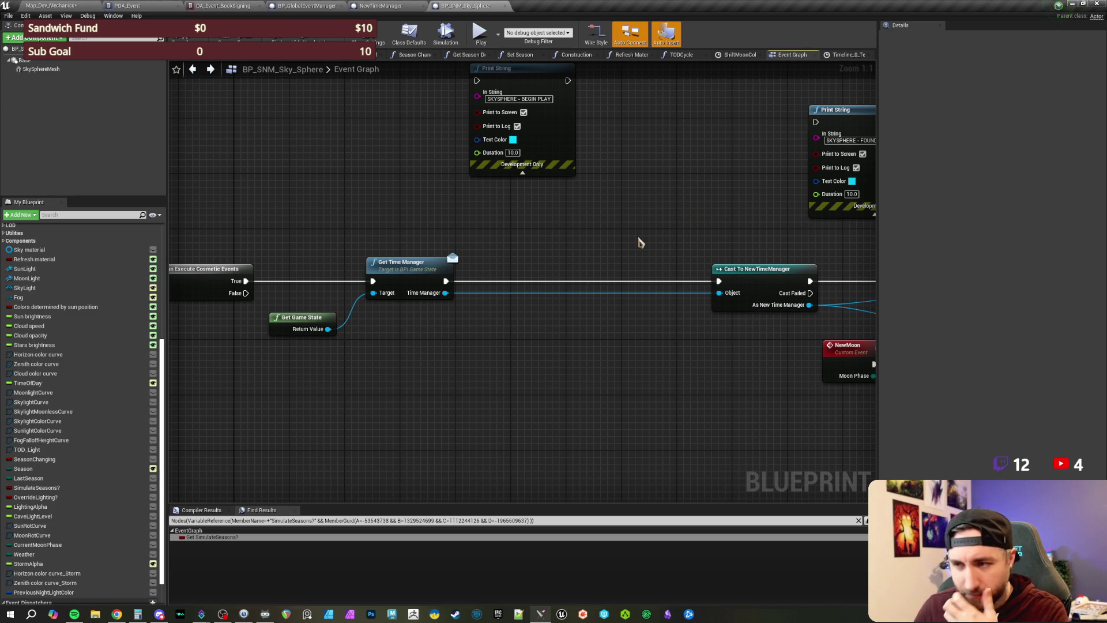
drag(596, 250, 505, 246)
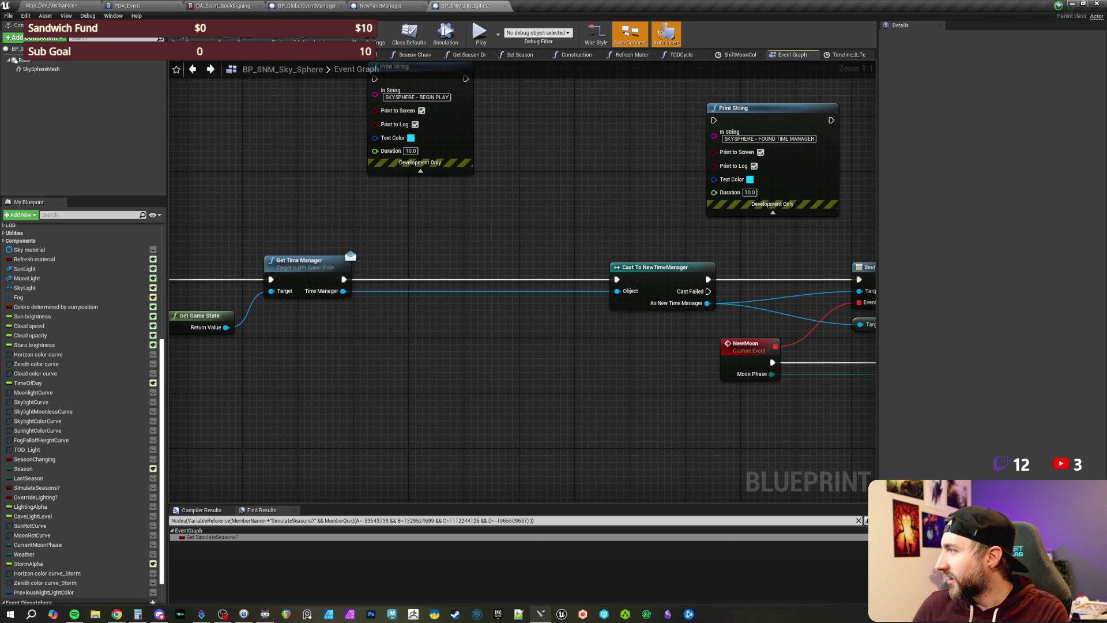
Step: Move Cast To NewTimeManager closer to Get Time Manager
mouse_move(452, 340)
mouse_down()
mouse_move(477, 348)
mouse_move(420, 342)
mouse_up()
drag(616, 270, 387, 271)
click(482, 345)
drag(482, 346, 344, 336)
Step: Search 'bind' from the As New Time Manager pin, cancel, and open NewTimeManager's On New Day
drag(308, 297, 344, 318)
text(bind)
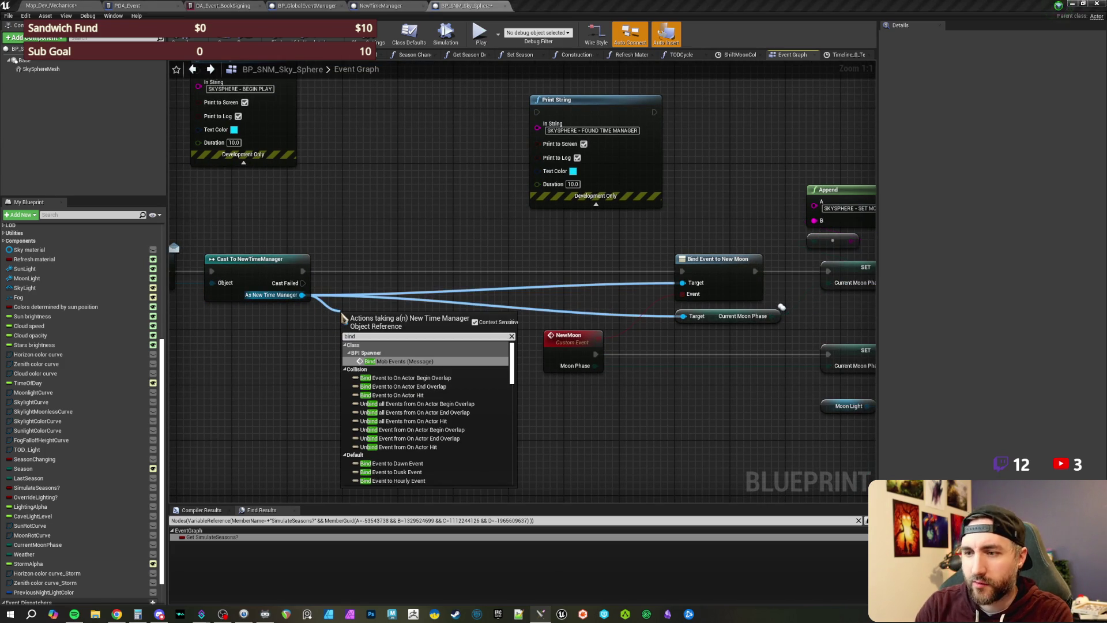
key(Escape)
click(380, 6)
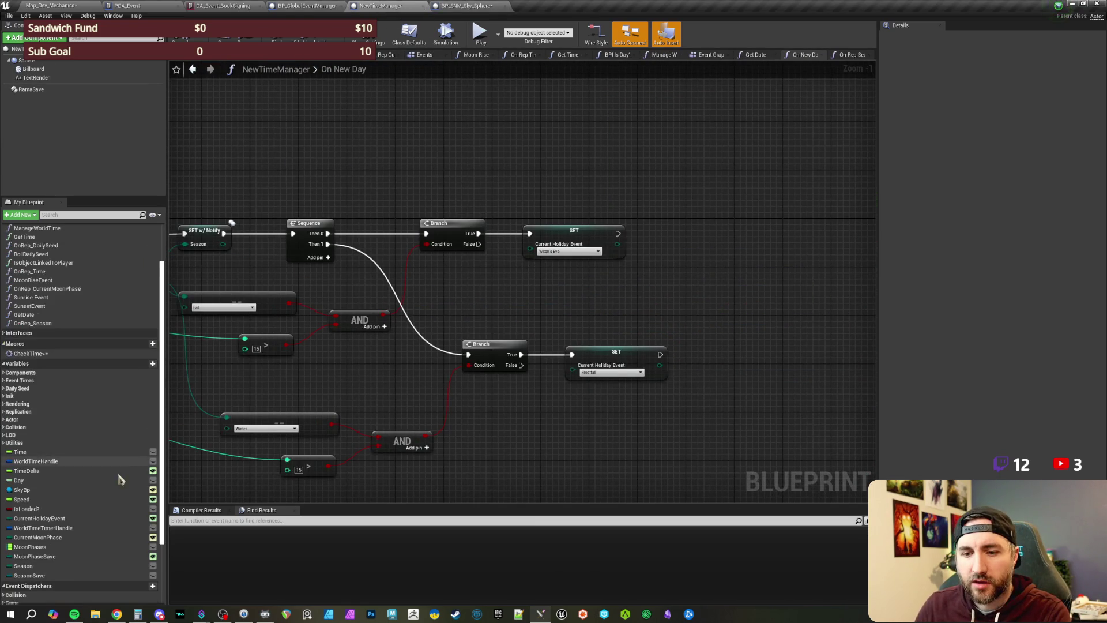
Step: Create a NewSeason event dispatcher in NewTimeManager and return to the BP_SNM_Sky_Sphere graph
scroll(132, 469, down, 3)
click(152, 515)
text(NewSeason)
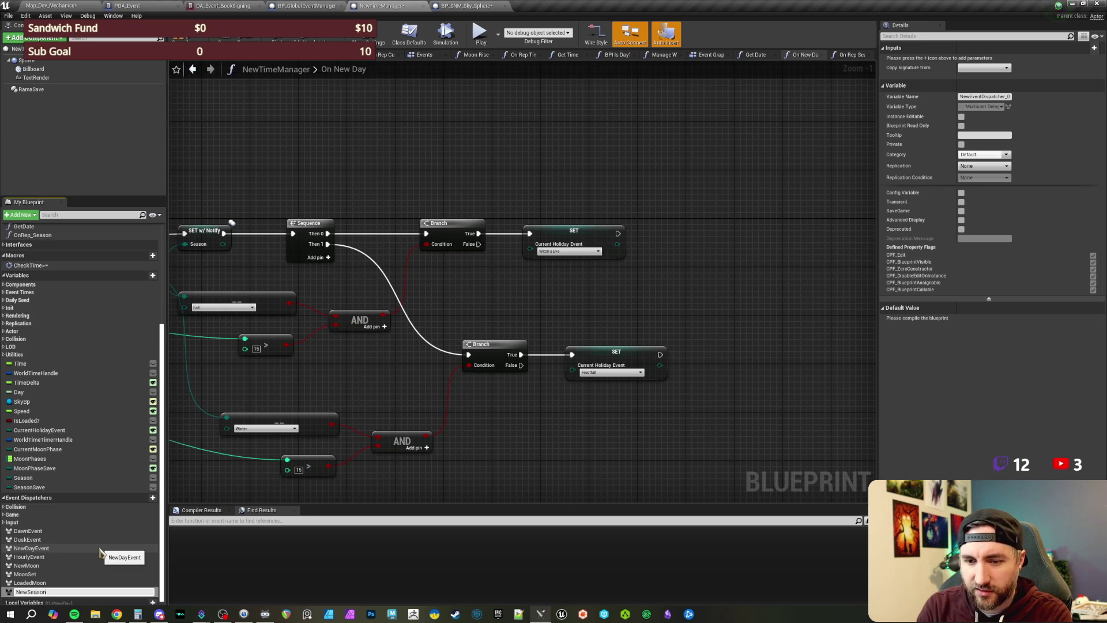
key(Return)
mouse_move(514, 478)
mouse_down()
mouse_move(510, 440)
mouse_move(532, 426)
mouse_up()
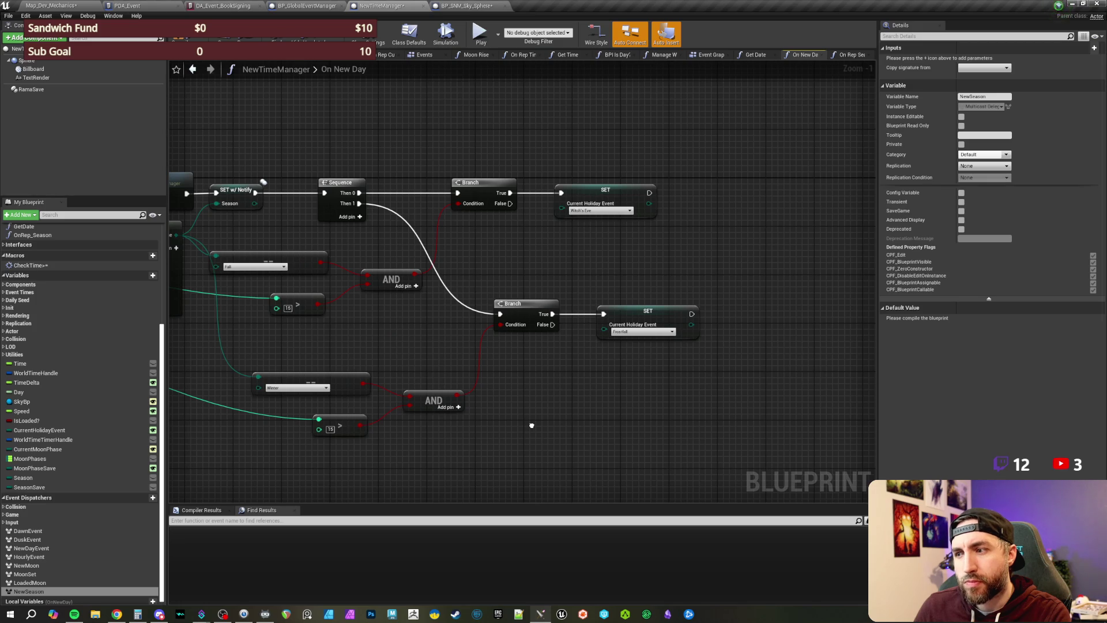
click(467, 7)
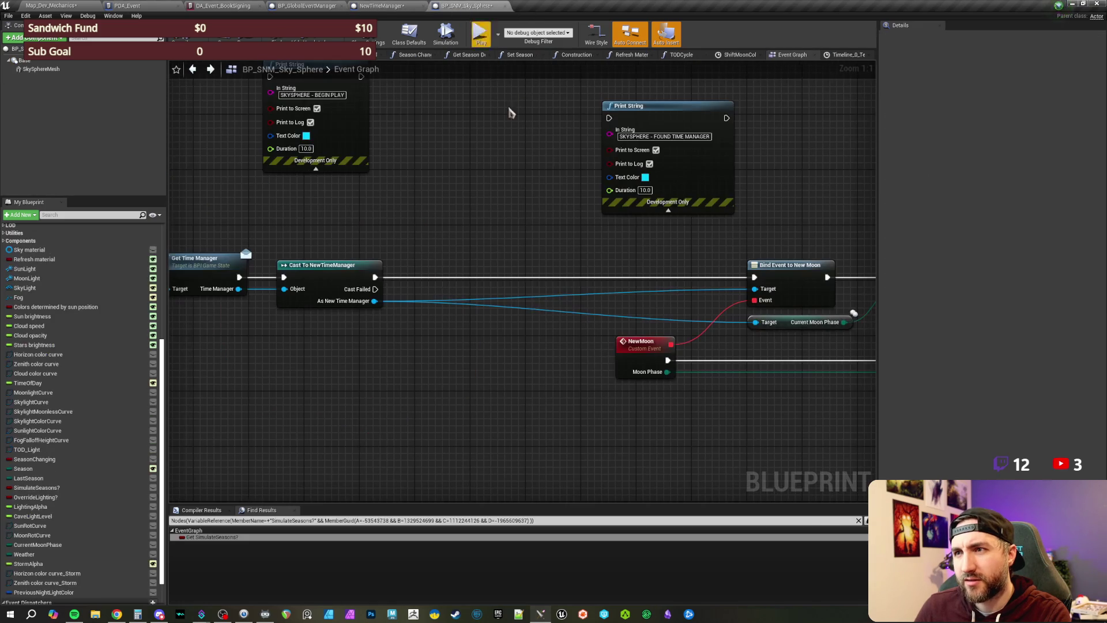
Step: Zoom out and survey the Sky Sphere graph from the Bind Event row up to Event Tick
scroll(542, 403, down, 1)
drag(542, 404, 315, 389)
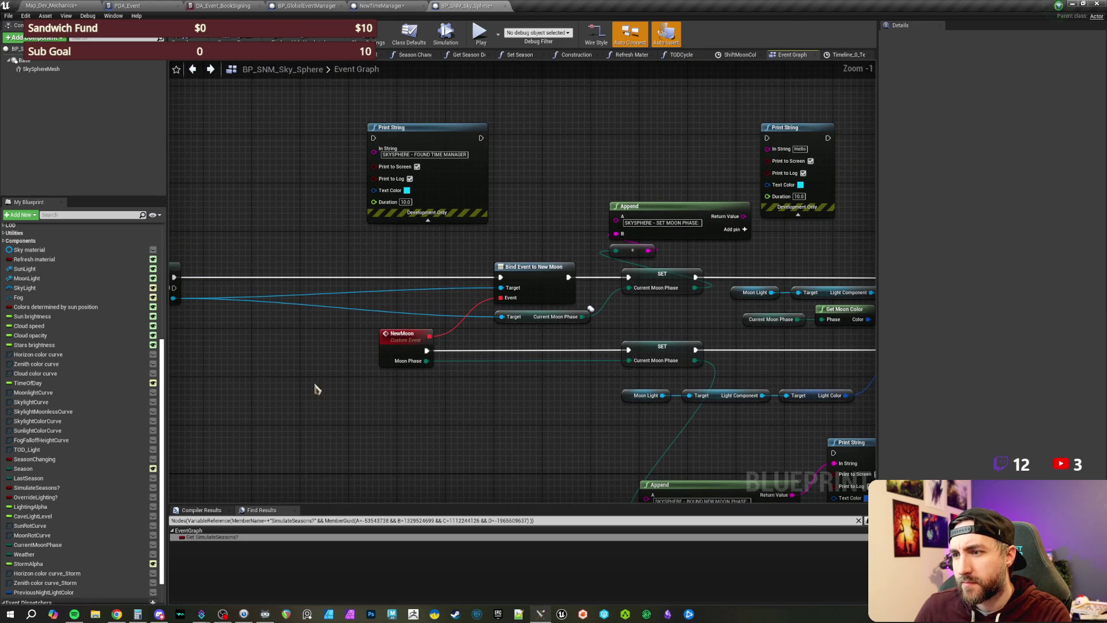
scroll(350, 451, down, 1)
mouse_move(350, 452)
mouse_down()
mouse_move(444, 229)
mouse_move(513, 328)
mouse_move(568, 301)
mouse_up()
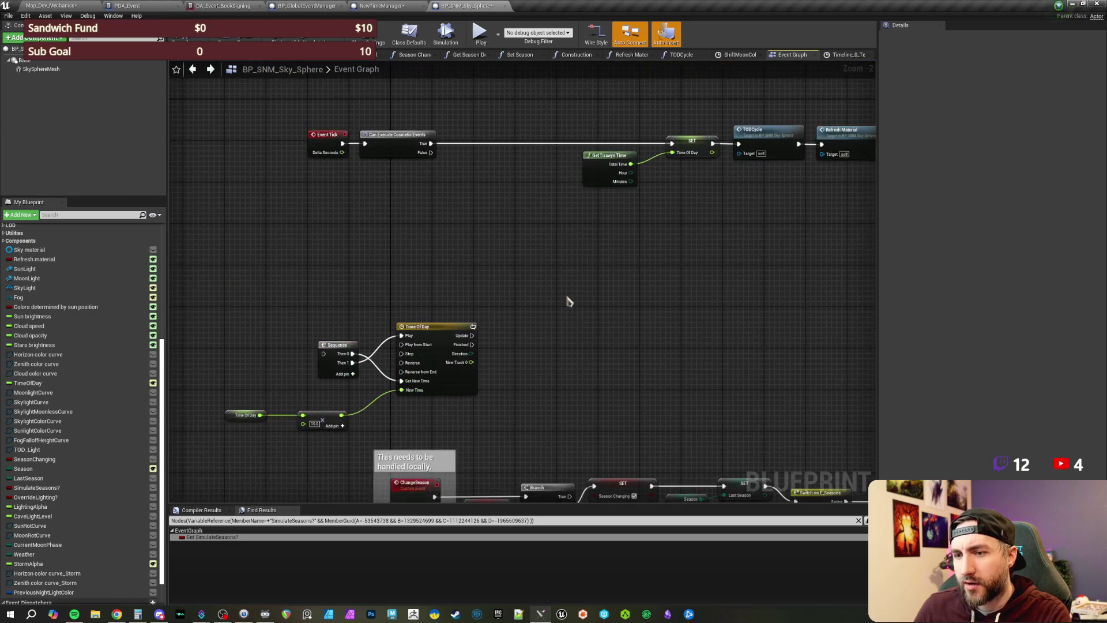
drag(542, 398, 469, 309)
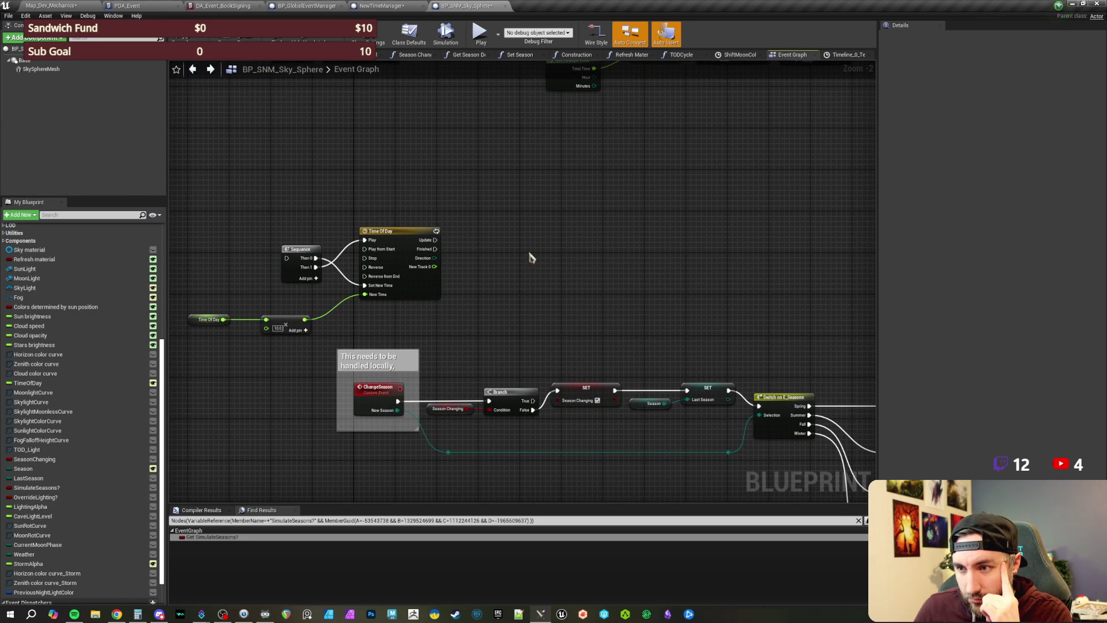
drag(548, 228, 537, 388)
mouse_move(541, 111)
mouse_down()
mouse_move(560, 310)
mouse_move(461, 310)
mouse_up()
Step: Place Cast To NewTimeManager beside NewMoon and shift Get Time Manager and Get Game State right
drag(402, 244, 593, 247)
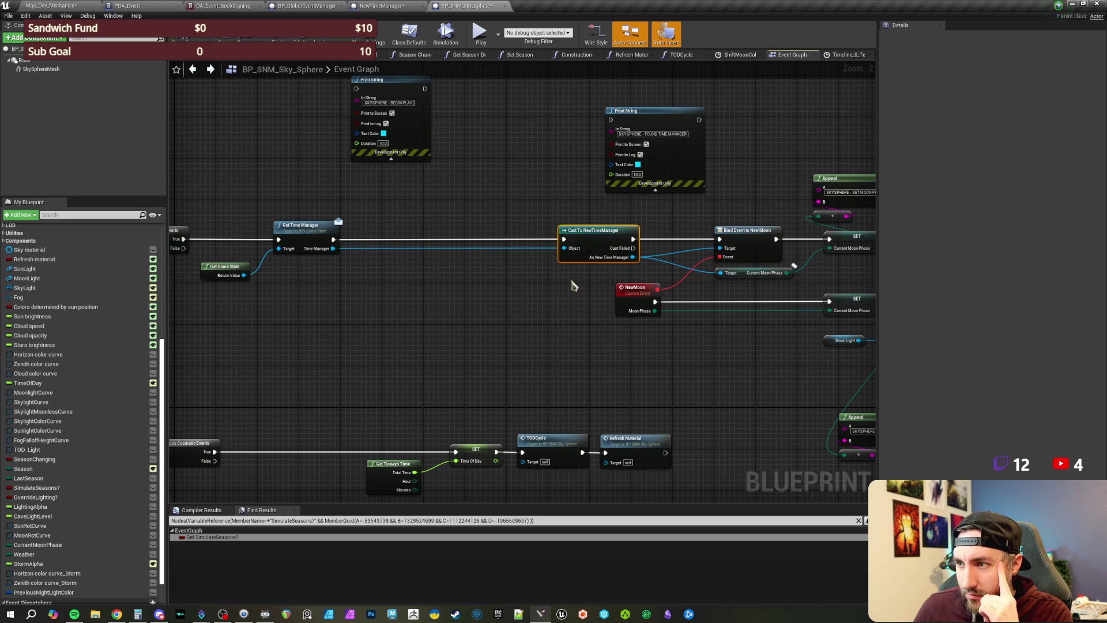
drag(470, 307, 506, 321)
mouse_move(432, 329)
mouse_down()
mouse_move(282, 247)
mouse_move(471, 239)
mouse_up()
click(542, 301)
scroll(545, 302, up, 1)
drag(545, 302, 341, 301)
mouse_move(348, 340)
mouse_down()
mouse_move(396, 280)
mouse_move(414, 333)
mouse_up()
drag(294, 348, 469, 379)
drag(256, 338, 418, 361)
Step: Select the NewSeason event dispatcher in NewTimeManager
click(386, 6)
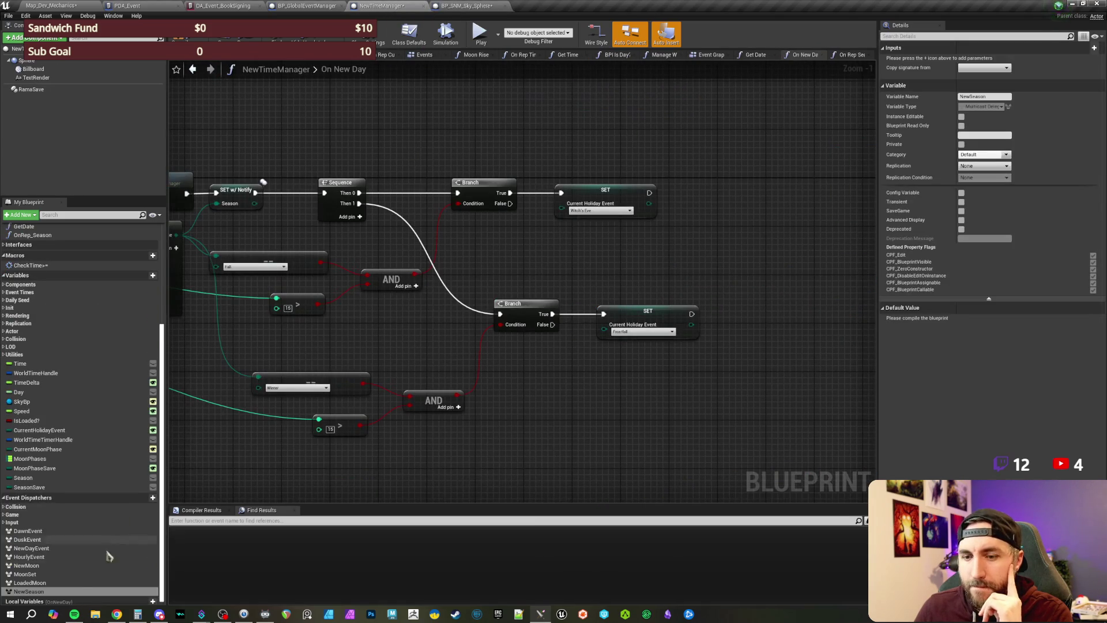
click(26, 592)
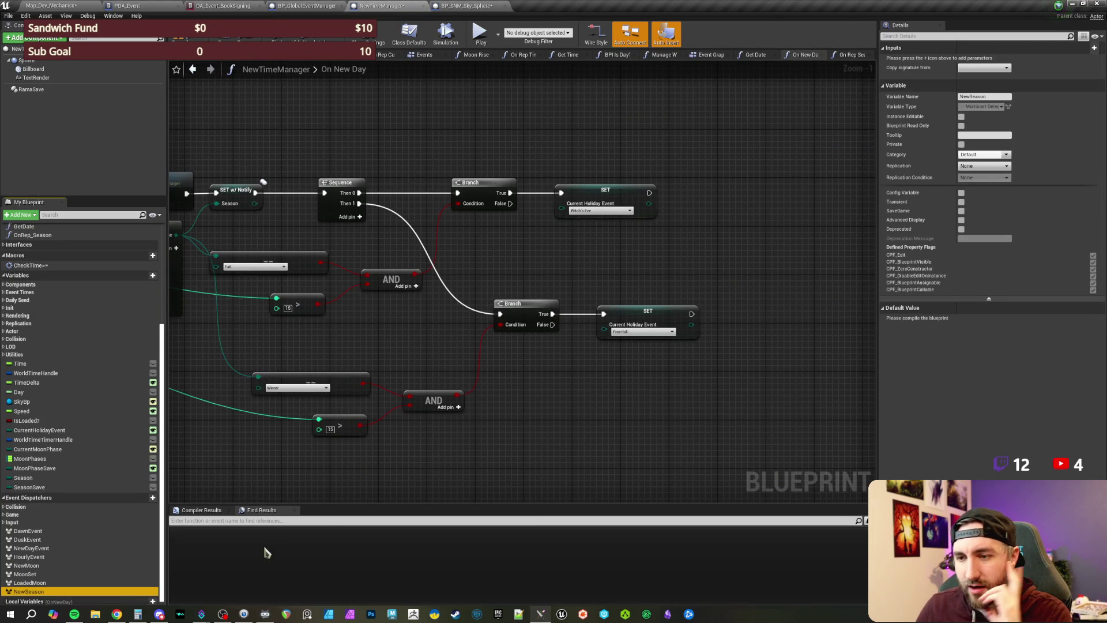
click(531, 423)
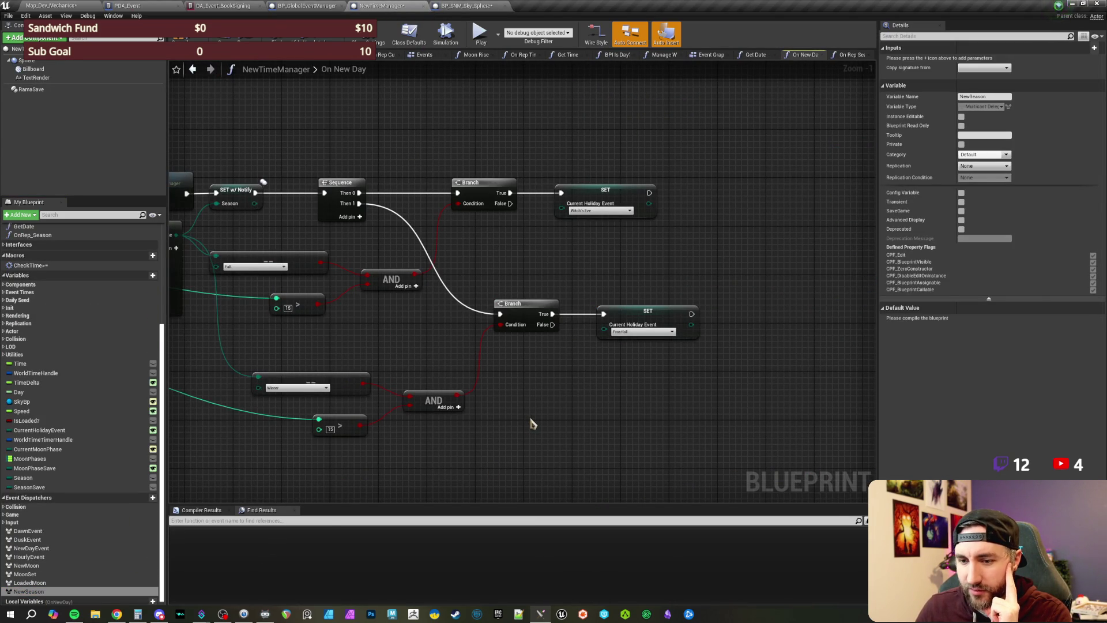
drag(532, 423, 416, 427)
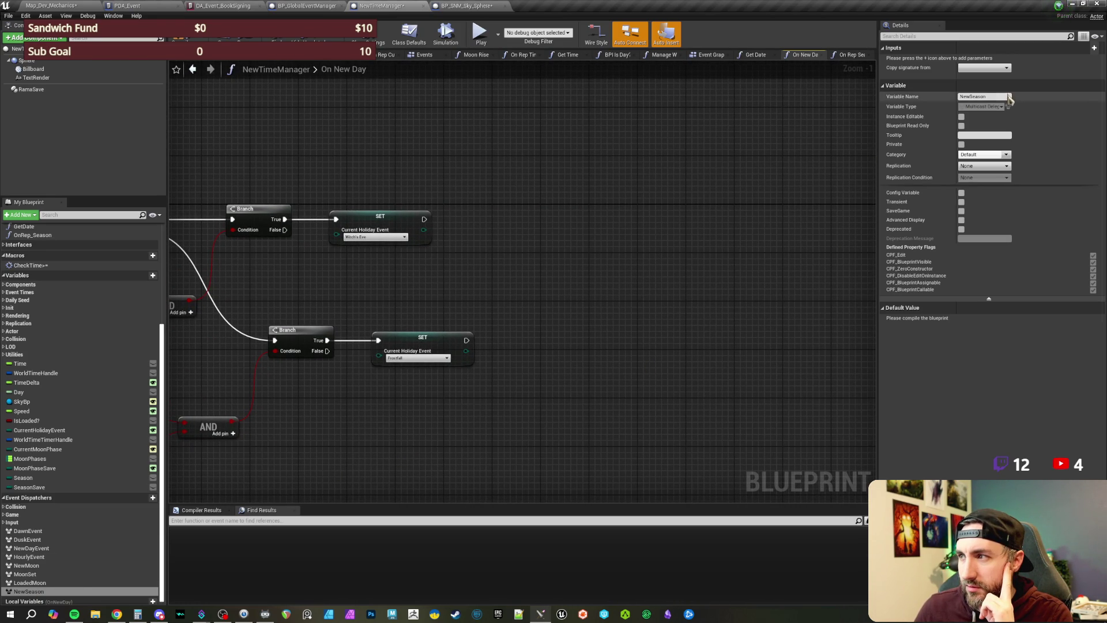
Step: Add an input to NewSeason with type E Seasons
click(1094, 50)
click(993, 60)
text(s)
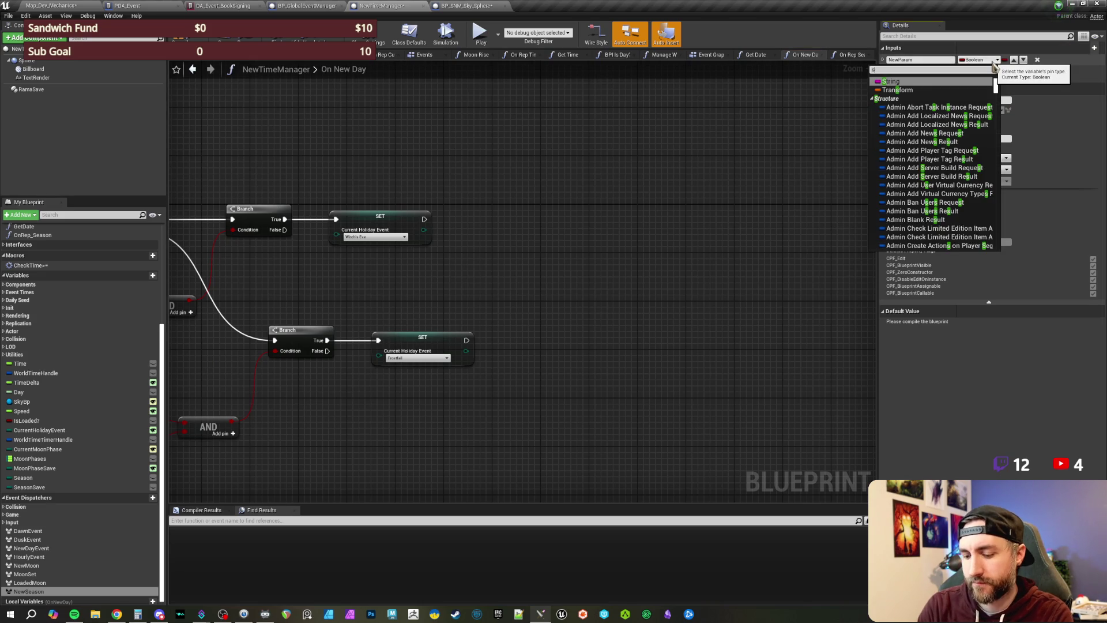
key(BackSpace)
text(new)
key(BackSpace)
key(BackSpace)
key(BackSpace)
text(NewSeas)
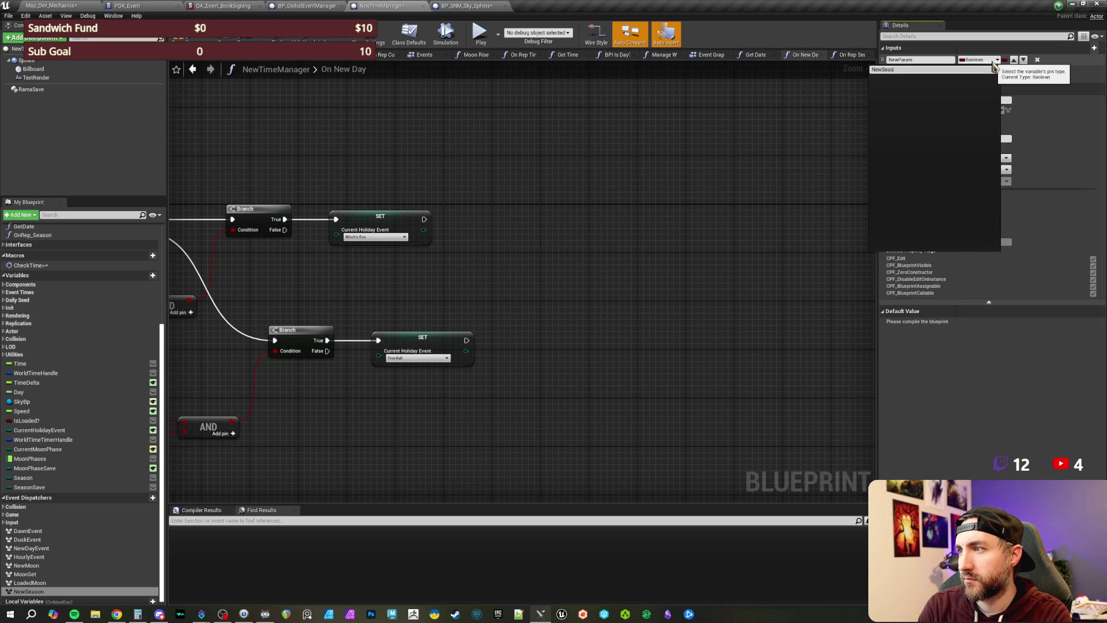
key(BackSpace)
key(BackSpace)
key(BackSpace)
text(seas)
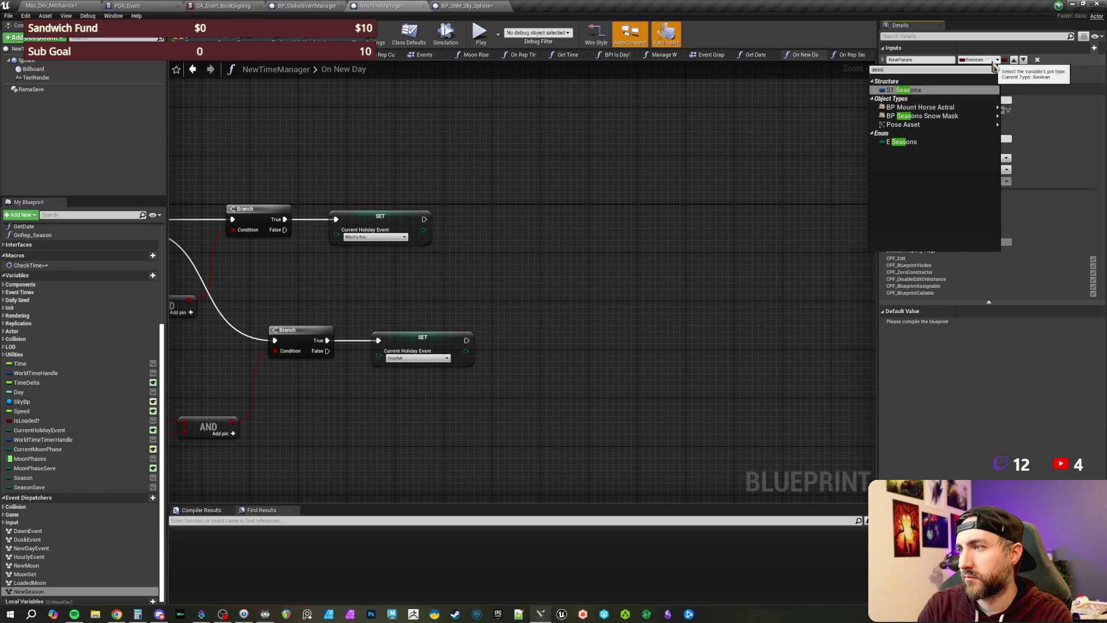
click(917, 142)
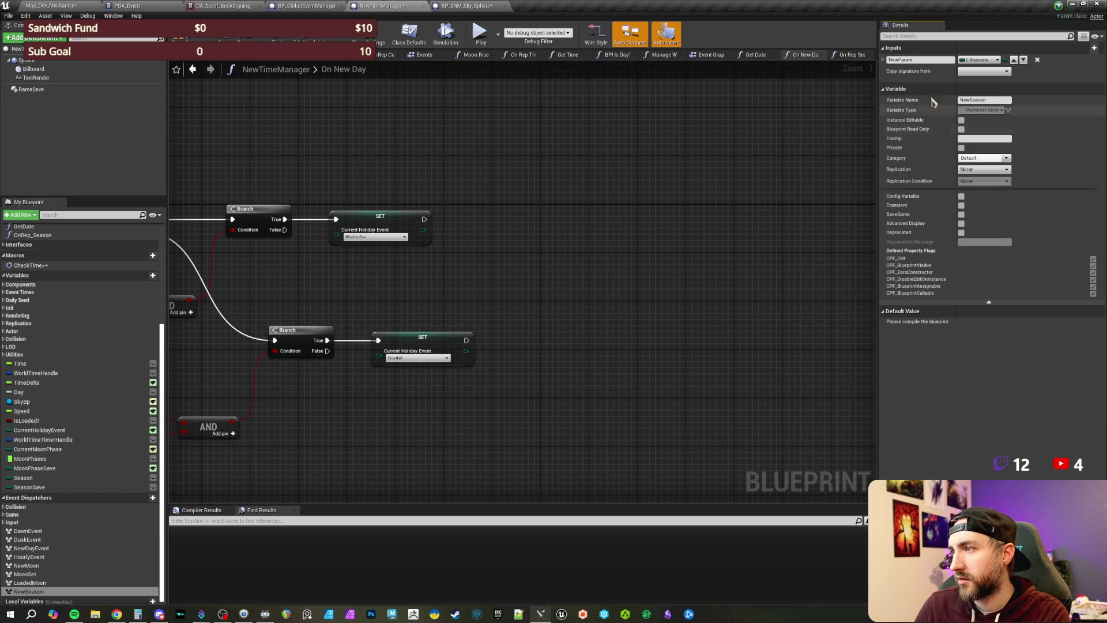
Step: Name the new input NewSeason
text(New)
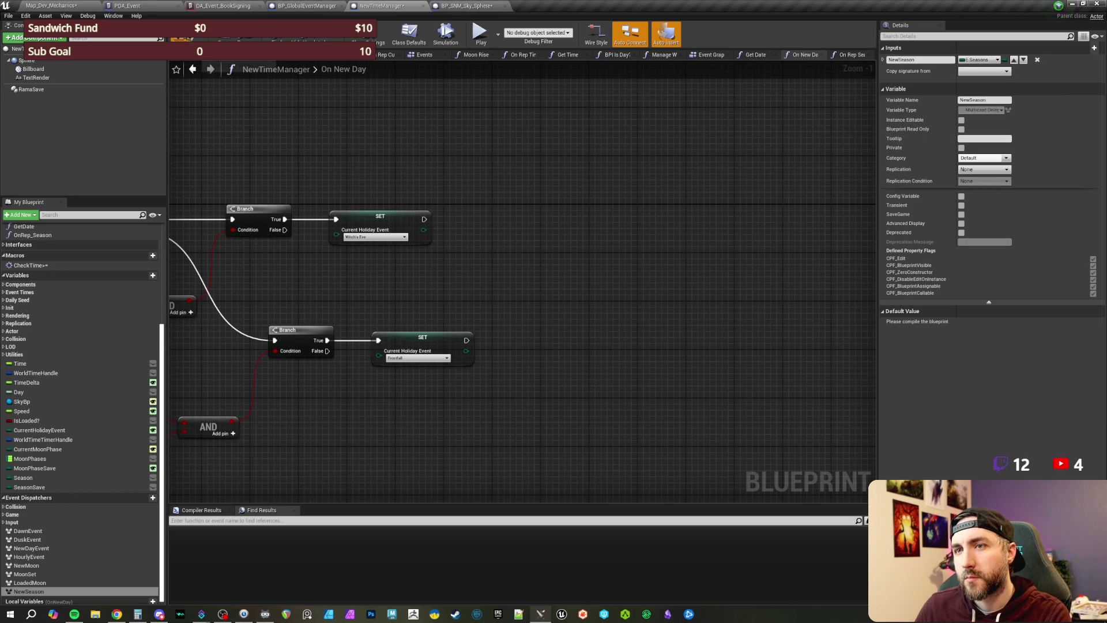
click(568, 233)
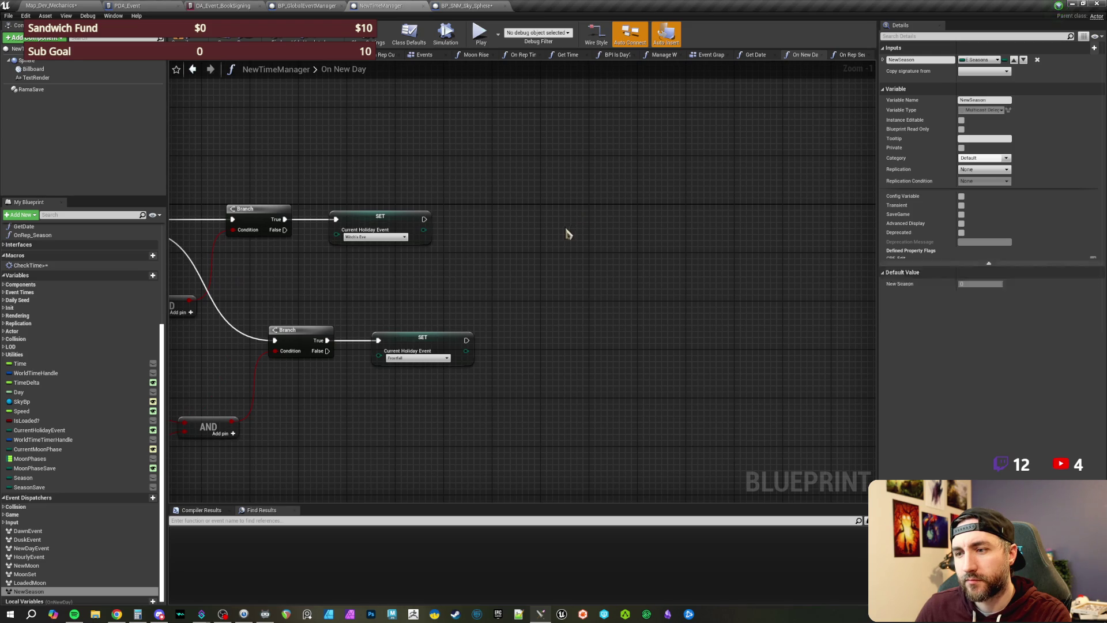
drag(353, 179, 448, 182)
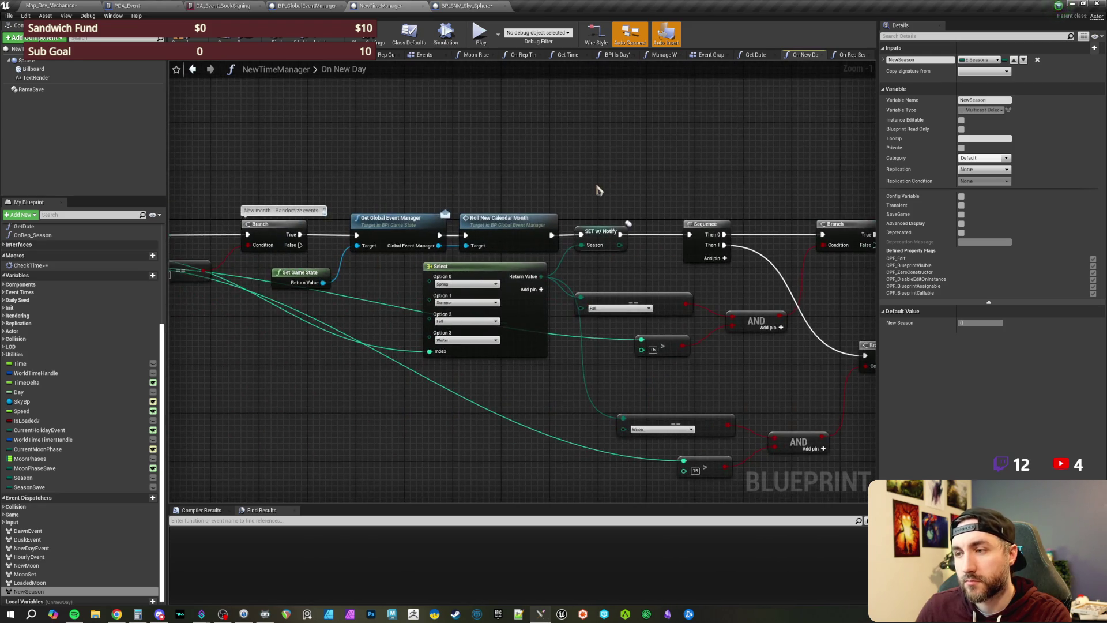
Step: In On Rep Season, add a Call New Season node fed by the Season value through a reroute
drag(588, 185, 334, 181)
mouse_move(455, 197)
mouse_down()
mouse_move(378, 173)
mouse_move(332, 196)
mouse_up()
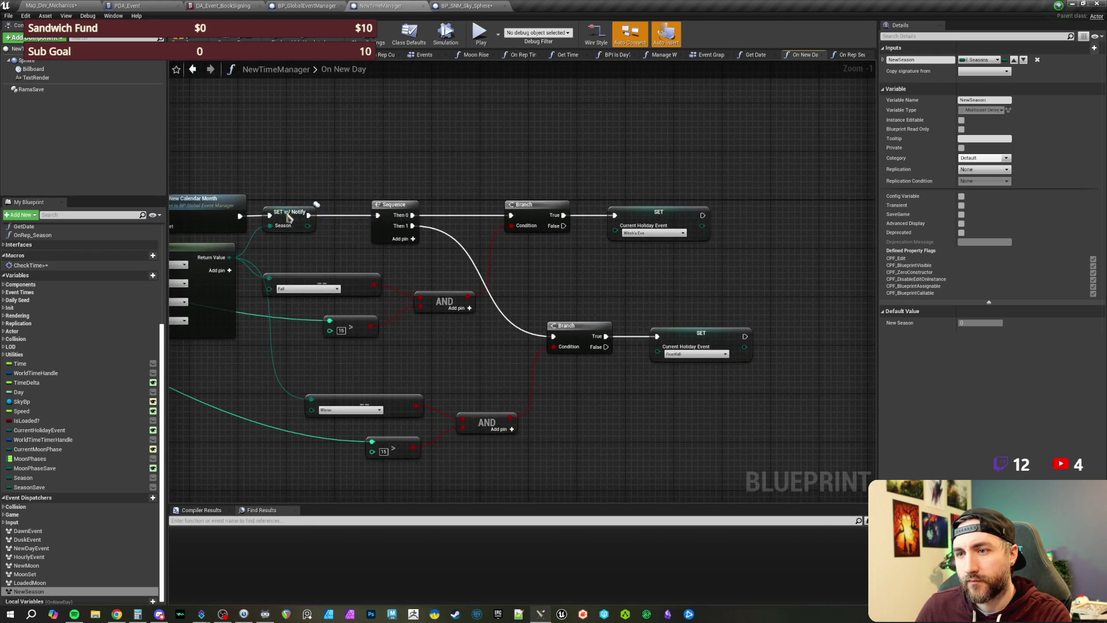
double_click(297, 215)
mouse_move(29, 591)
mouse_down()
mouse_move(173, 548)
mouse_move(476, 291)
mouse_move(461, 271)
mouse_up()
click(470, 276)
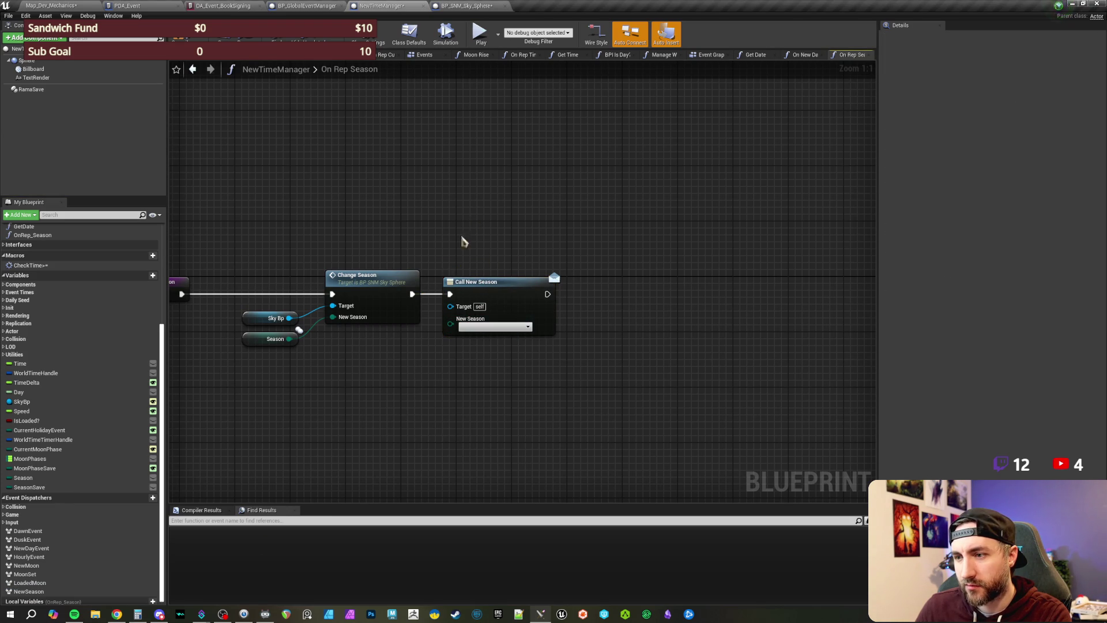
mouse_move(289, 339)
mouse_down()
mouse_move(323, 346)
mouse_move(450, 318)
mouse_up()
double_click(368, 331)
drag(368, 330, 416, 343)
drag(435, 398, 241, 325)
click(409, 404)
drag(375, 402, 449, 417)
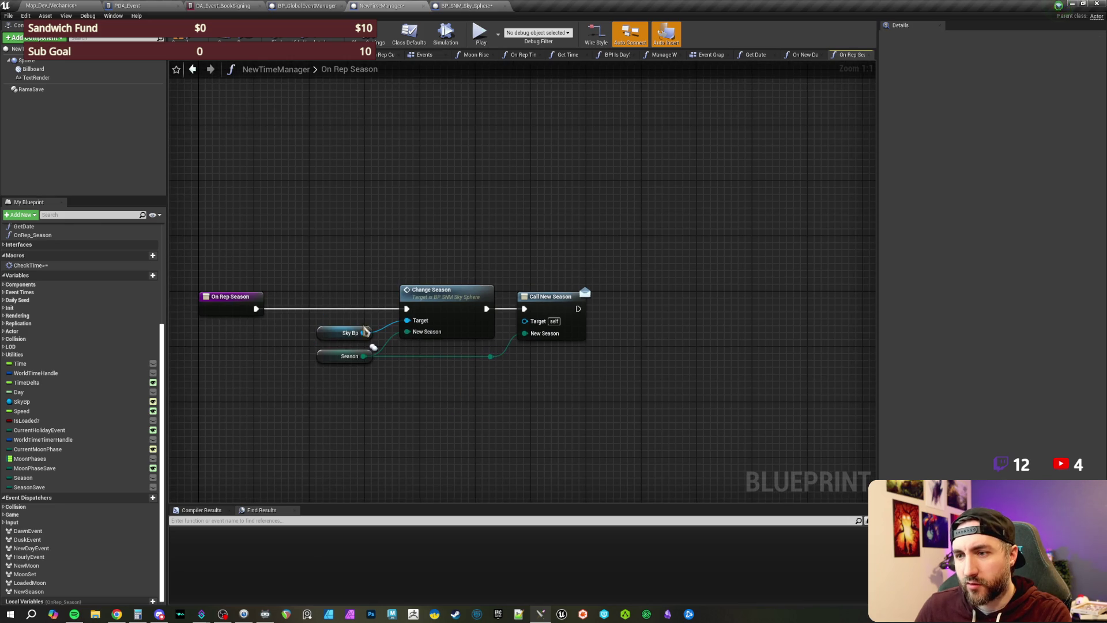
Step: Find references to Season and jump to its OnNewDay 'Set with Notify Season' setter
right_click(326, 360)
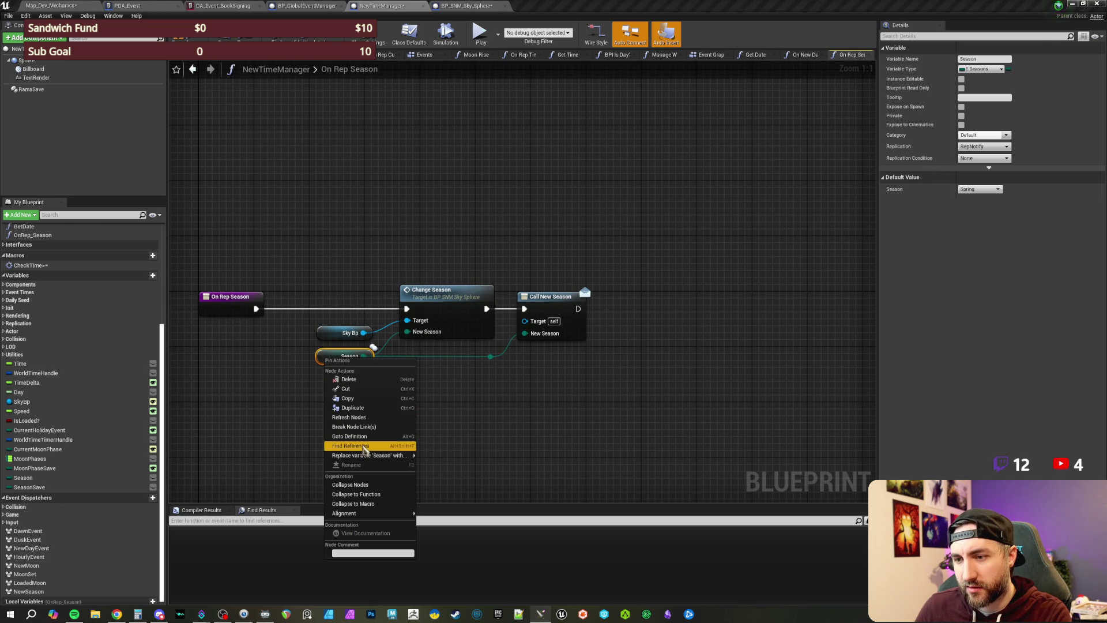
click(351, 446)
double_click(212, 536)
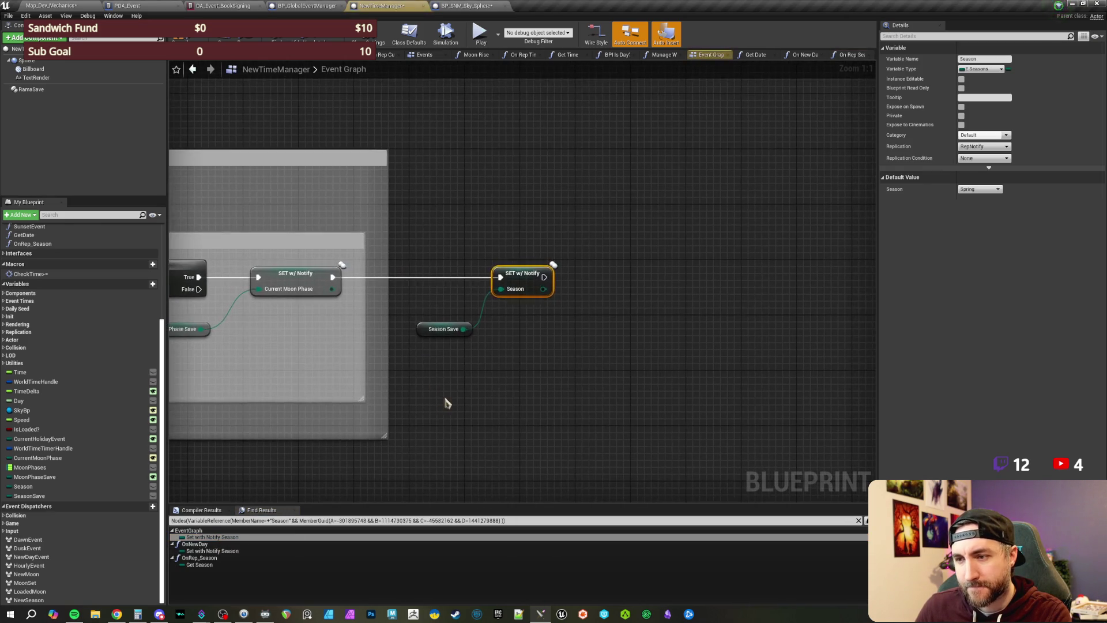
click(210, 551)
double_click(210, 551)
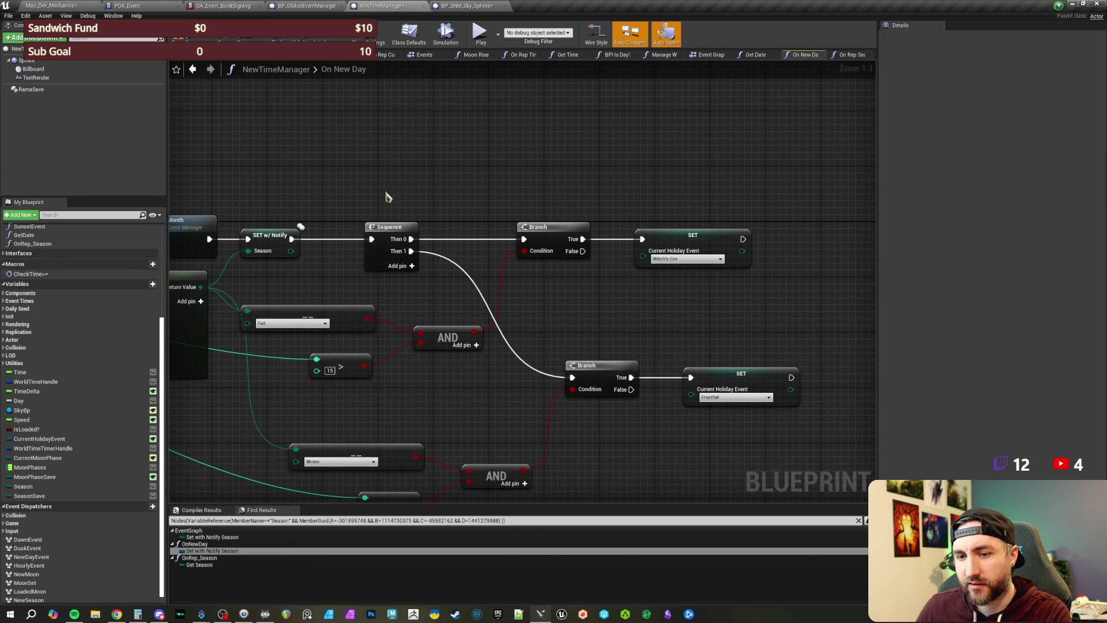
Step: Place a Season Save setter after SET w/ Notify, shifting the holiday logic nodes right
mouse_move(29, 496)
mouse_down()
mouse_move(242, 323)
mouse_move(311, 183)
mouse_up()
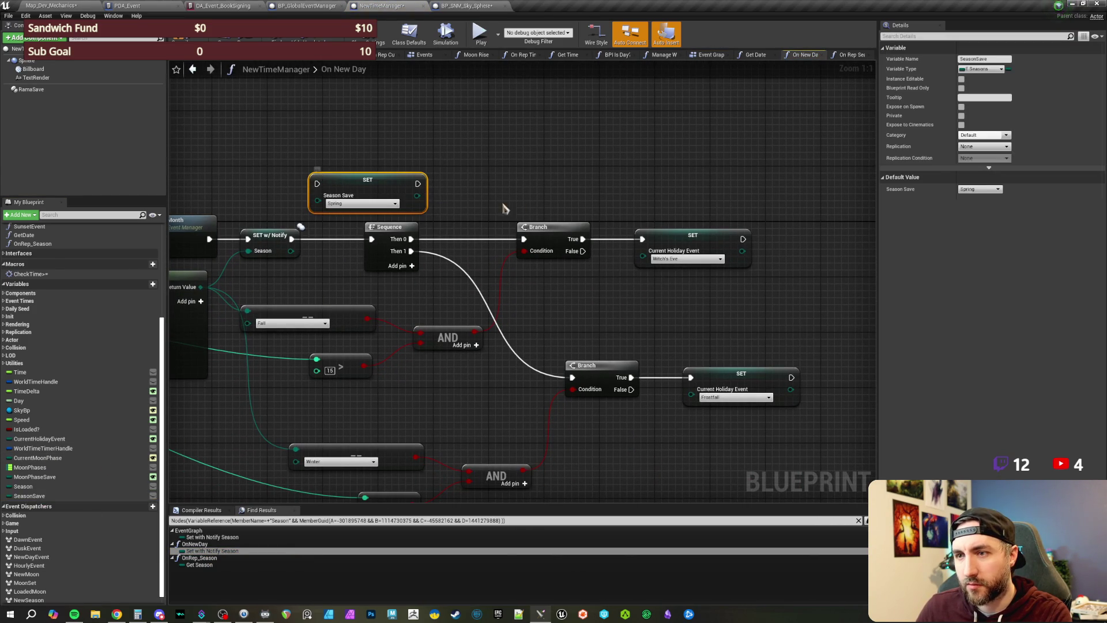
mouse_move(268, 214)
mouse_down()
mouse_move(349, 265)
mouse_move(700, 272)
mouse_up()
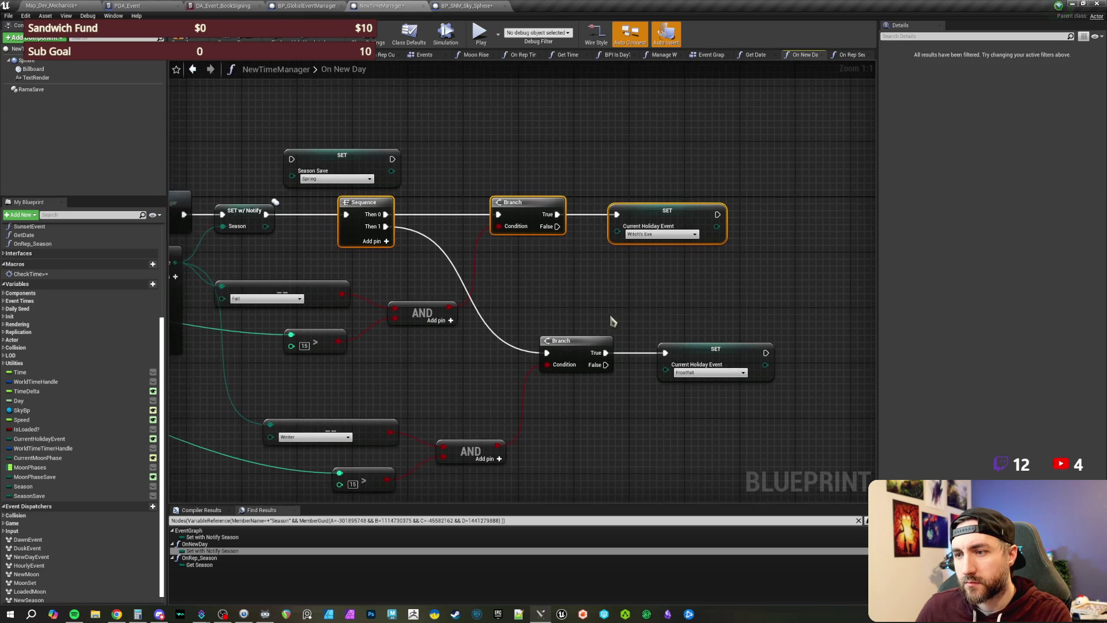
drag(422, 294, 807, 406)
drag(544, 383, 358, 461)
drag(372, 361, 316, 262)
drag(468, 293, 600, 294)
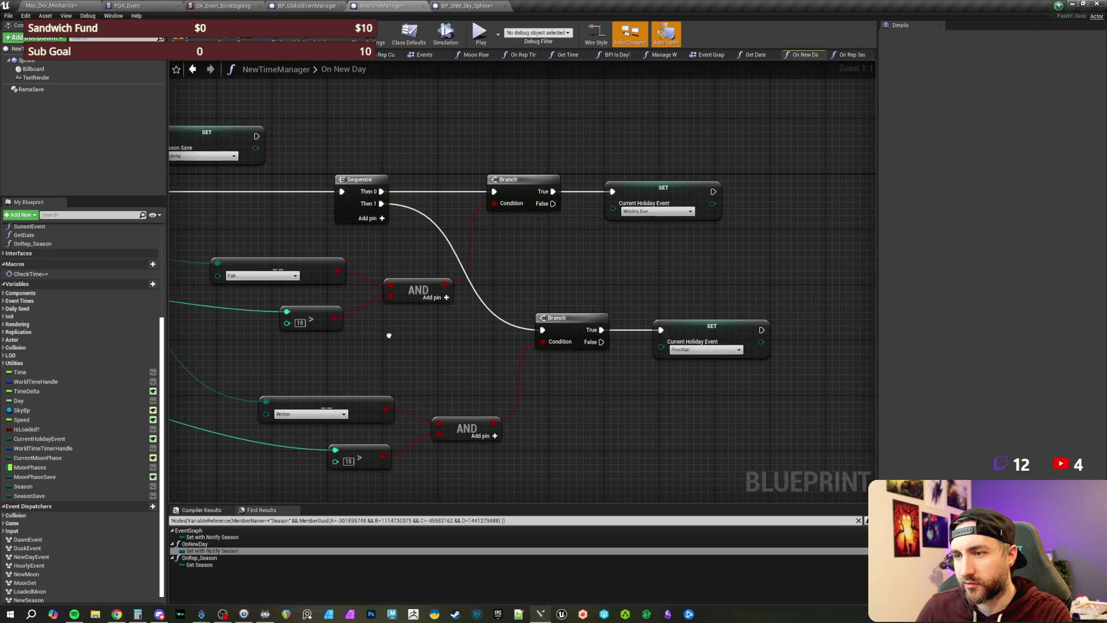
drag(456, 118, 473, 188)
drag(415, 212, 422, 226)
click(425, 233)
Step: Feed Season into Season Save and comment that the save plugin triggers the repNotify on load
drag(354, 275, 409, 275)
click(433, 259)
click(452, 224)
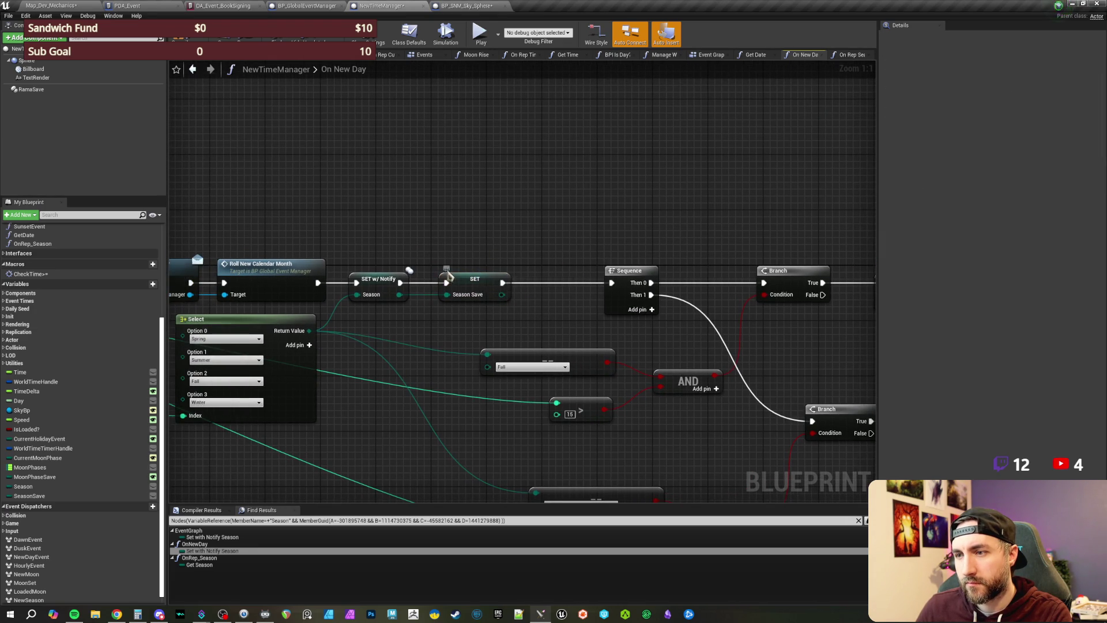
text(Used by Rama to save, whi)
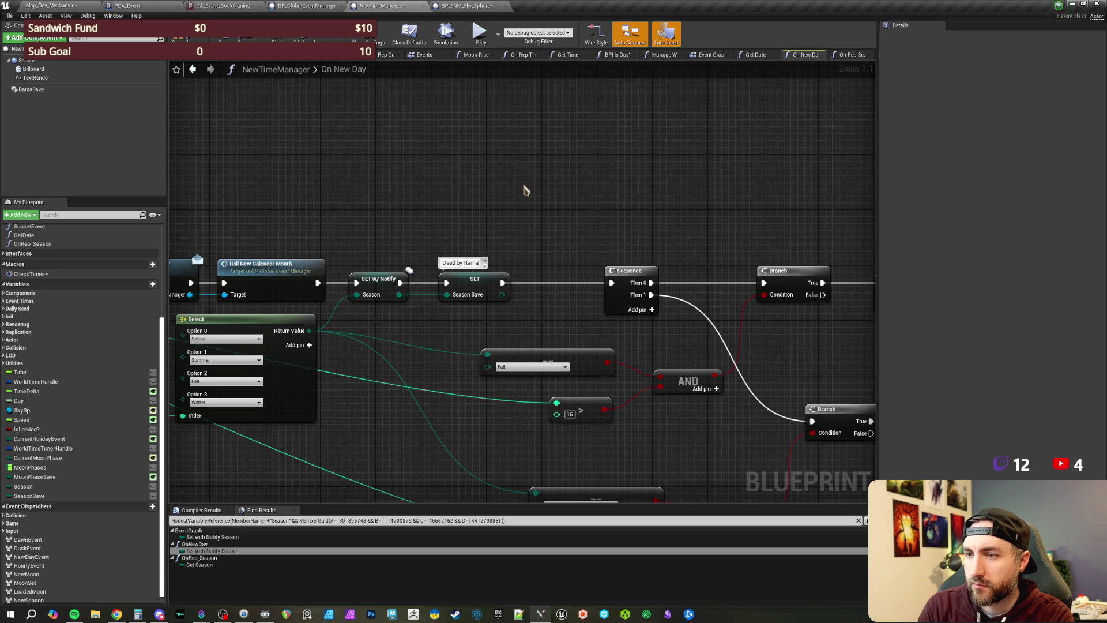
text(ch then in terun)
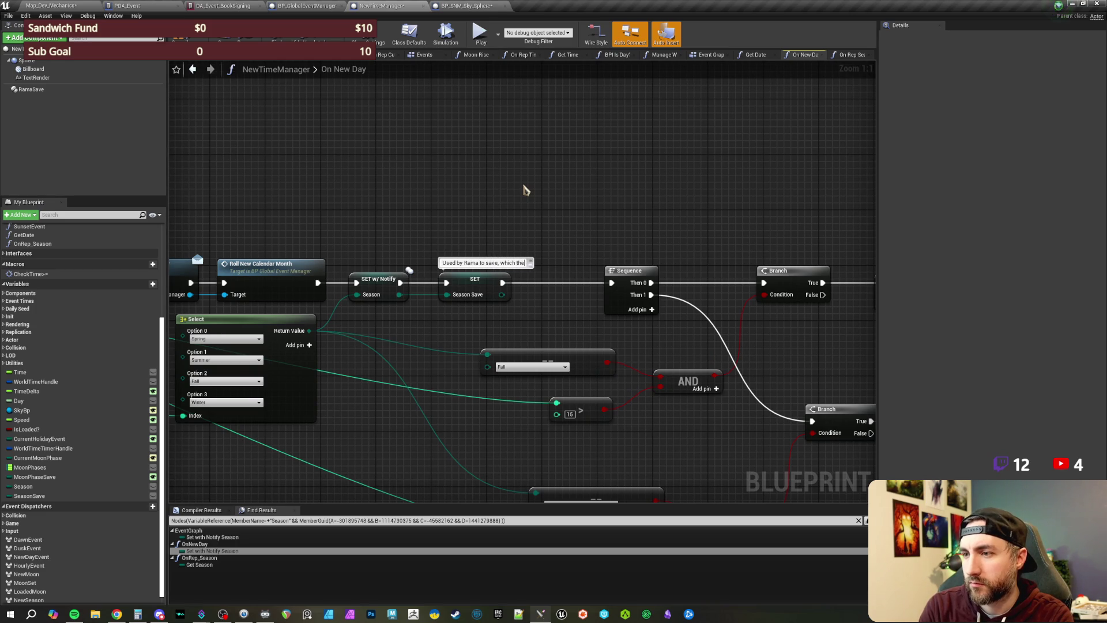
key(BackSpace)
key(BackSpace)
key(BackSpace)
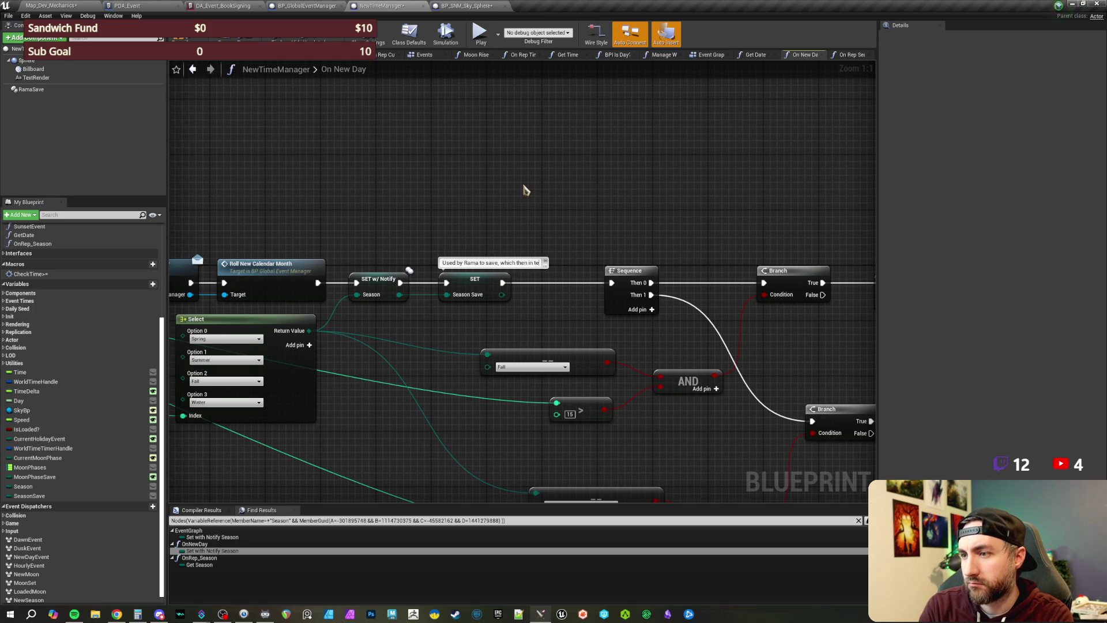
text(urn triggers )
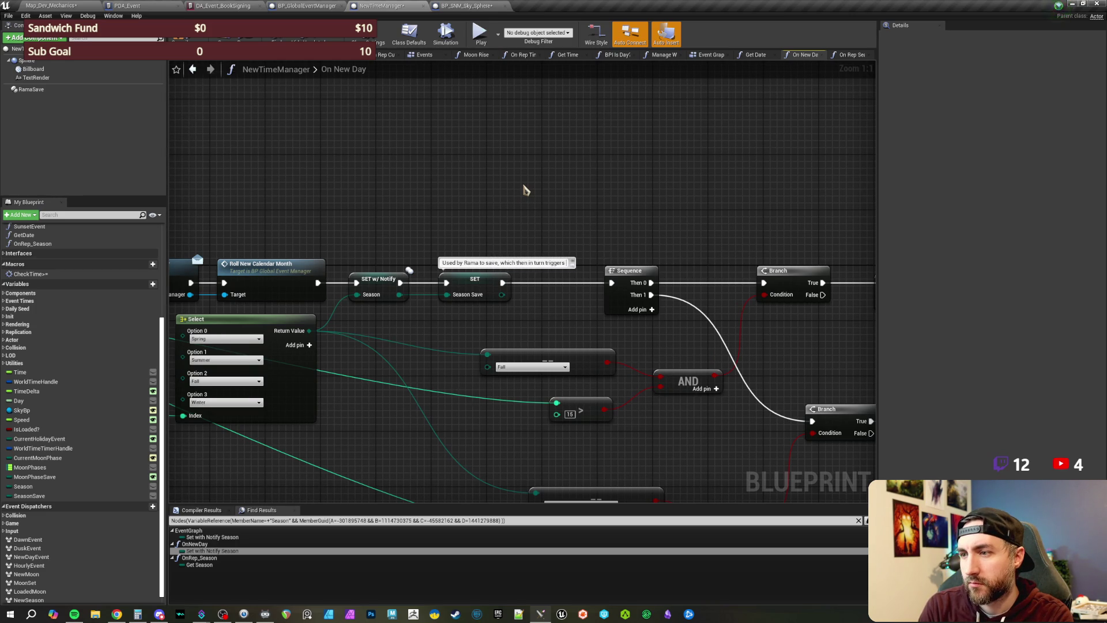
text(the repNotify when it loads)
key(Return)
mouse_move(524, 190)
mouse_down()
mouse_move(585, 191)
mouse_move(424, 167)
mouse_move(697, 375)
mouse_move(803, 421)
mouse_move(833, 467)
mouse_up()
Step: Shift the holiday logic nodes further right and review the Current Holiday Event setters
scroll(425, 167, down, 1)
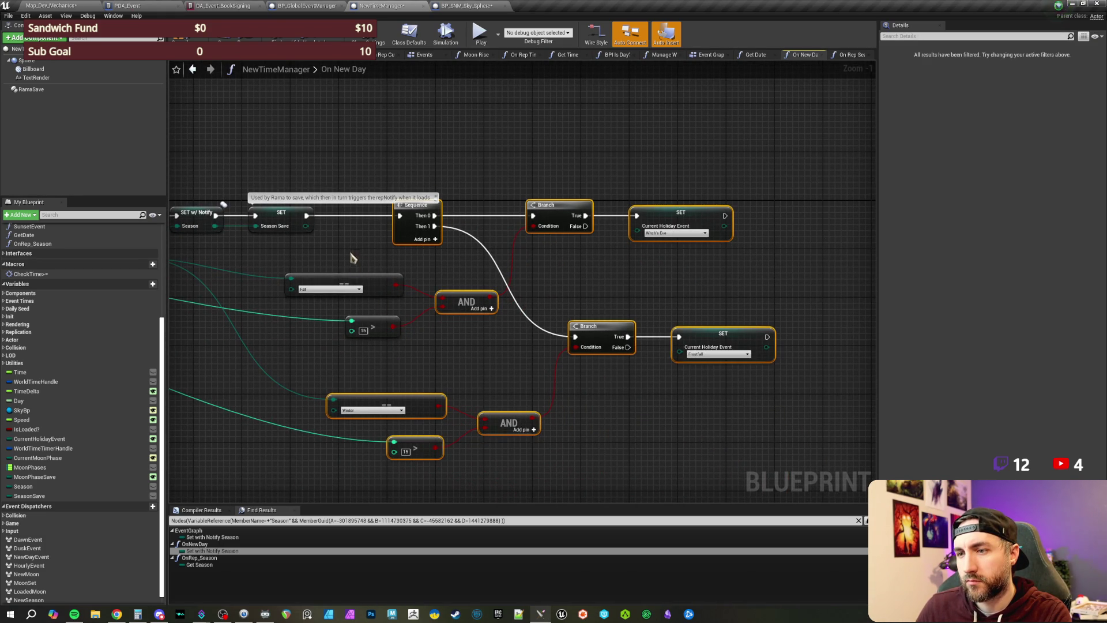
mouse_move(404, 203)
mouse_down()
mouse_move(464, 201)
mouse_move(555, 171)
mouse_move(384, 229)
mouse_up()
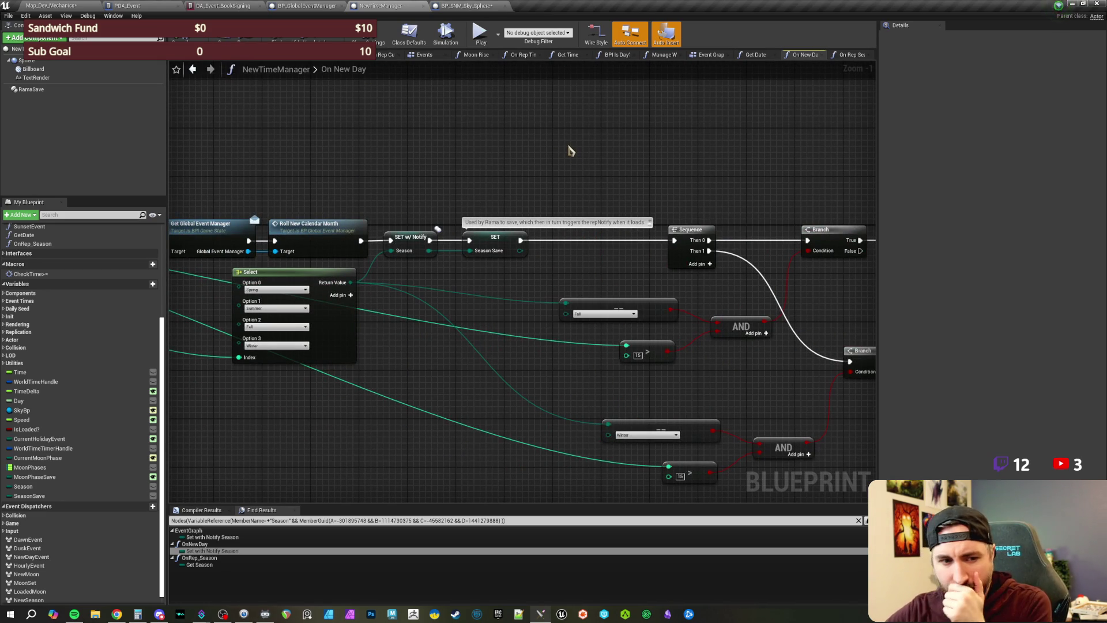
drag(601, 168, 433, 144)
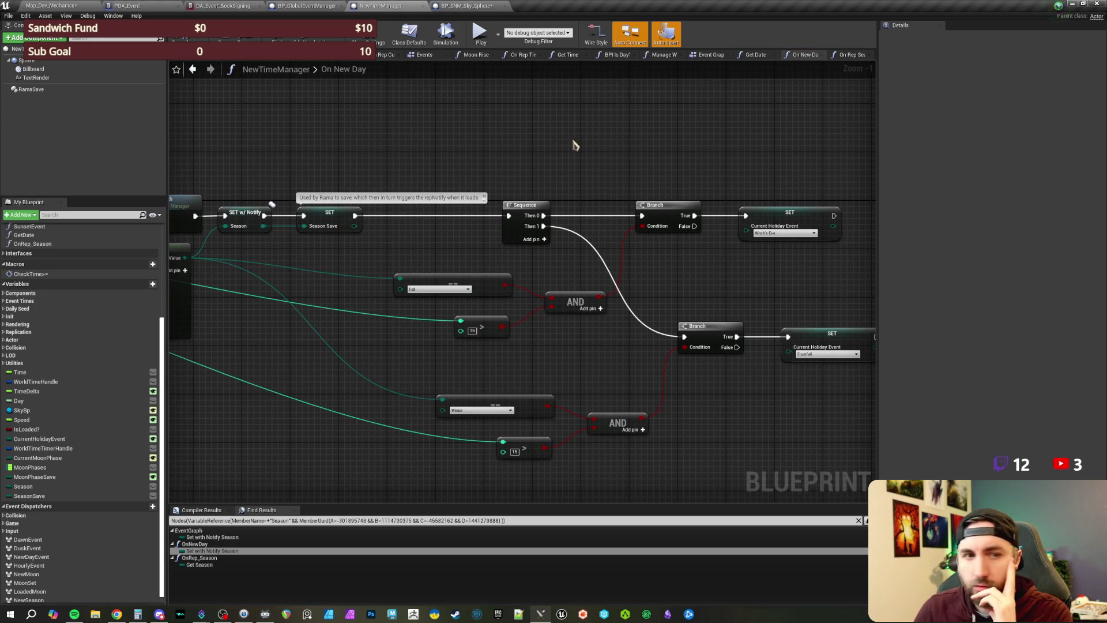
drag(573, 144, 549, 142)
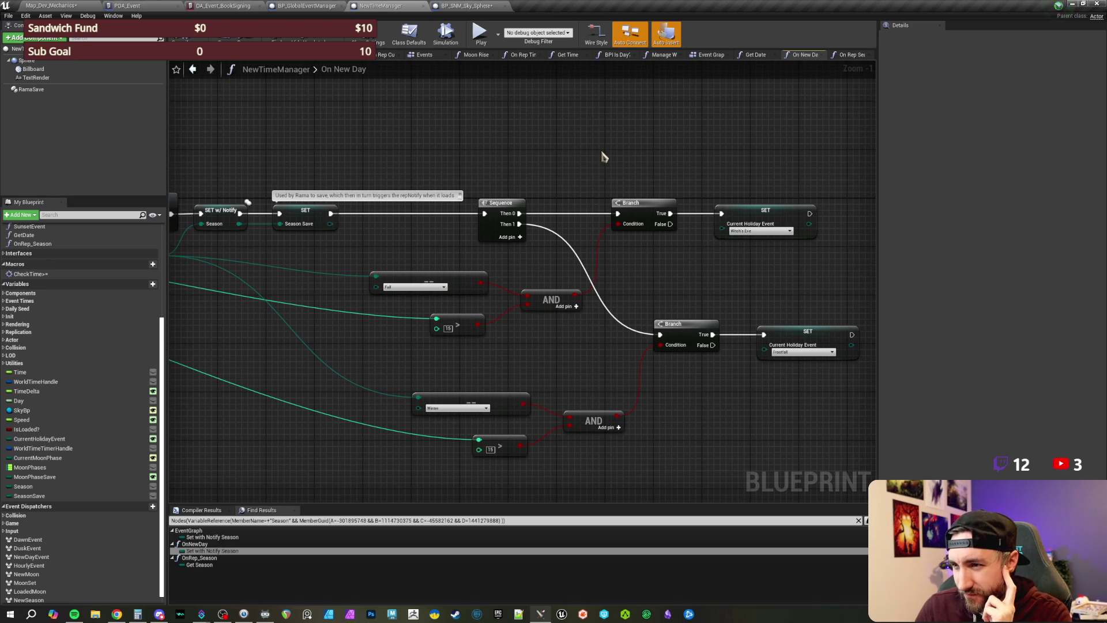
drag(429, 153, 674, 165)
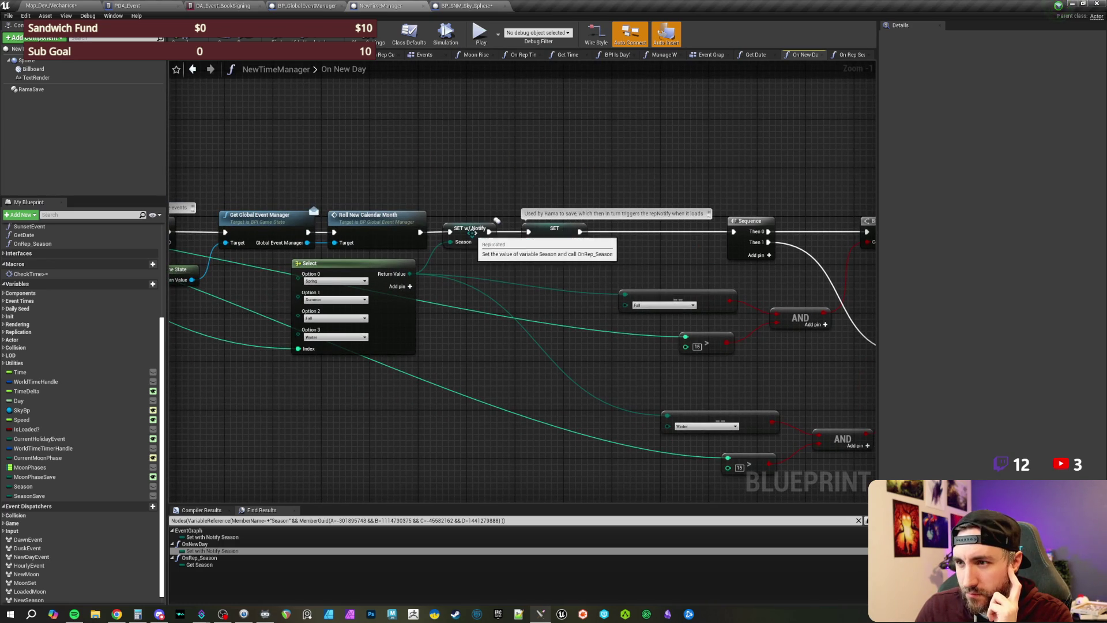
mouse_move(604, 166)
mouse_down()
mouse_move(380, 159)
mouse_move(667, 153)
mouse_up()
Step: Trace On New Day back to the Sequence and open On Rep Season from SET w/ Notify
drag(394, 160, 643, 168)
mouse_move(352, 168)
mouse_down()
mouse_move(499, 176)
mouse_move(452, 176)
mouse_up()
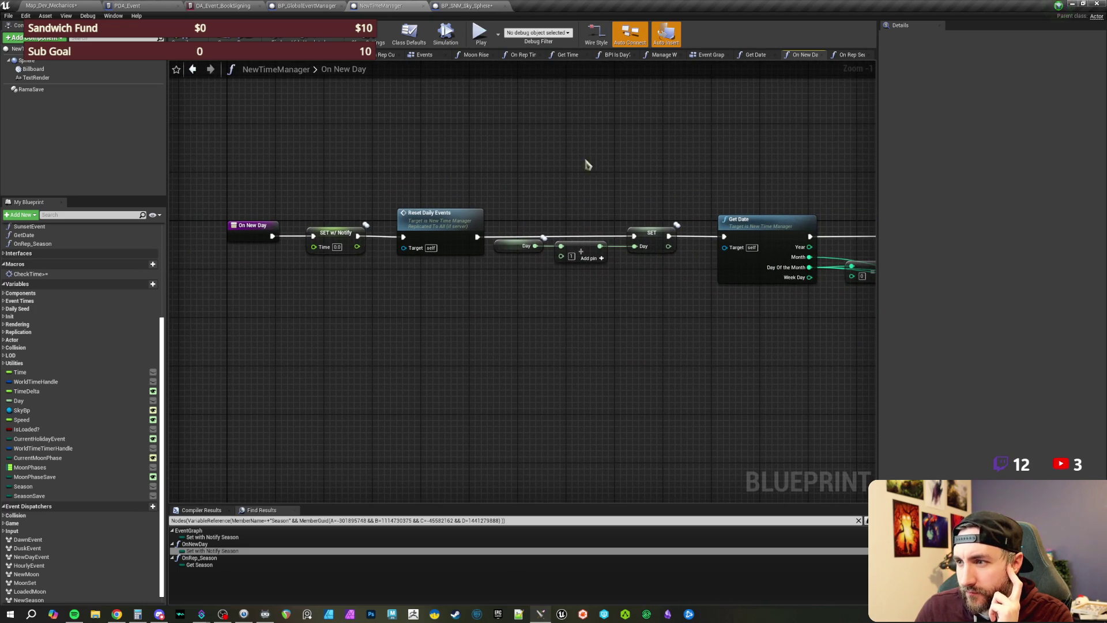
drag(778, 171, 575, 160)
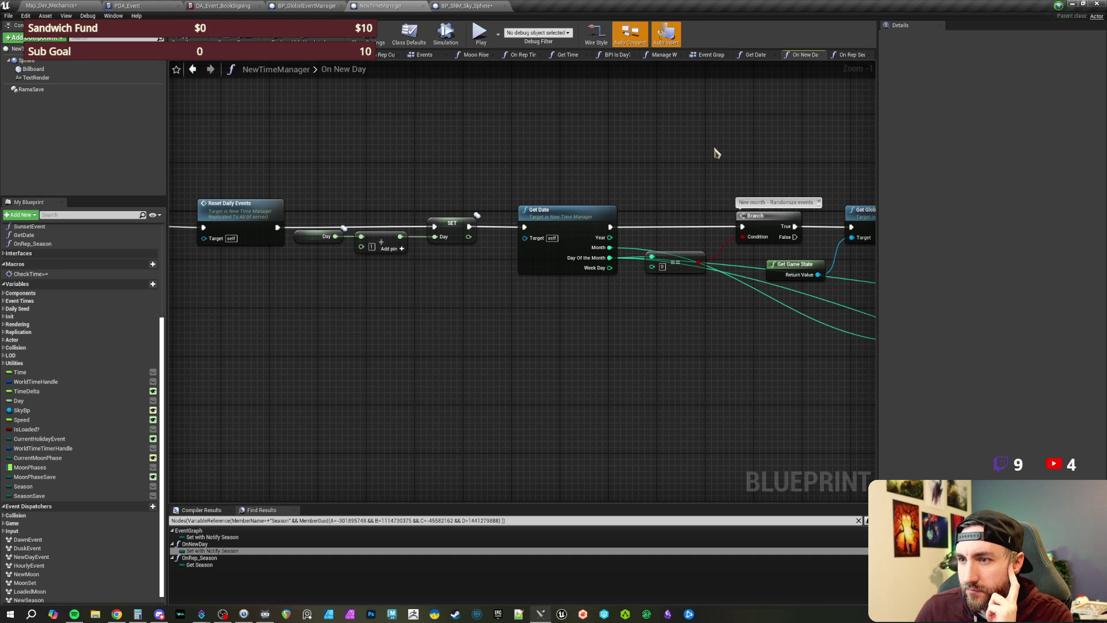
drag(783, 148, 593, 146)
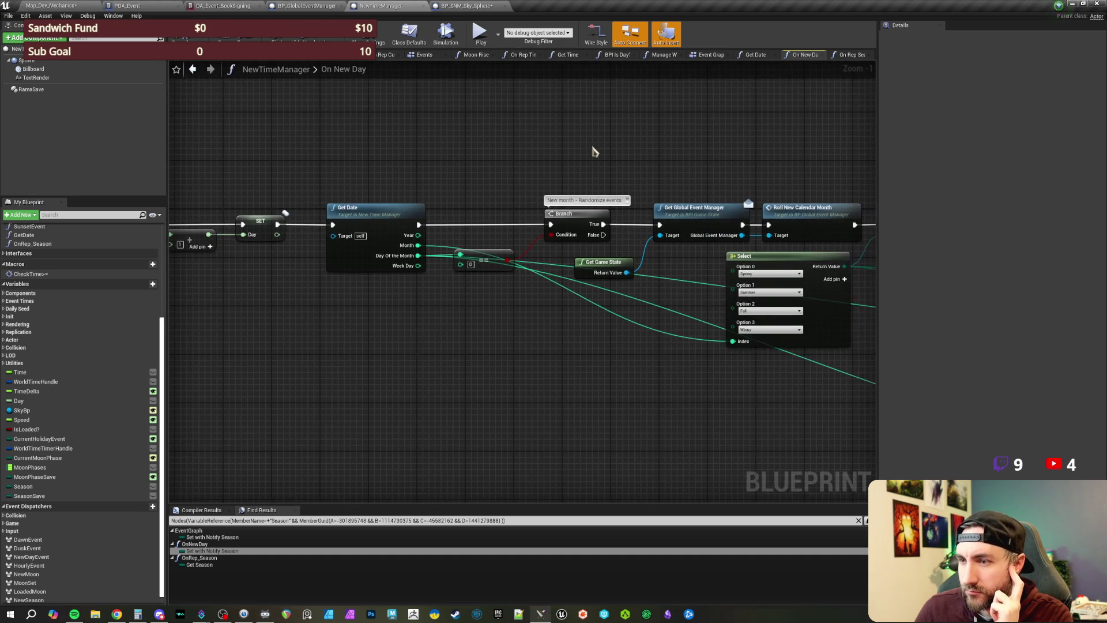
drag(736, 149, 531, 136)
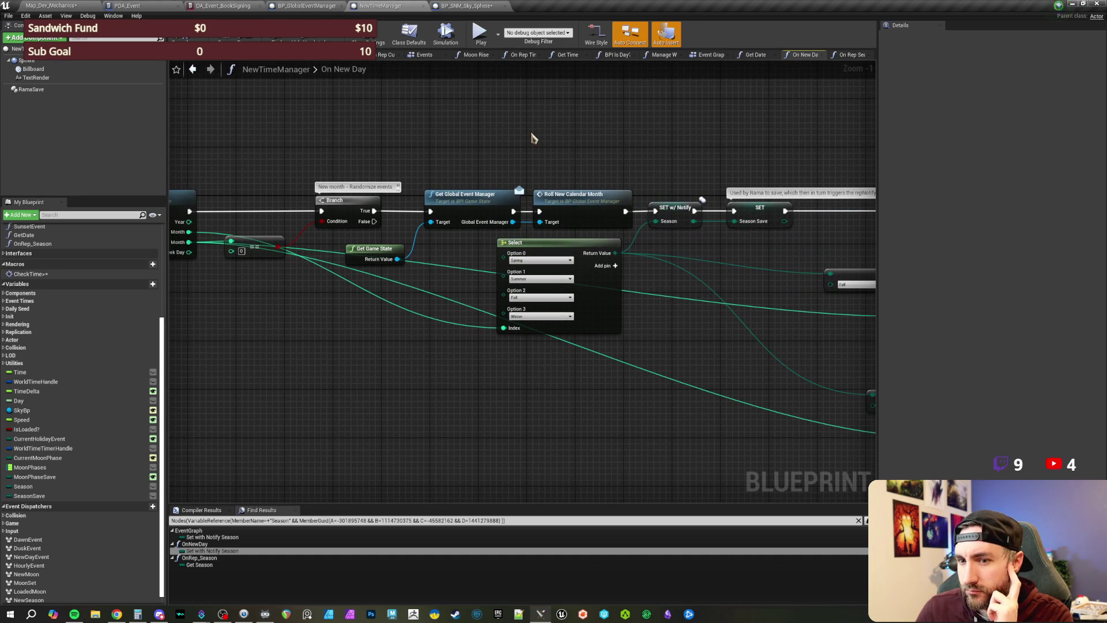
mouse_move(544, 138)
mouse_down()
mouse_move(500, 156)
mouse_move(514, 190)
mouse_move(426, 219)
mouse_up()
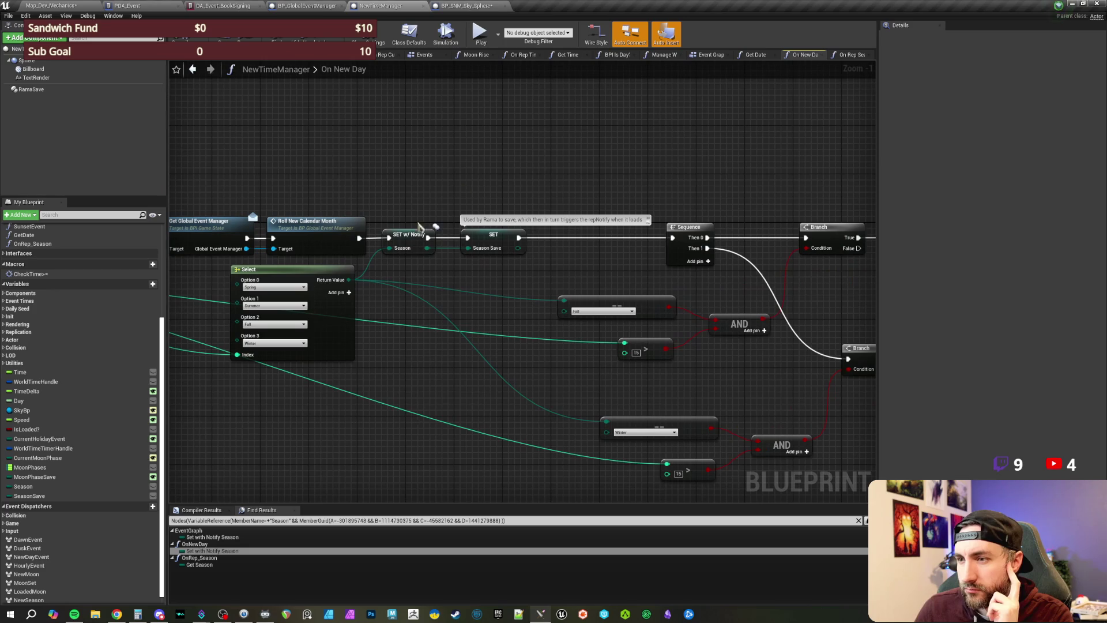
double_click(409, 233)
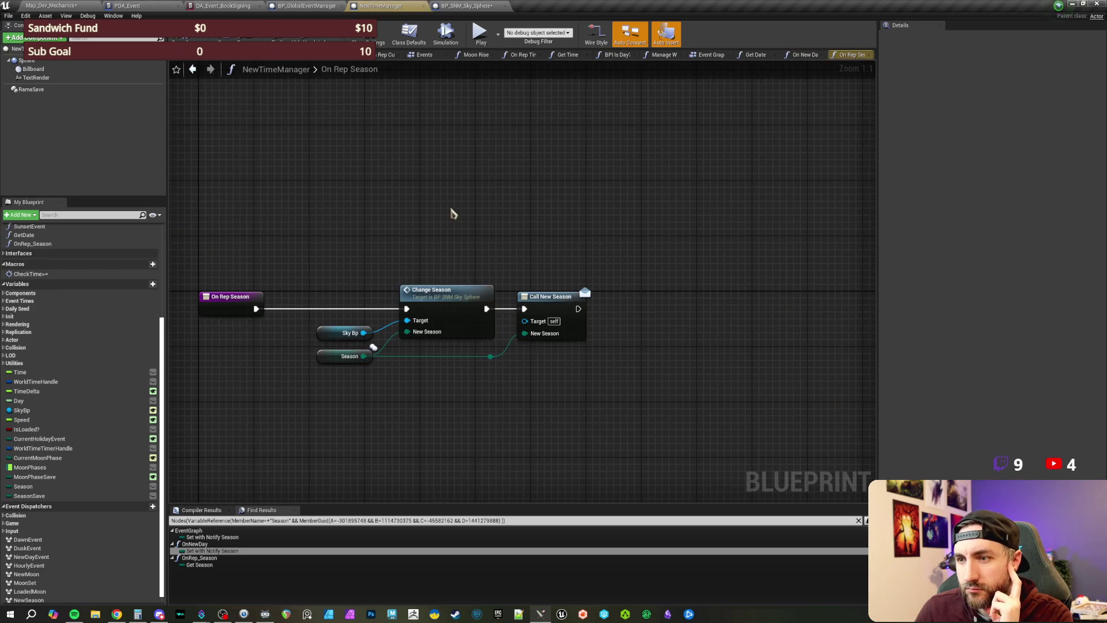
mouse_move(486, 248)
mouse_down()
mouse_move(440, 227)
mouse_move(506, 329)
mouse_move(433, 206)
mouse_move(451, 219)
mouse_up()
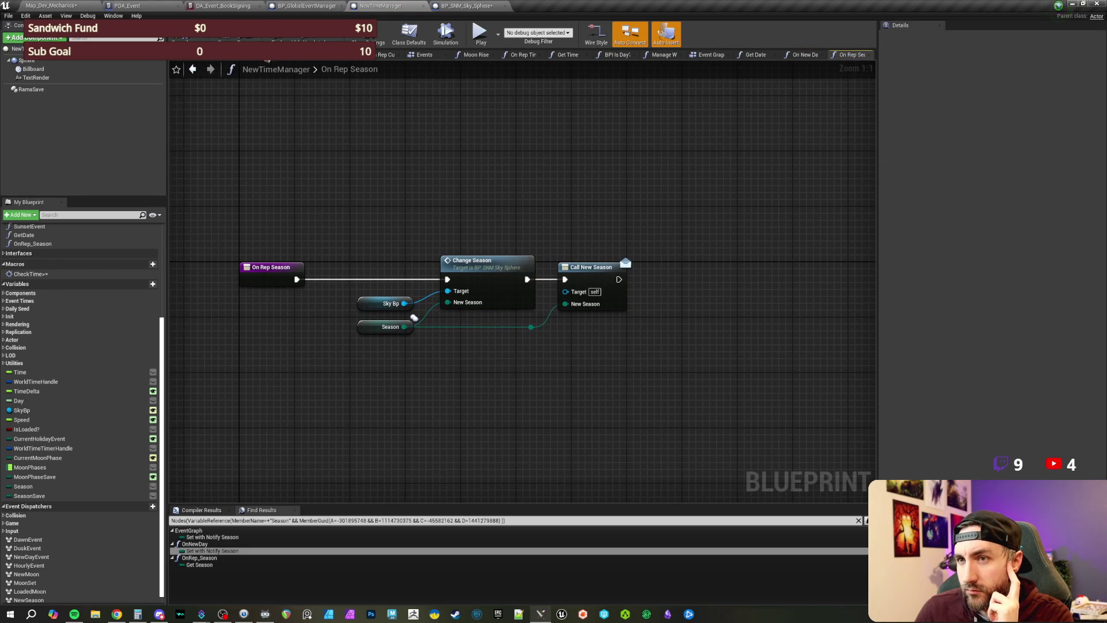
drag(381, 181, 388, 195)
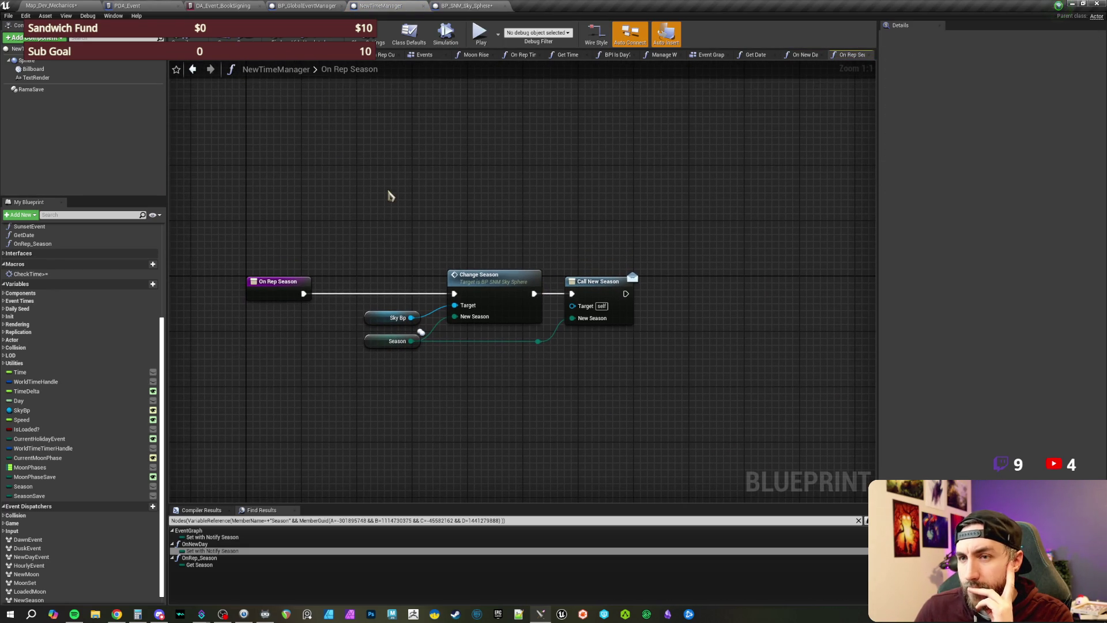
Step: Load the recent NPCDevMap level, saving and checking out the changed Map_Dev_Mechanics first
click(76, 6)
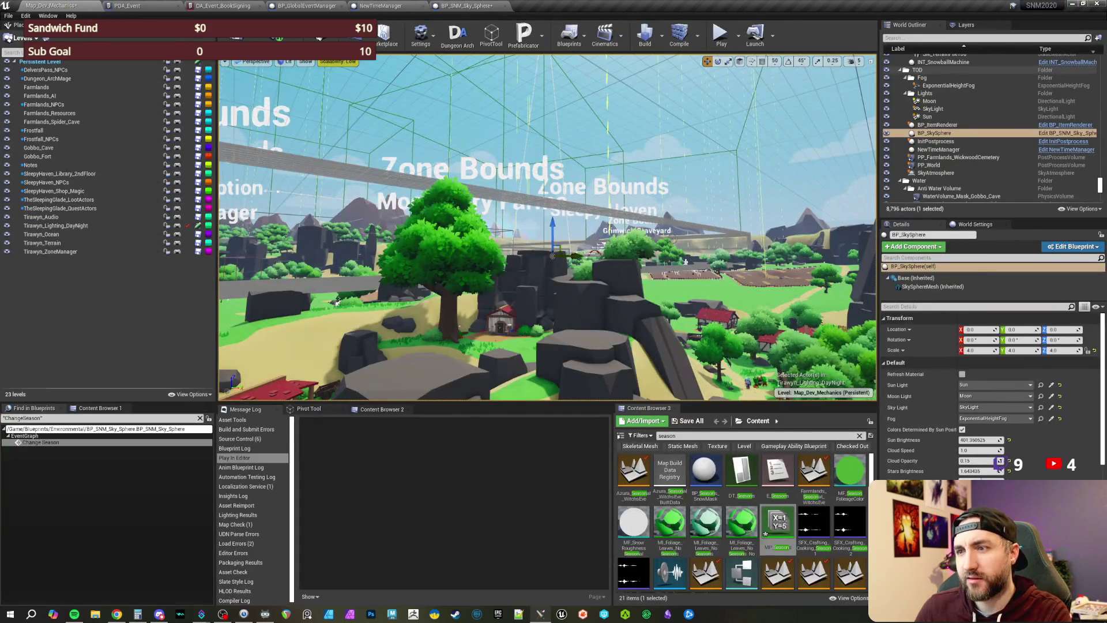
click(8, 16)
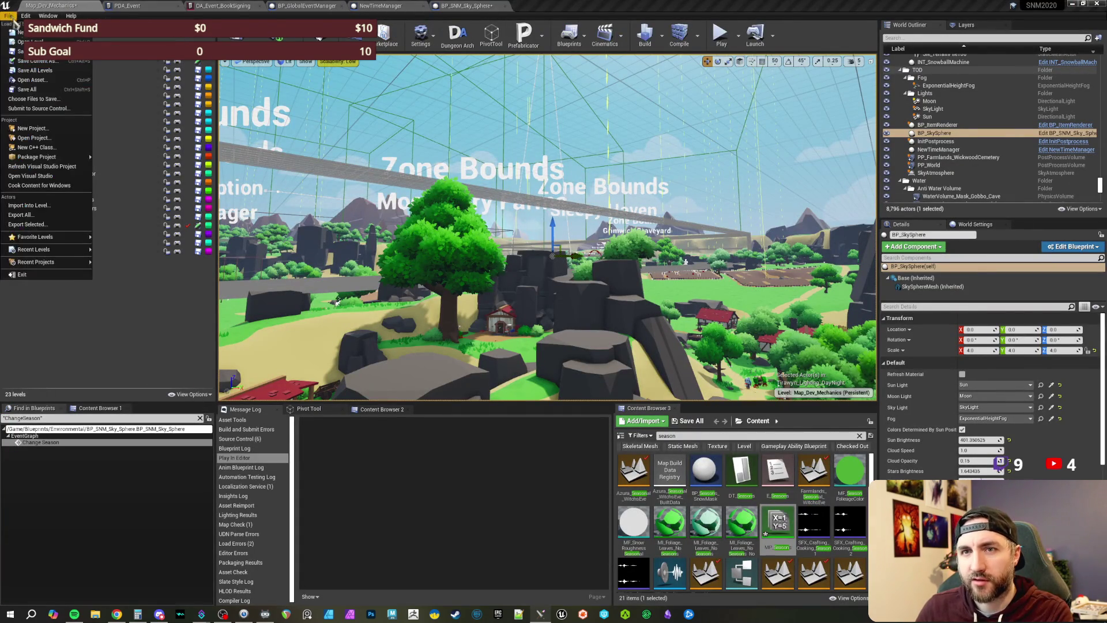
mouse_move(69, 249)
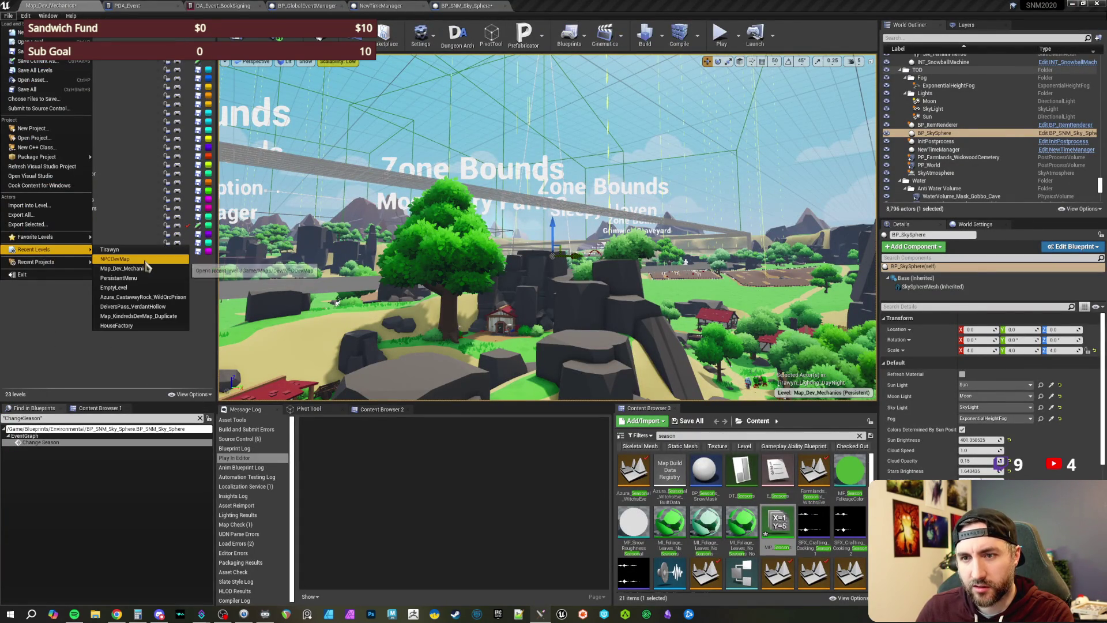
click(144, 260)
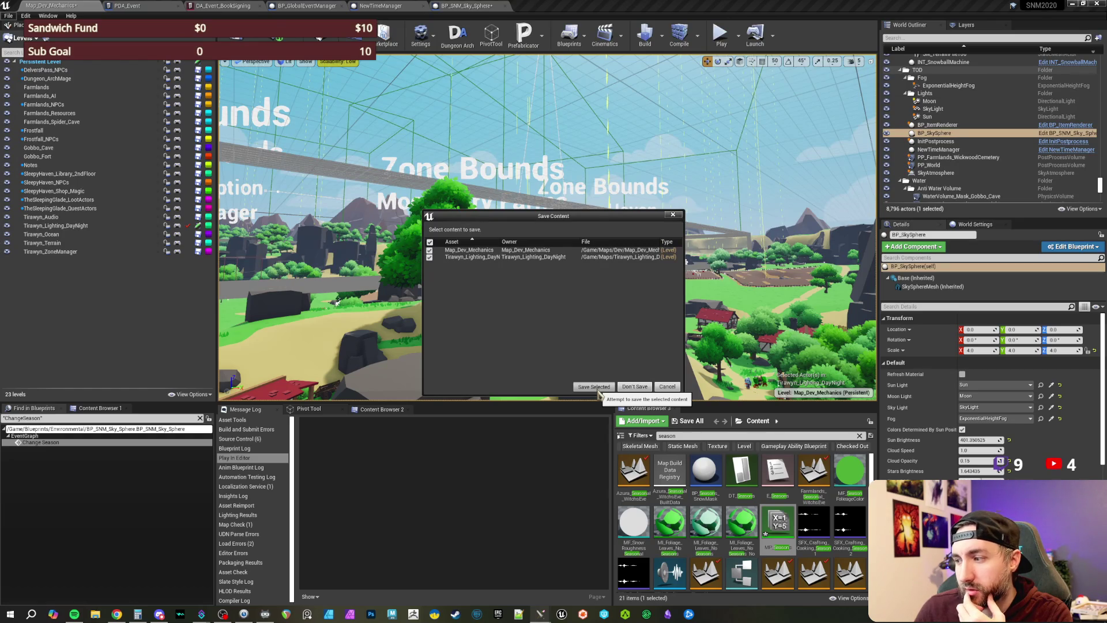
click(597, 389)
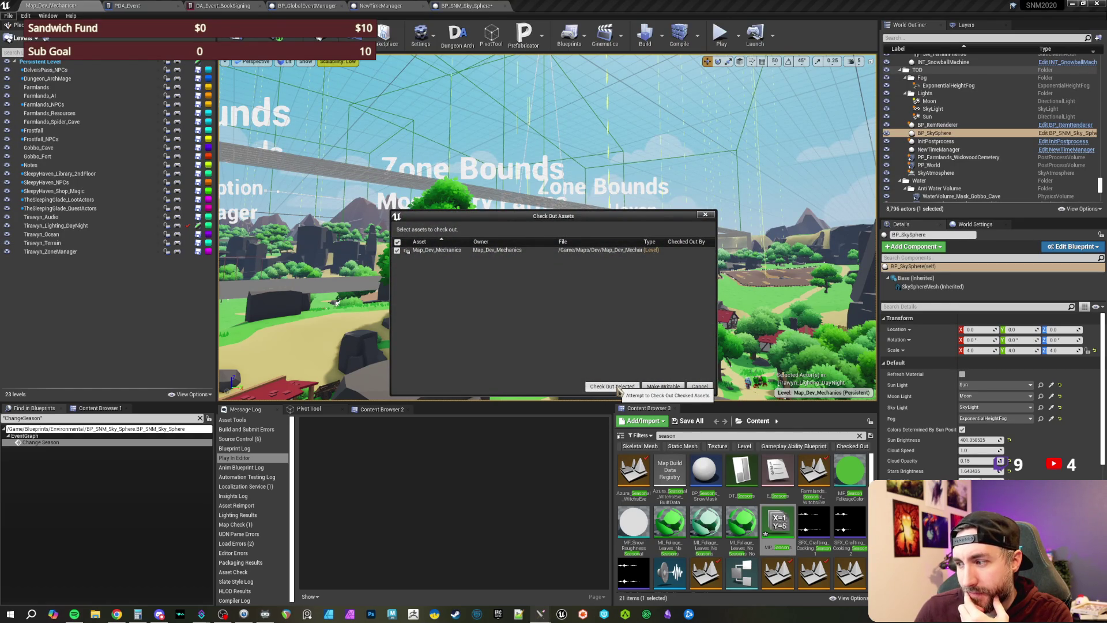
click(617, 389)
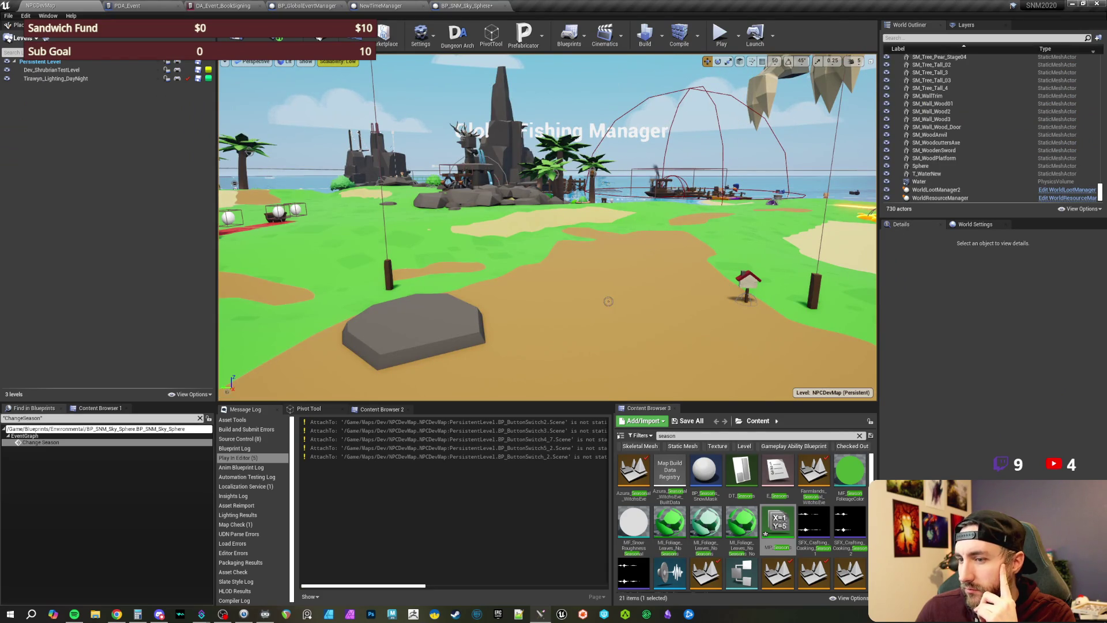
Step: Clear the ChangeSeason blueprint search and glance at NewTimeManager's On Rep Season graph
click(200, 418)
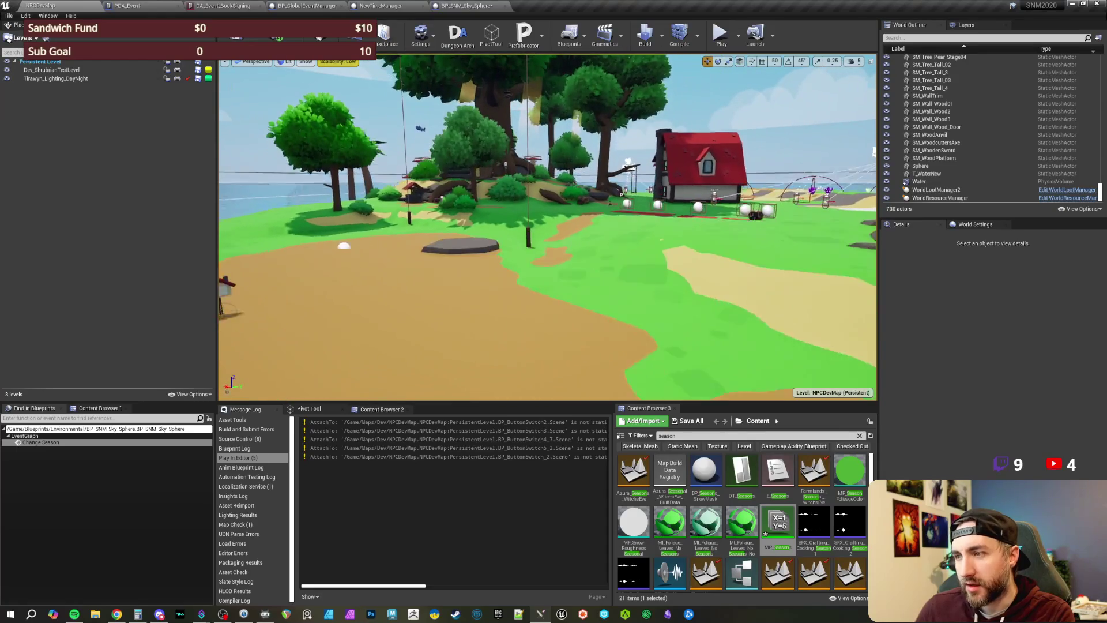
click(373, 7)
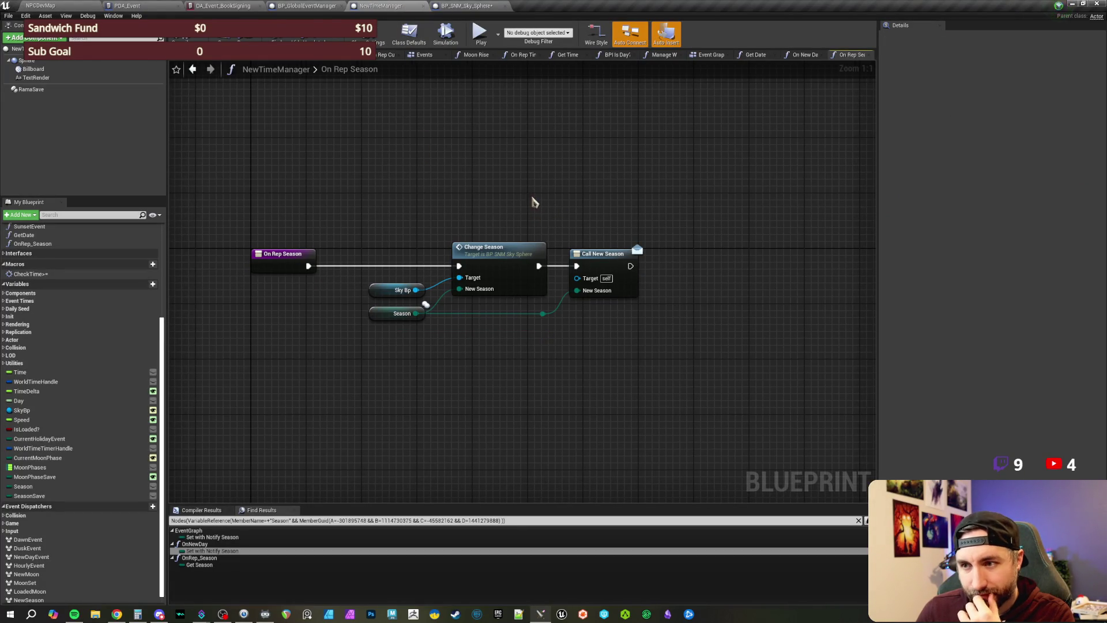
drag(430, 154, 422, 180)
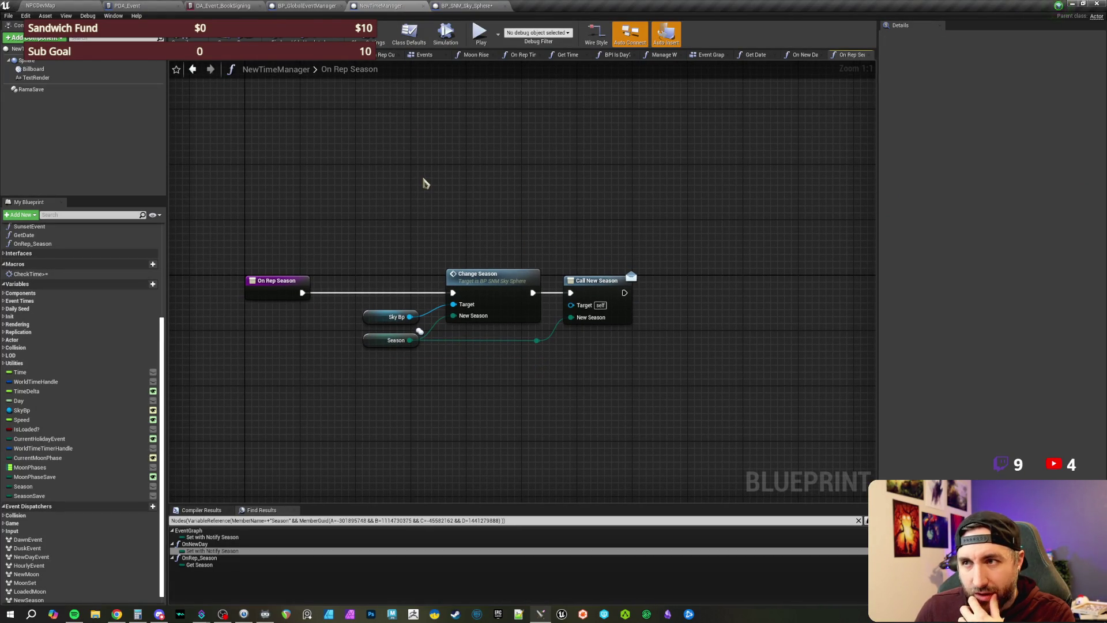
click(84, 6)
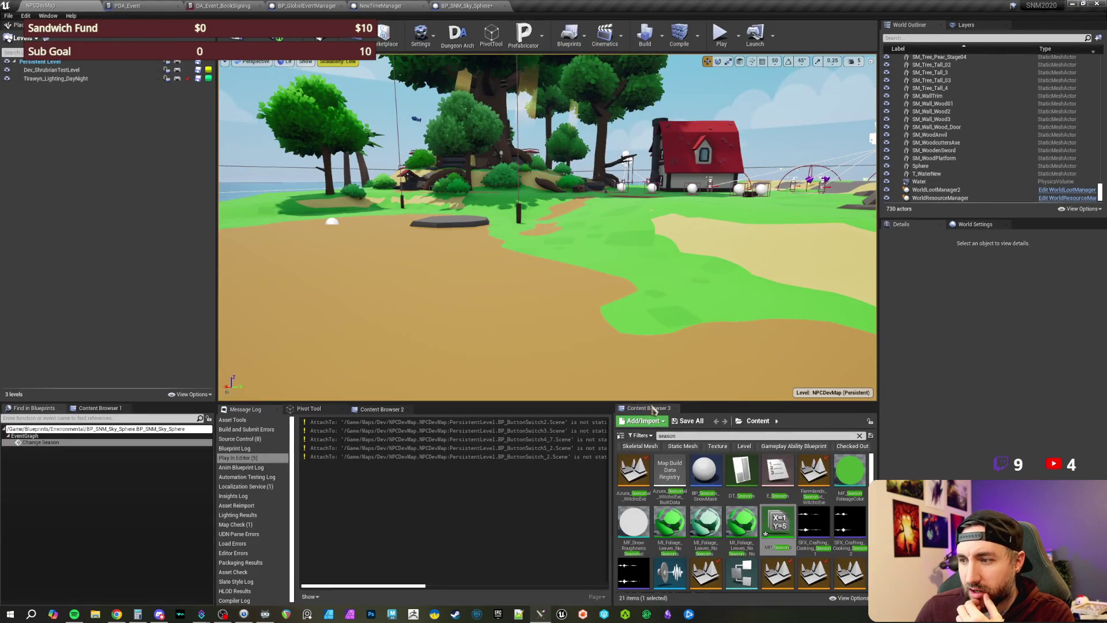
Step: Search the Content Browser for 'player ui'
click(669, 435)
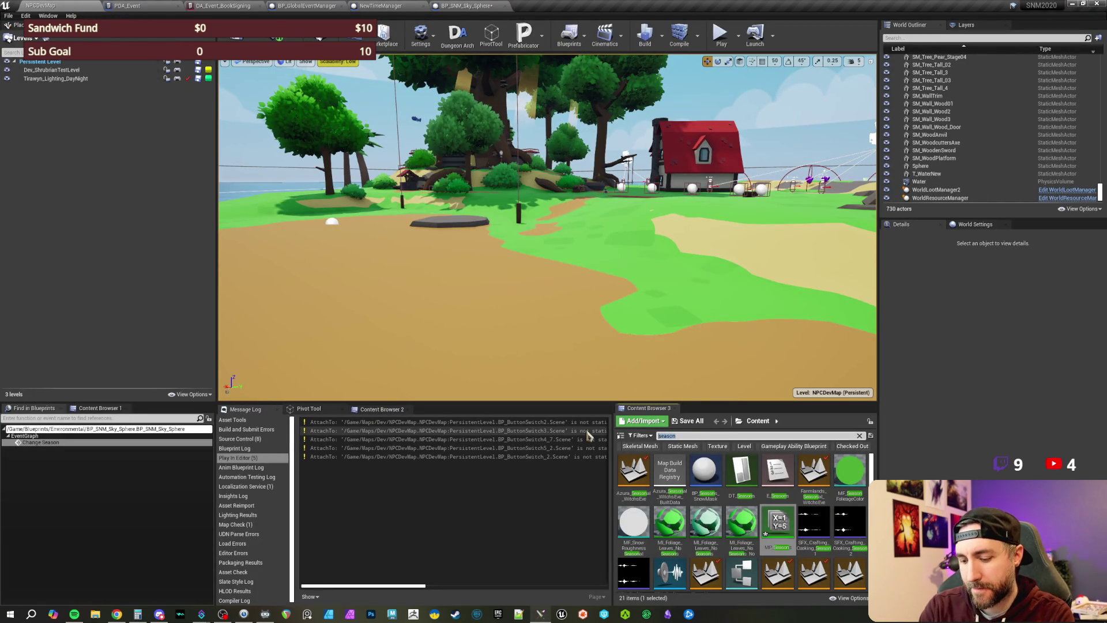
text(hud)
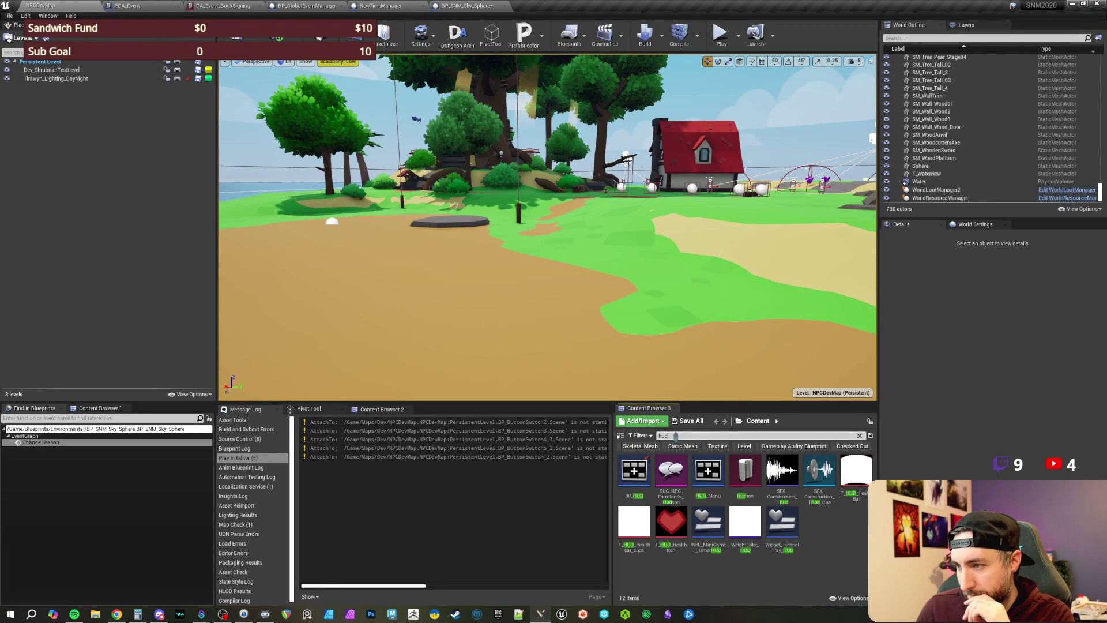
key(ctrl+a)
text(play)
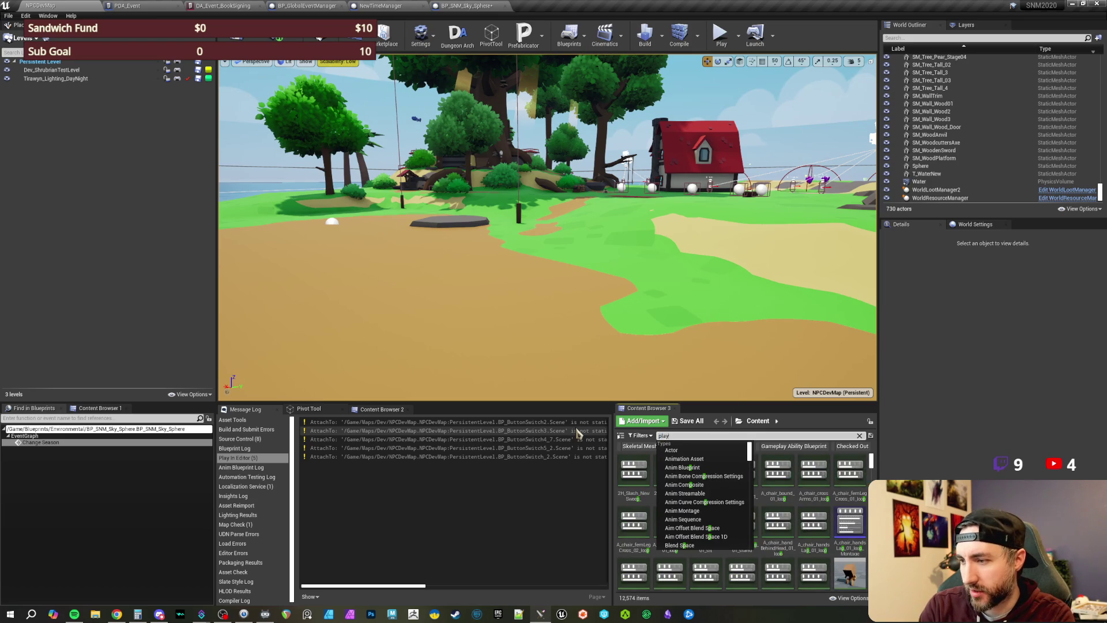
text(er ui)
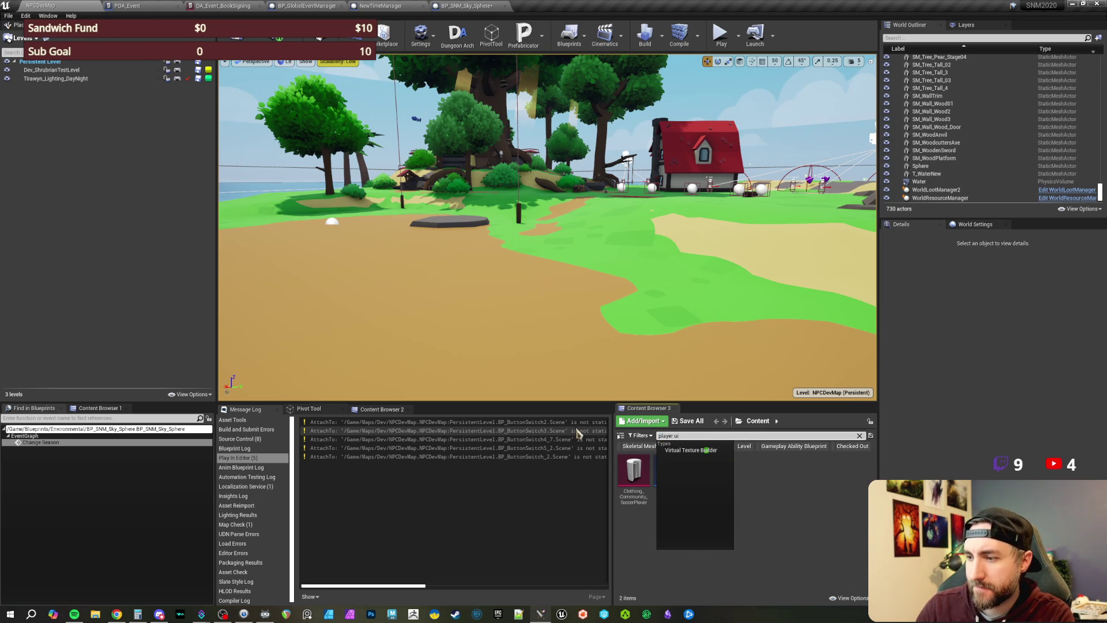
Step: Open the UI_Player widget blueprint and survey its HUD layout in the Designer
double_click(670, 487)
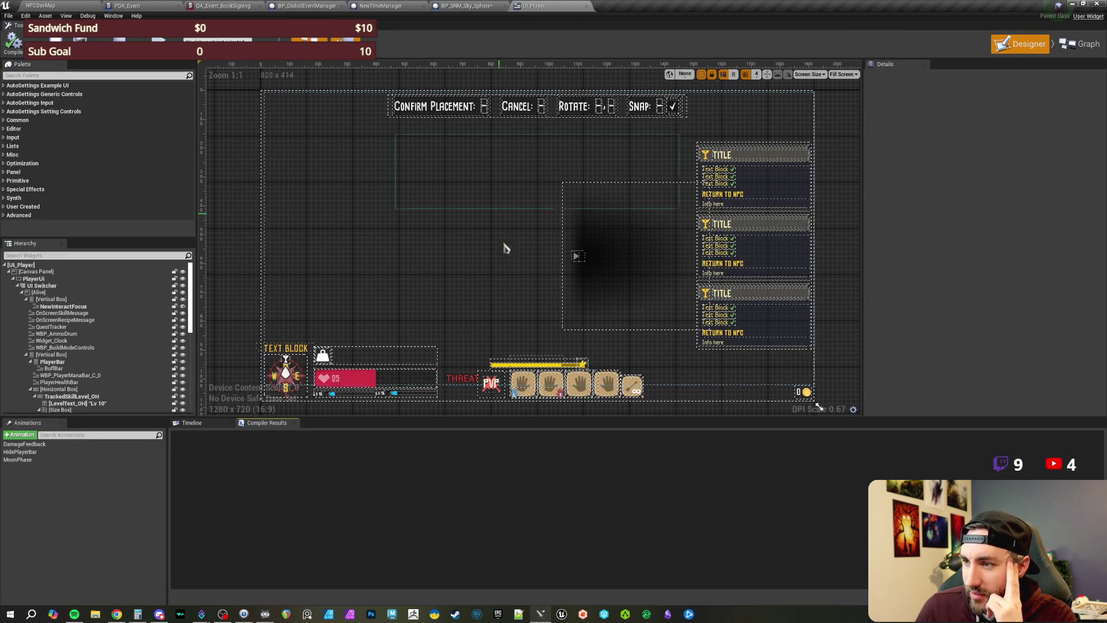
scroll(65, 362, down, 5)
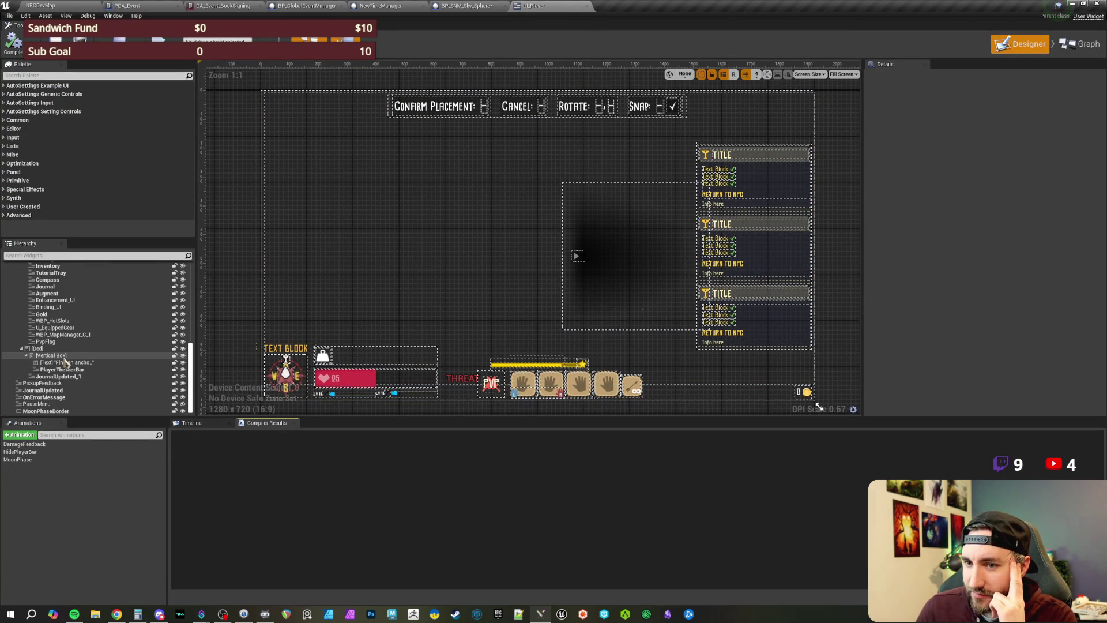
scroll(65, 362, up, 3)
scroll(68, 369, up, 4)
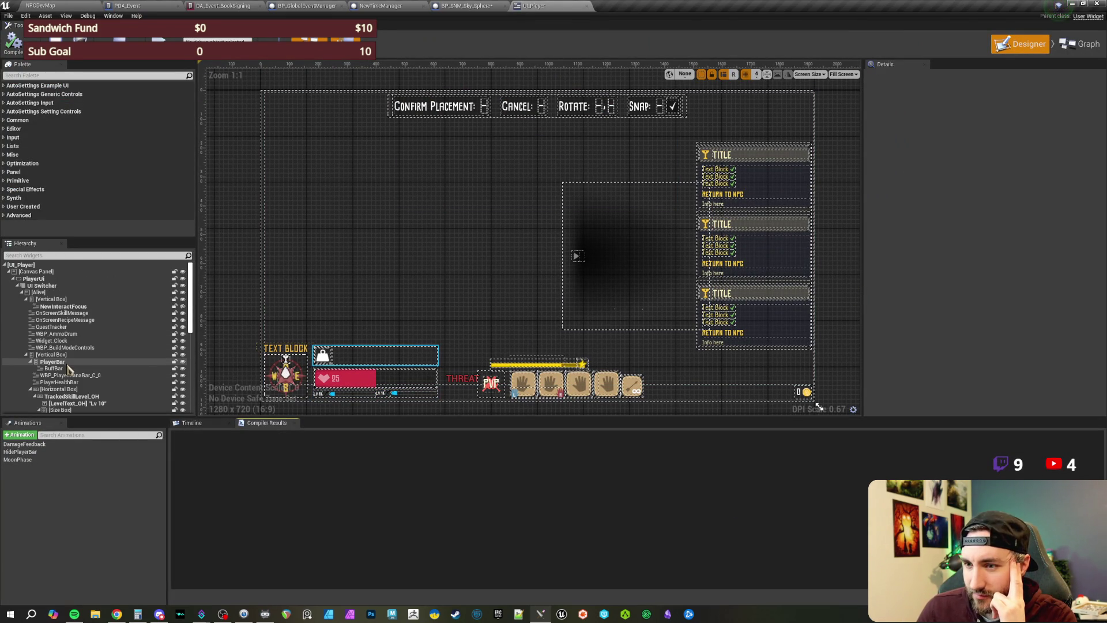
mouse_move(322, 322)
mouse_down()
mouse_move(376, 279)
mouse_move(420, 276)
mouse_move(447, 254)
mouse_up()
scroll(448, 254, up, 1)
scroll(448, 255, down, 1)
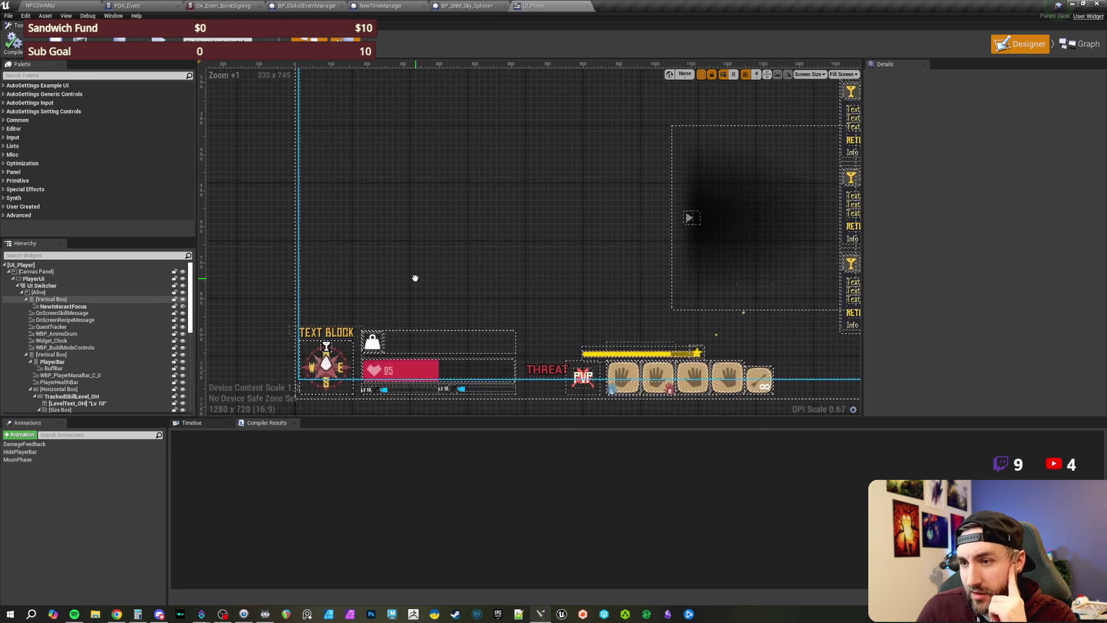
mouse_move(390, 303)
mouse_down()
mouse_move(432, 287)
mouse_move(420, 282)
mouse_up()
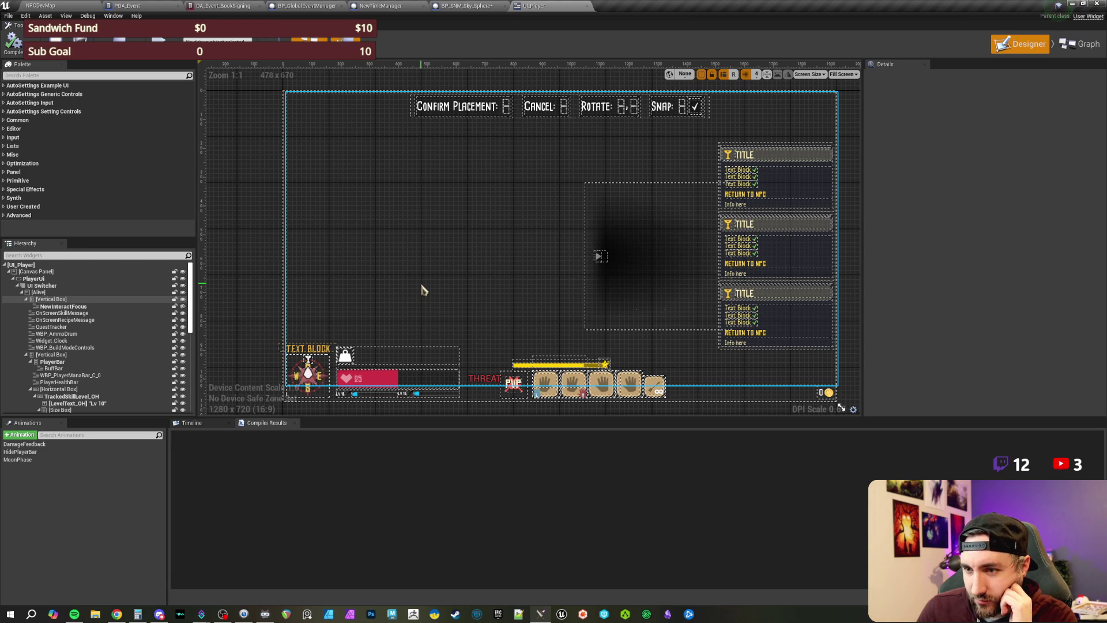
Step: Inspect the clock text block and its enclosing vertical boxes, then close UI_Player
click(315, 352)
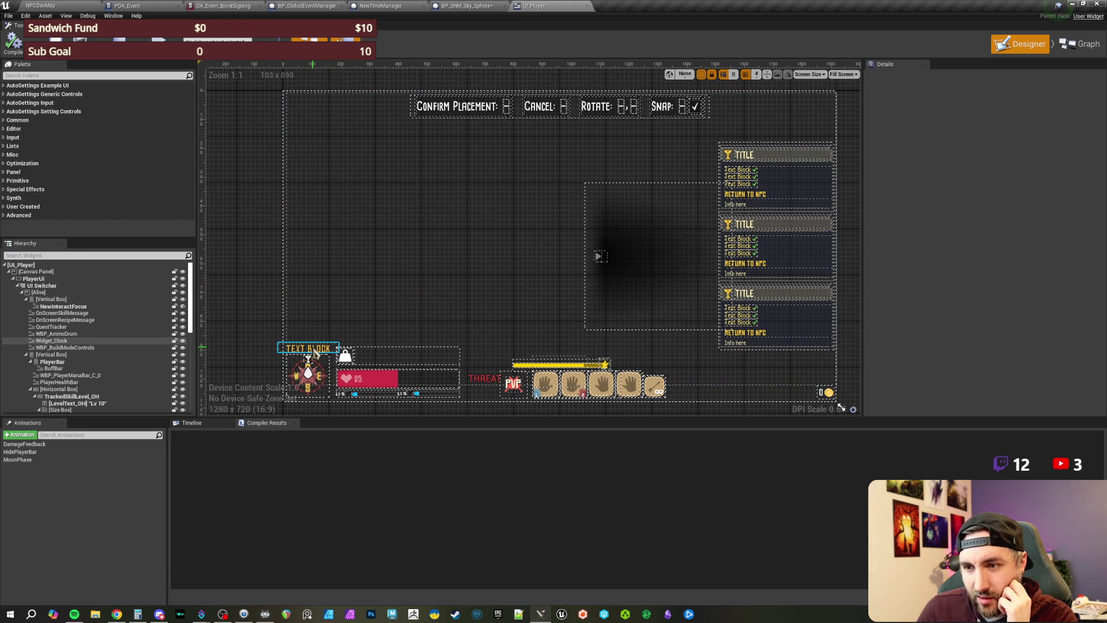
scroll(404, 300, up, 2)
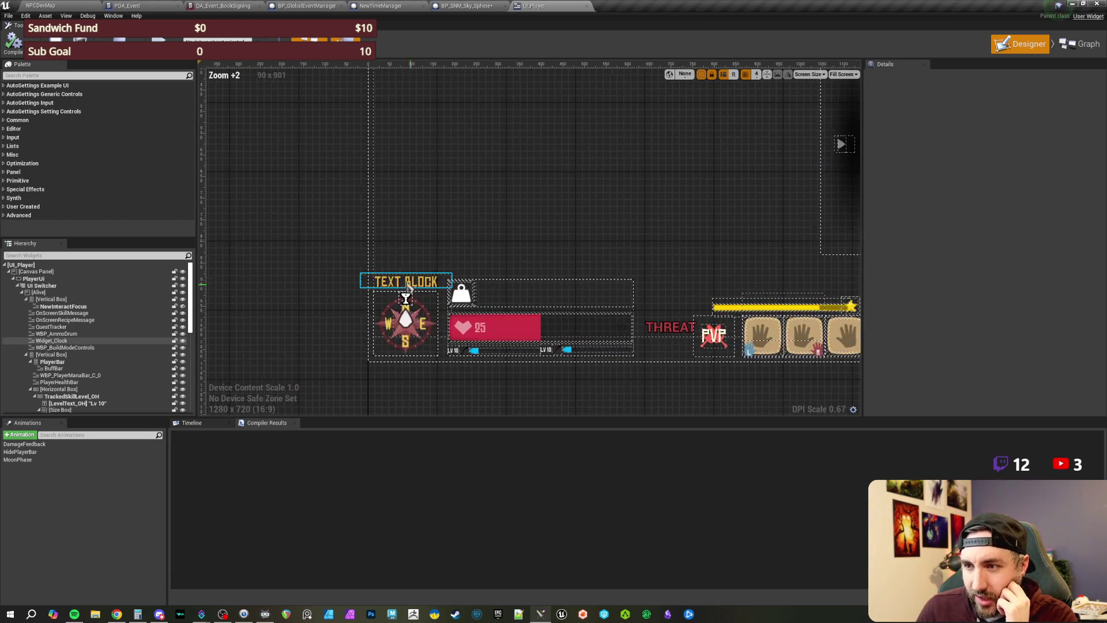
drag(396, 280, 346, 327)
click(342, 319)
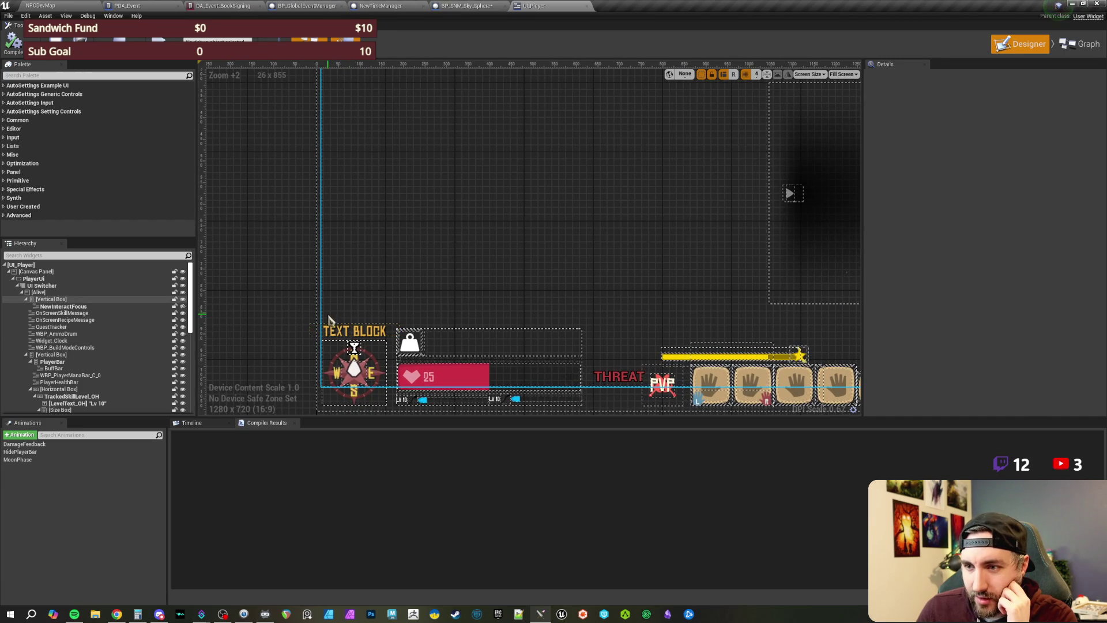
drag(437, 269, 433, 279)
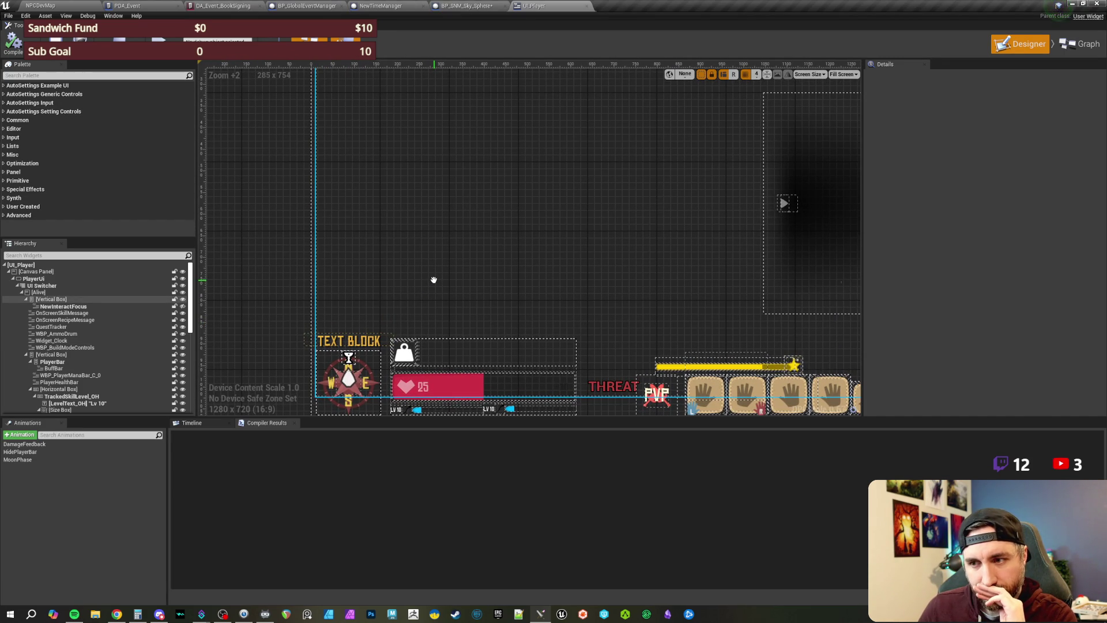
scroll(433, 279, down, 2)
drag(452, 271, 452, 272)
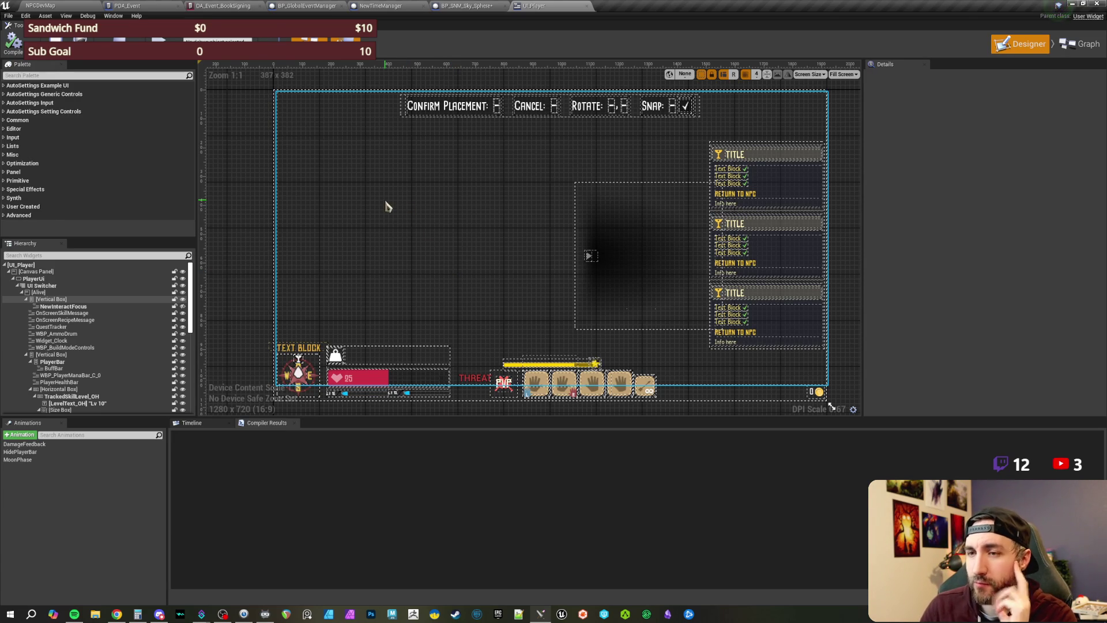
click(293, 226)
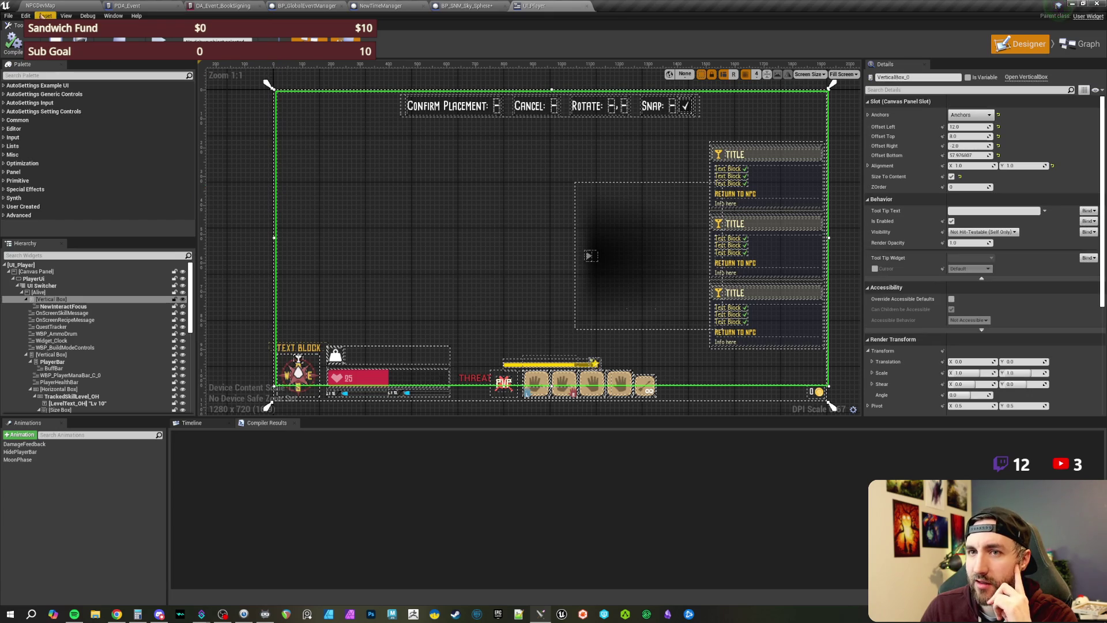
click(587, 6)
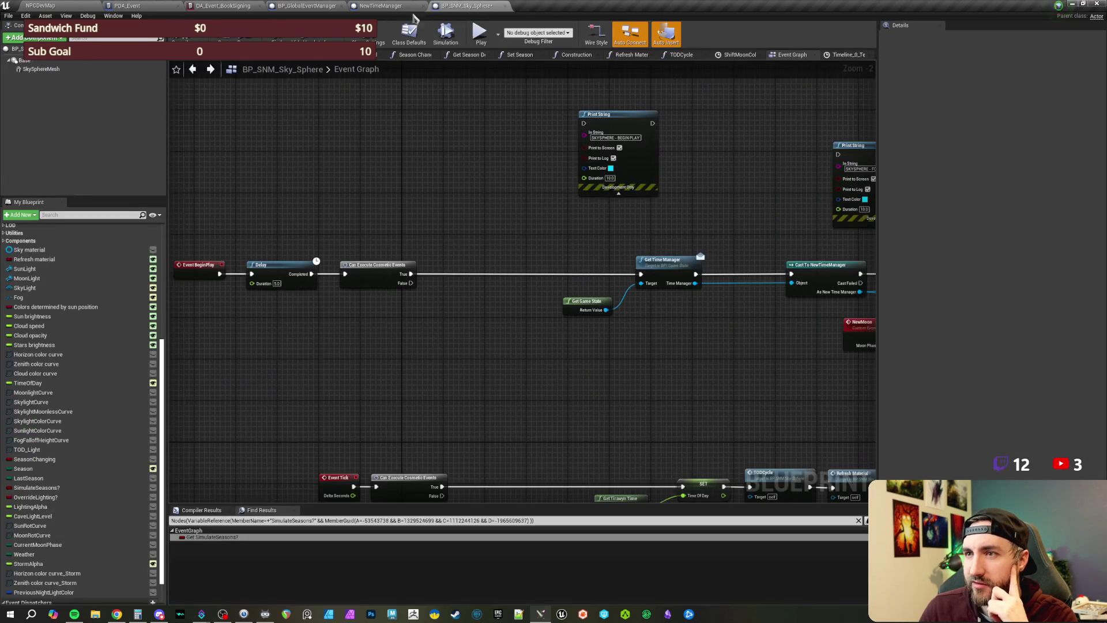
Step: After Call New Season, print 'New Season:' appended with the Season value
click(386, 6)
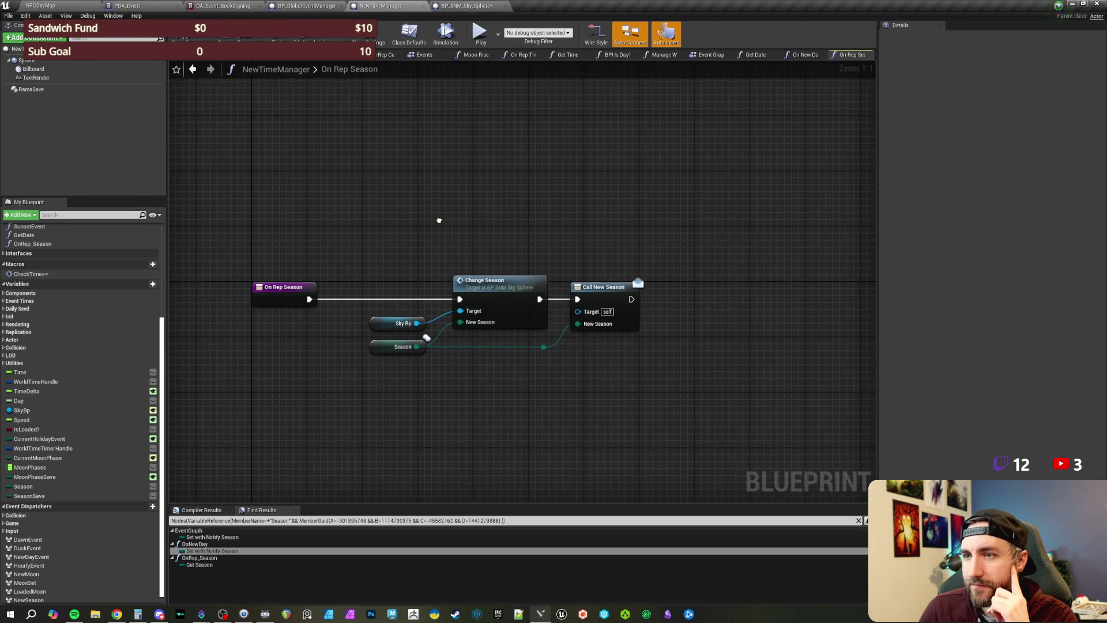
mouse_move(569, 291)
mouse_down()
mouse_move(641, 279)
mouse_move(709, 299)
mouse_move(575, 374)
mouse_up()
text(print)
key(Return)
text(appen)
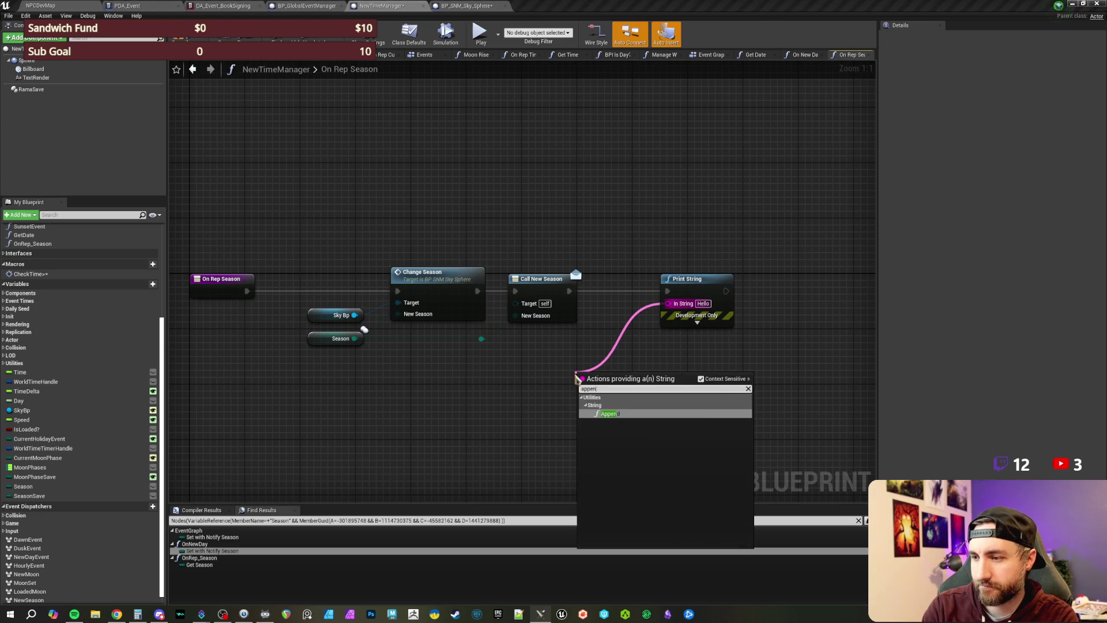
key(Return)
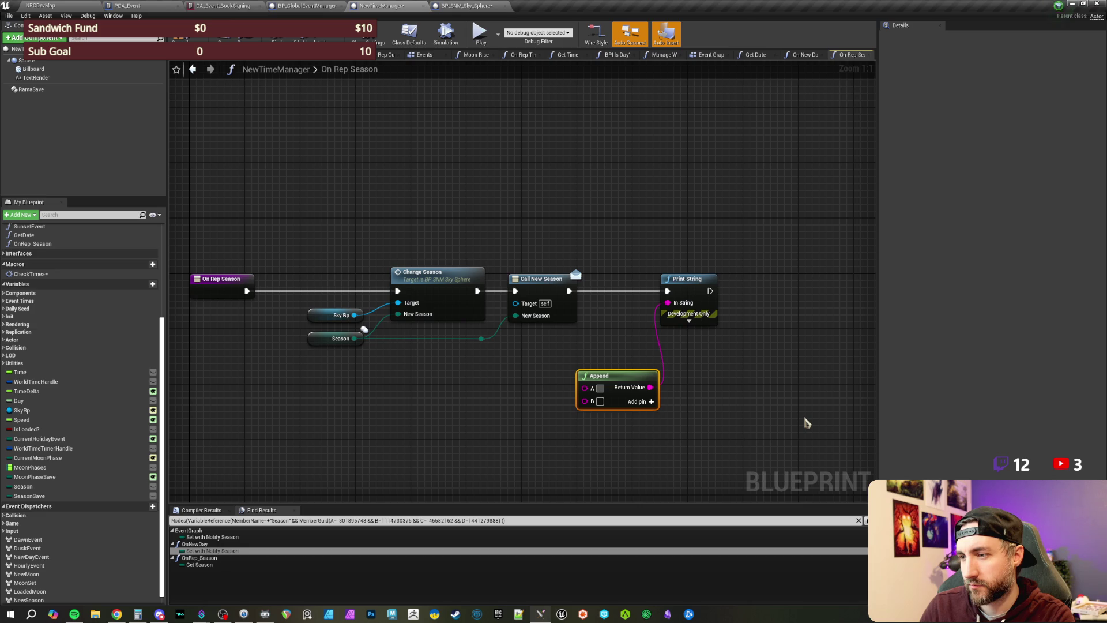
text(New Season:)
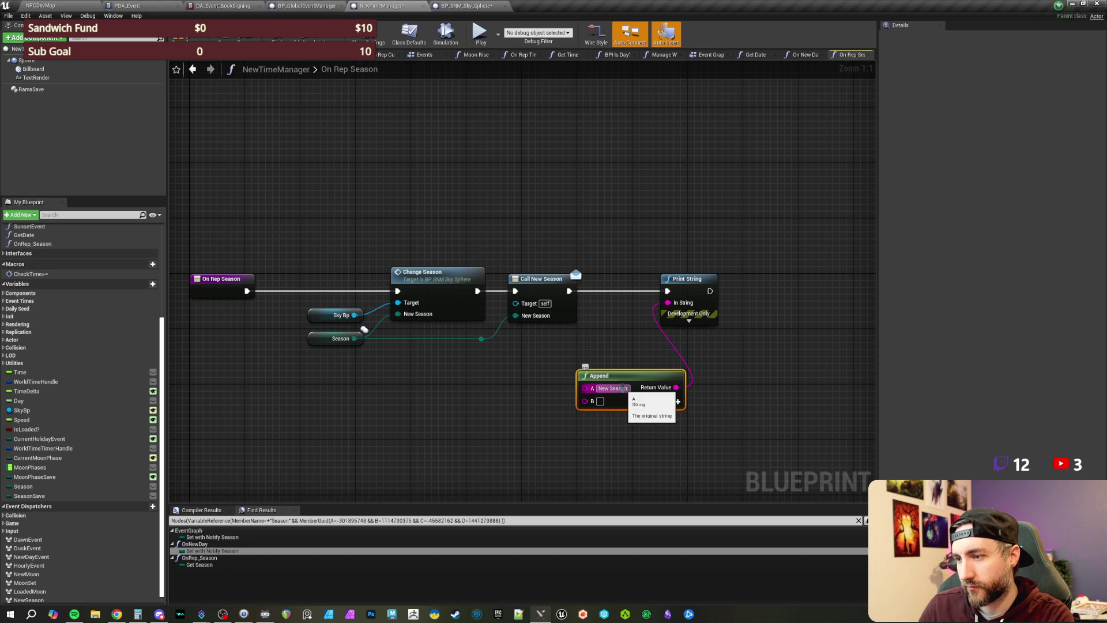
click(687, 427)
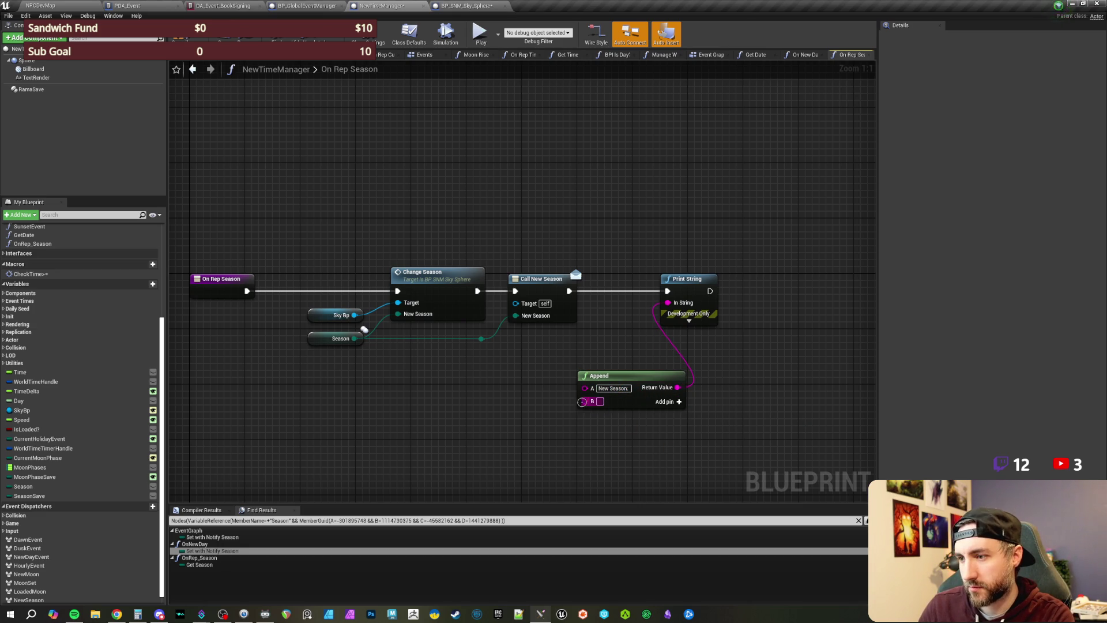
drag(586, 402, 482, 339)
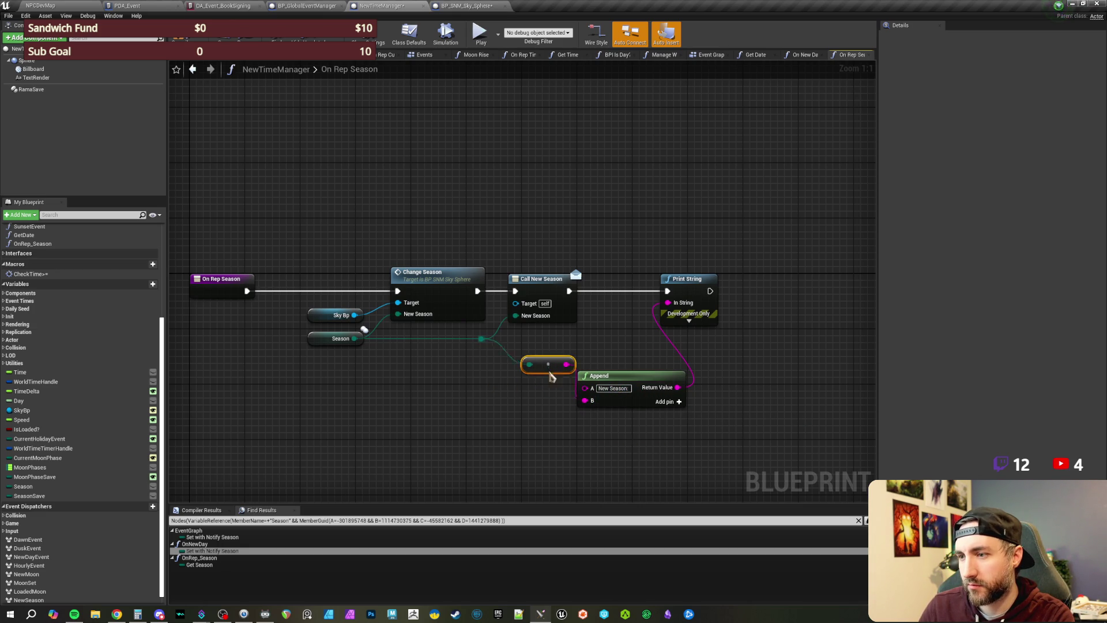
Step: Select the Append and Print String nodes together for reuse in On New Day
click(716, 353)
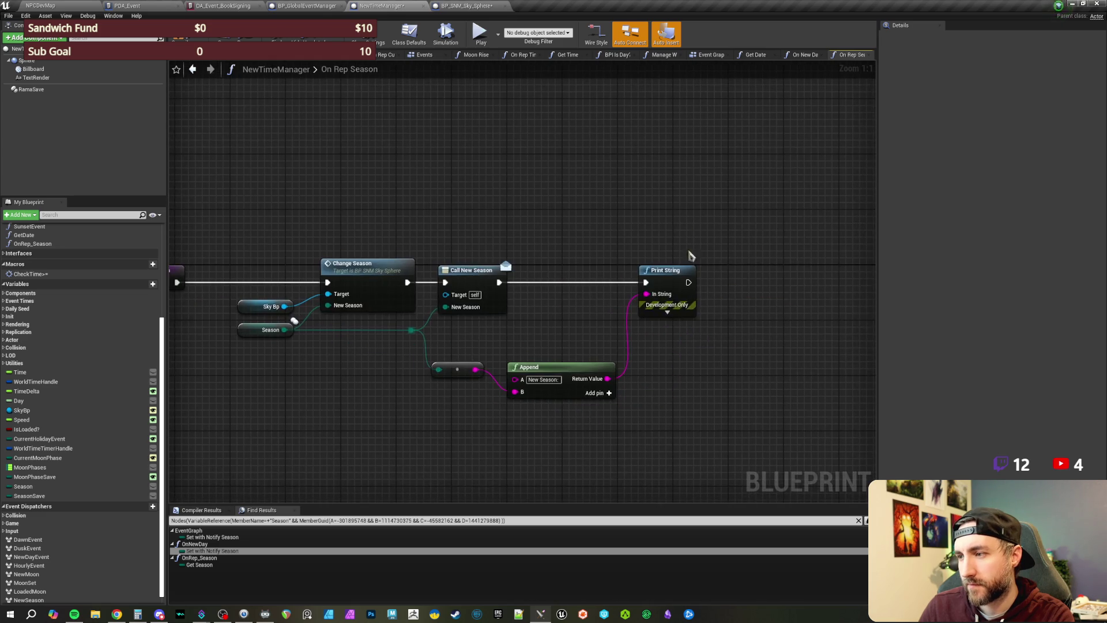
drag(682, 232, 710, 480)
click(566, 235)
click(804, 55)
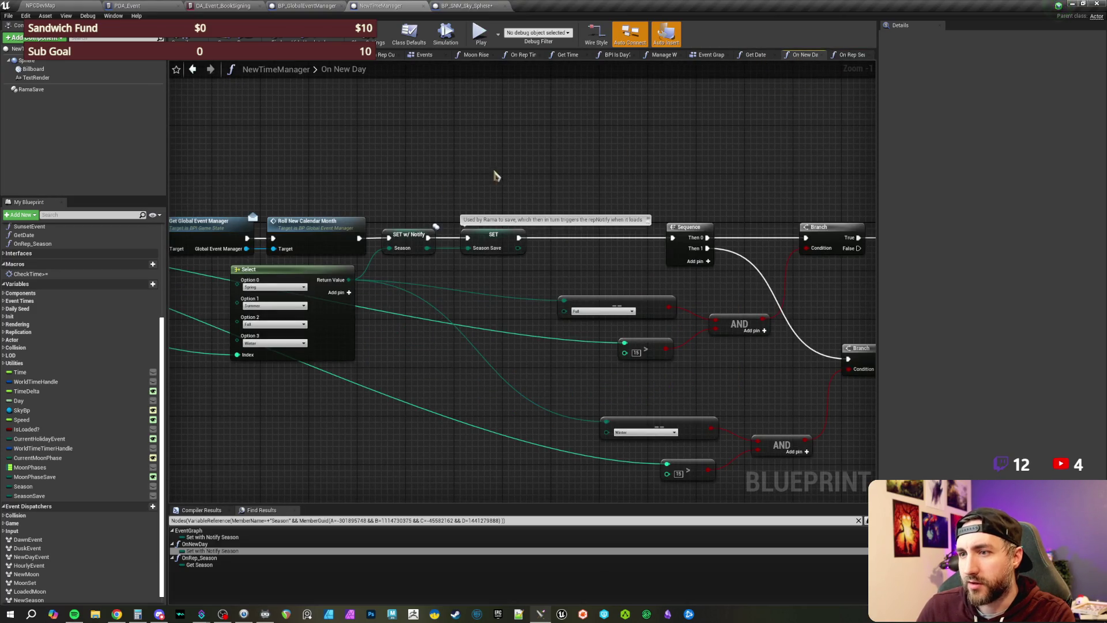
Step: Paste the Append and Print String nodes and run Print String between Get Date and the Branch
drag(507, 169, 660, 179)
mouse_move(403, 175)
mouse_down()
mouse_move(691, 178)
mouse_move(643, 182)
mouse_move(594, 207)
mouse_move(436, 190)
mouse_up()
mouse_move(655, 198)
mouse_down()
mouse_move(487, 207)
mouse_move(399, 188)
mouse_up()
key(ctrl+v)
click(590, 158)
mouse_move(540, 147)
mouse_down()
mouse_move(560, 176)
mouse_move(621, 210)
mouse_move(611, 196)
mouse_move(564, 186)
mouse_up()
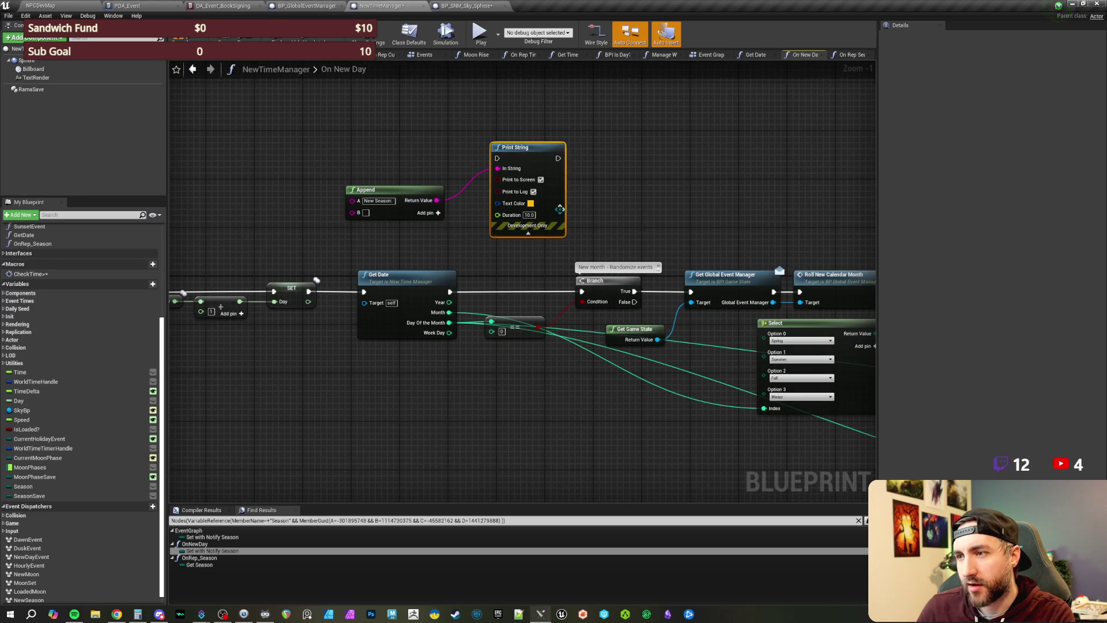
mouse_move(449, 292)
mouse_down()
mouse_move(497, 158)
mouse_move(561, 164)
mouse_move(581, 291)
mouse_up()
drag(623, 240, 637, 249)
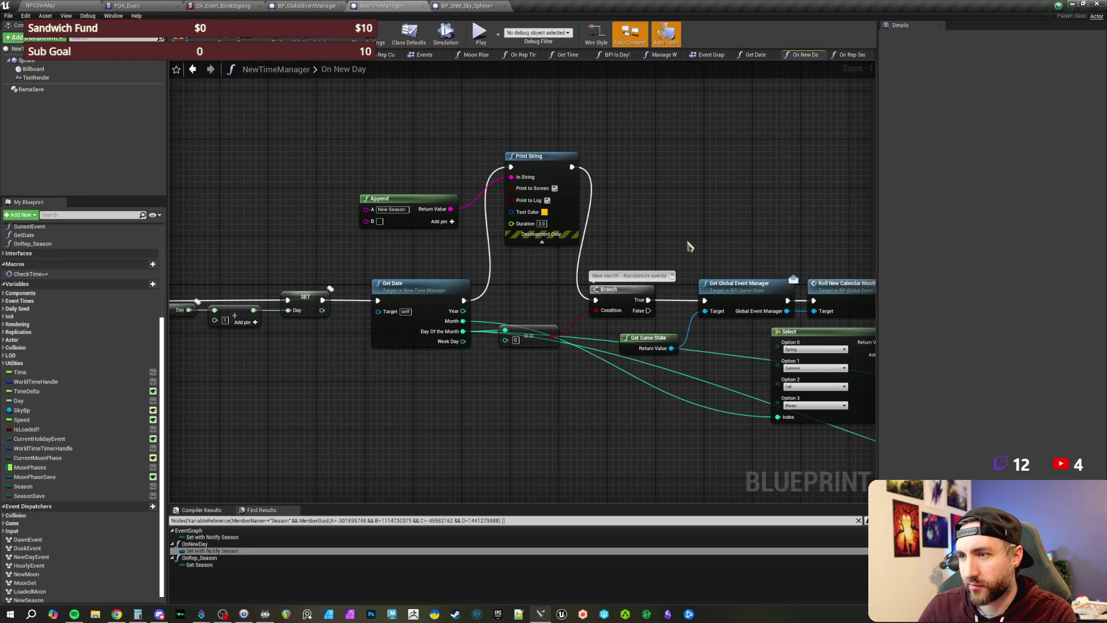
Step: Label Append's first input 'New Day:' and add pins for six inputs
drag(401, 208, 399, 202)
click(400, 203)
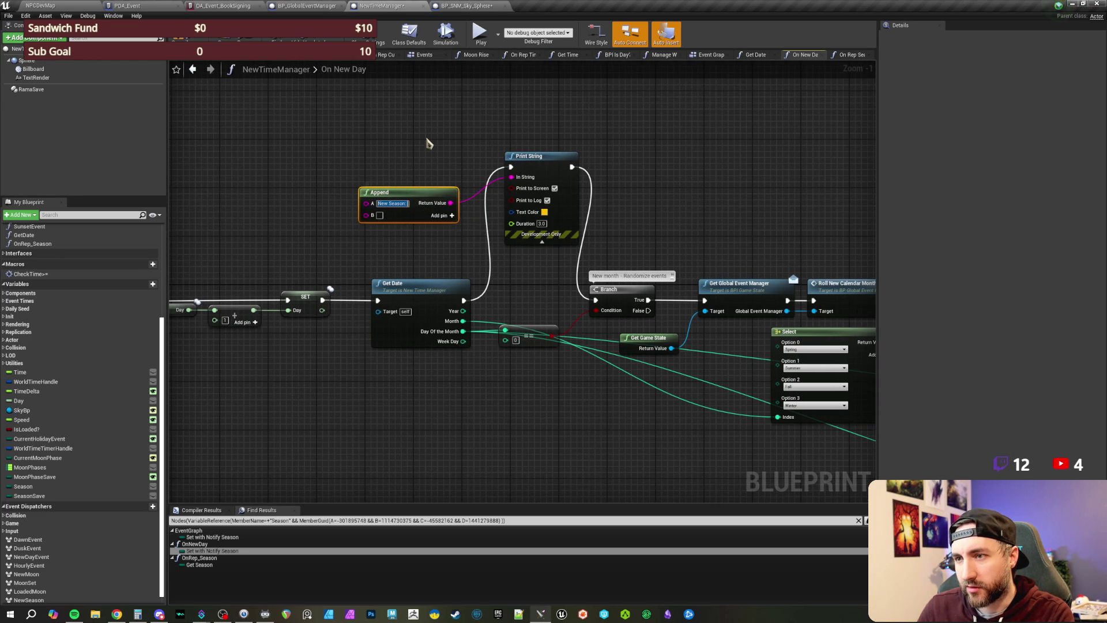
text(N)
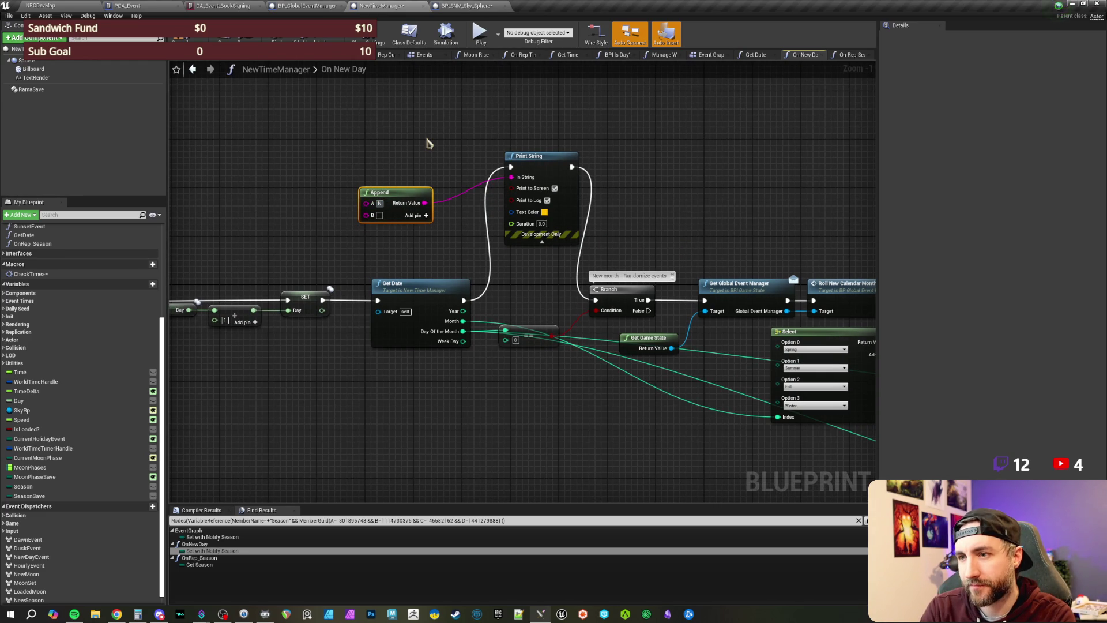
text(ew Day::)
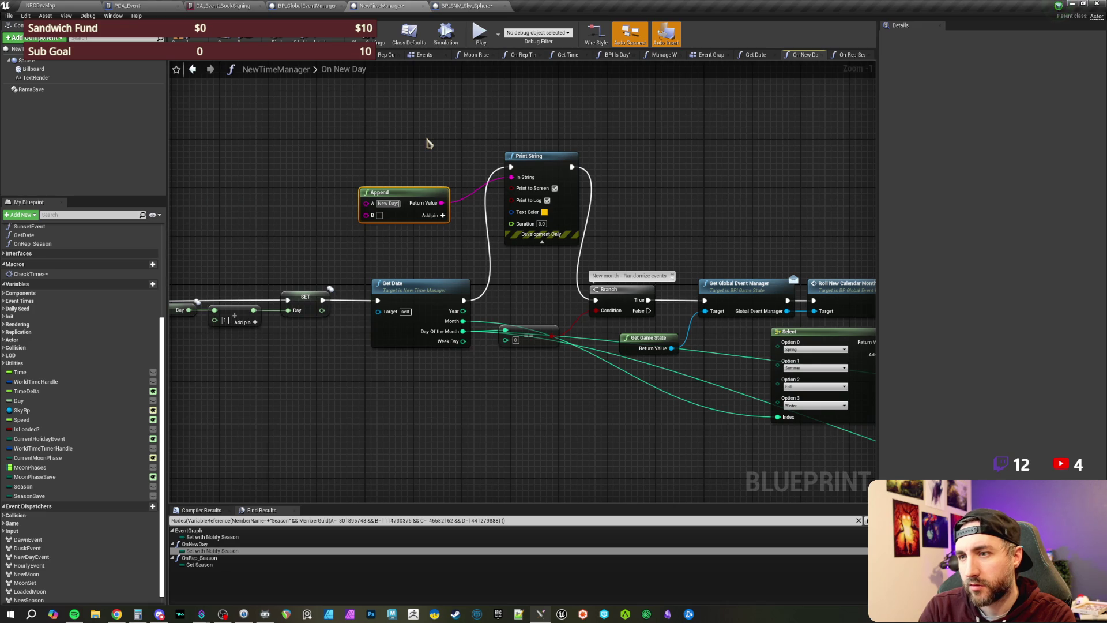
key(Return)
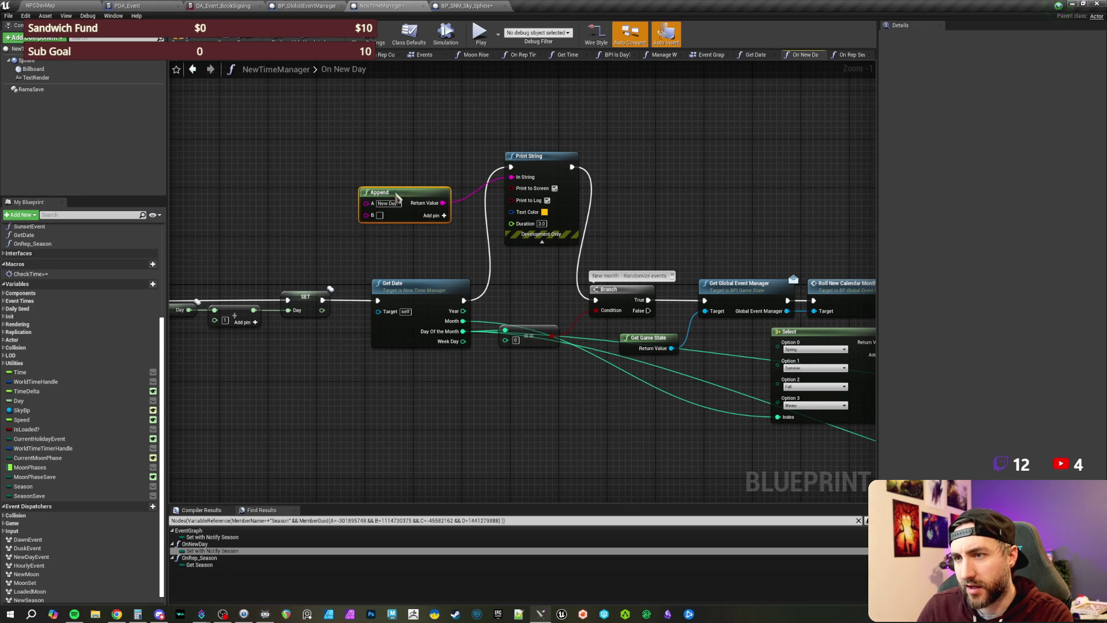
drag(397, 197, 397, 161)
click(445, 180)
click(445, 180)
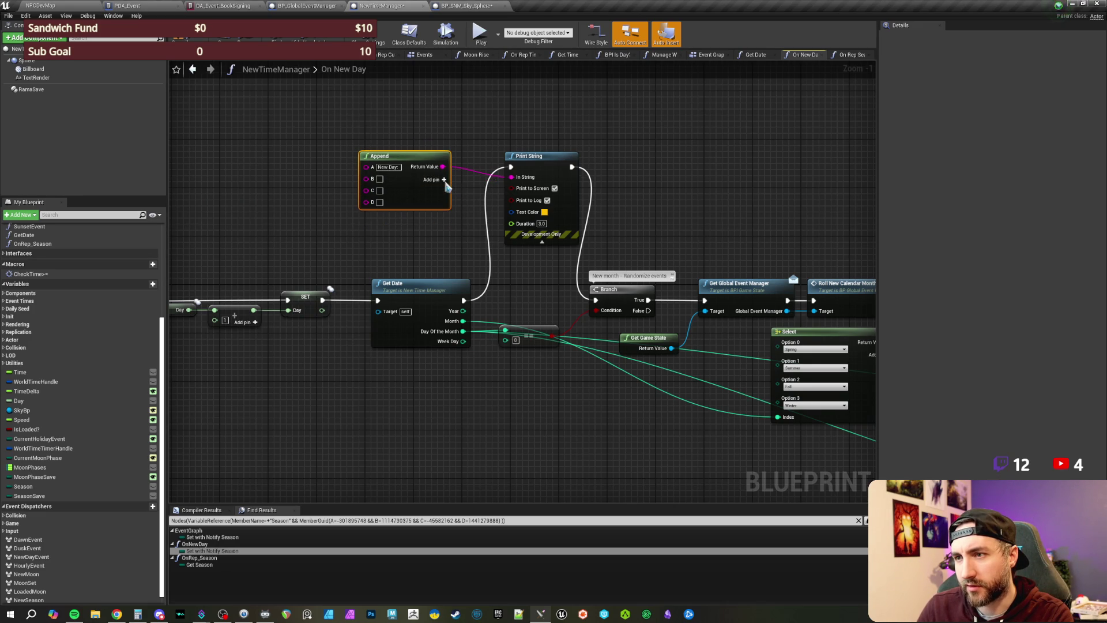
click(445, 180)
click(444, 179)
Step: Wire Get Date values into Append's B and D inputs with a Month label between
mouse_move(366, 178)
mouse_down()
mouse_move(347, 192)
mouse_move(456, 289)
mouse_move(346, 311)
mouse_move(154, 319)
mouse_move(767, 282)
mouse_move(938, 316)
mouse_move(432, 329)
mouse_move(323, 321)
mouse_move(287, 276)
mouse_move(435, 338)
mouse_move(423, 344)
mouse_up()
mouse_move(362, 231)
mouse_down()
mouse_move(300, 243)
mouse_move(241, 185)
mouse_up()
mouse_move(363, 155)
mouse_down()
mouse_move(381, 142)
mouse_move(448, 140)
mouse_up()
click(411, 120)
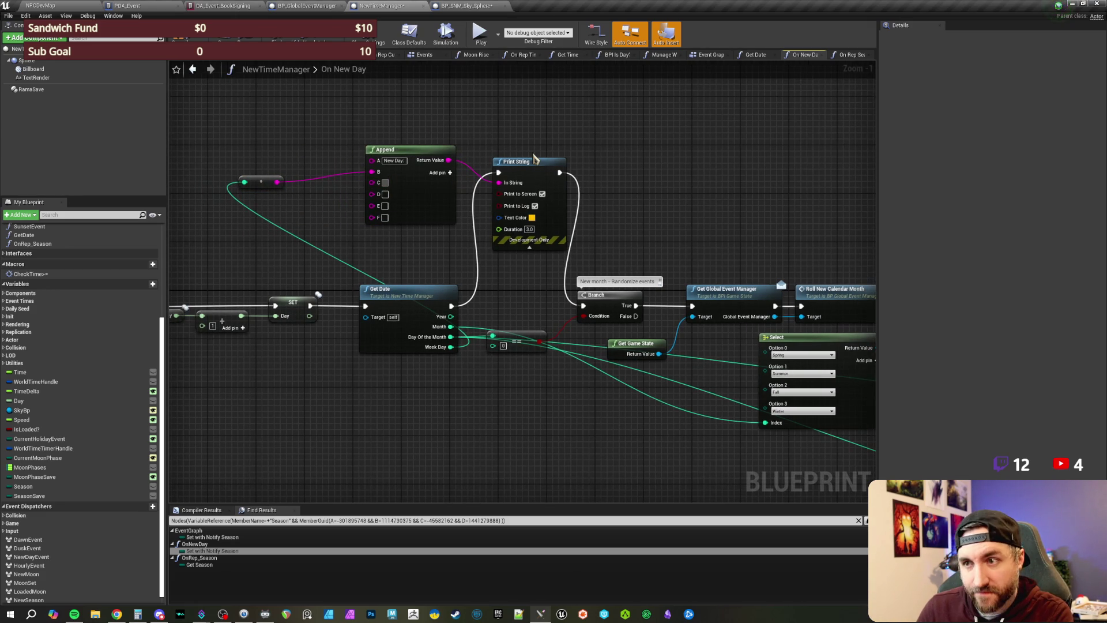
text(Month:)
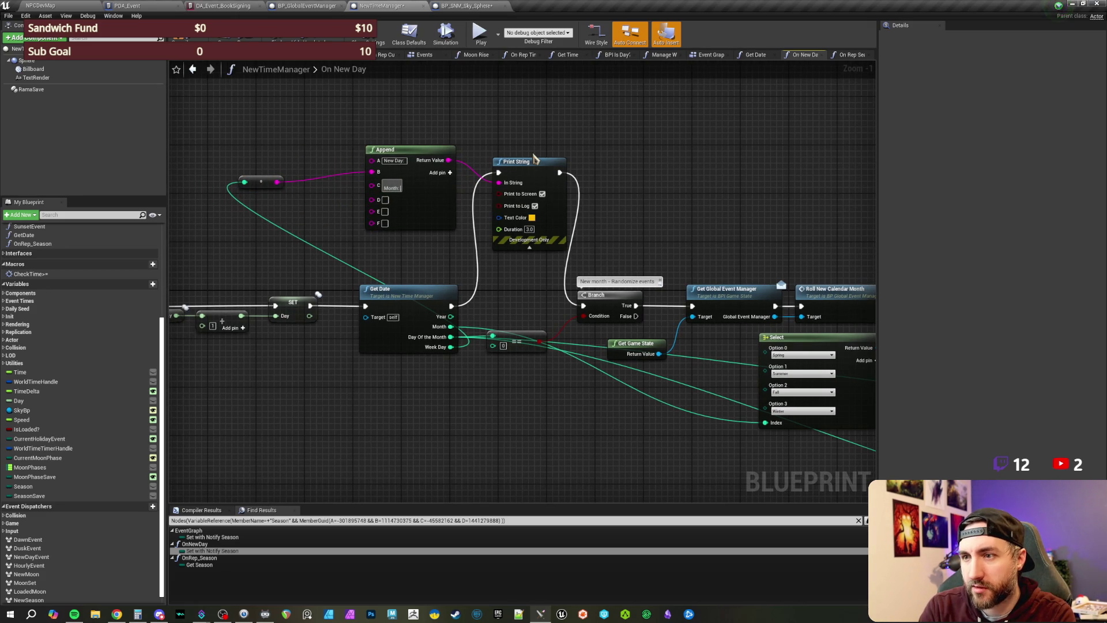
mouse_move(451, 326)
mouse_down()
mouse_move(487, 346)
mouse_move(359, 204)
mouse_move(373, 211)
mouse_move(323, 222)
mouse_move(254, 208)
mouse_up()
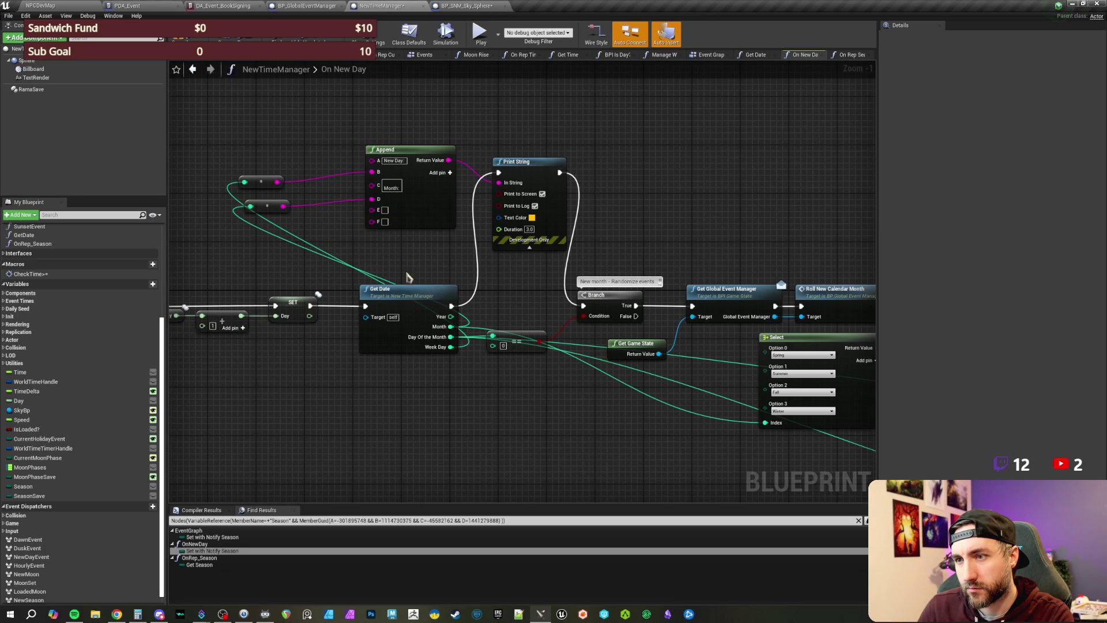
click(371, 199)
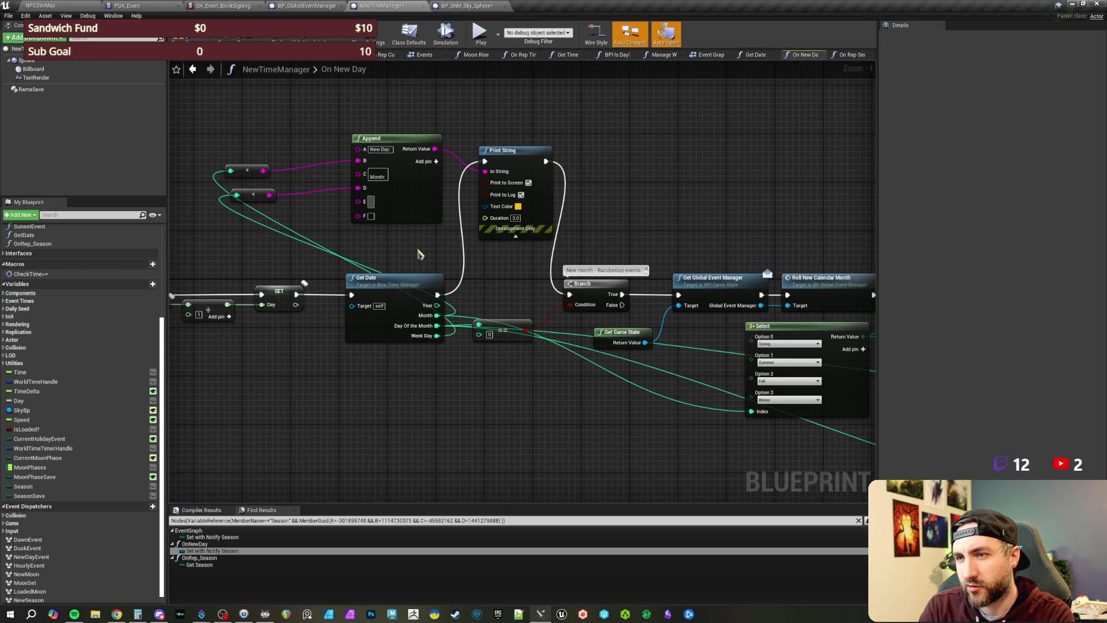
Step: Edit Append's text labels, keeping the 'Day of the Month:' label
click(380, 149)
text(Day of the Month)
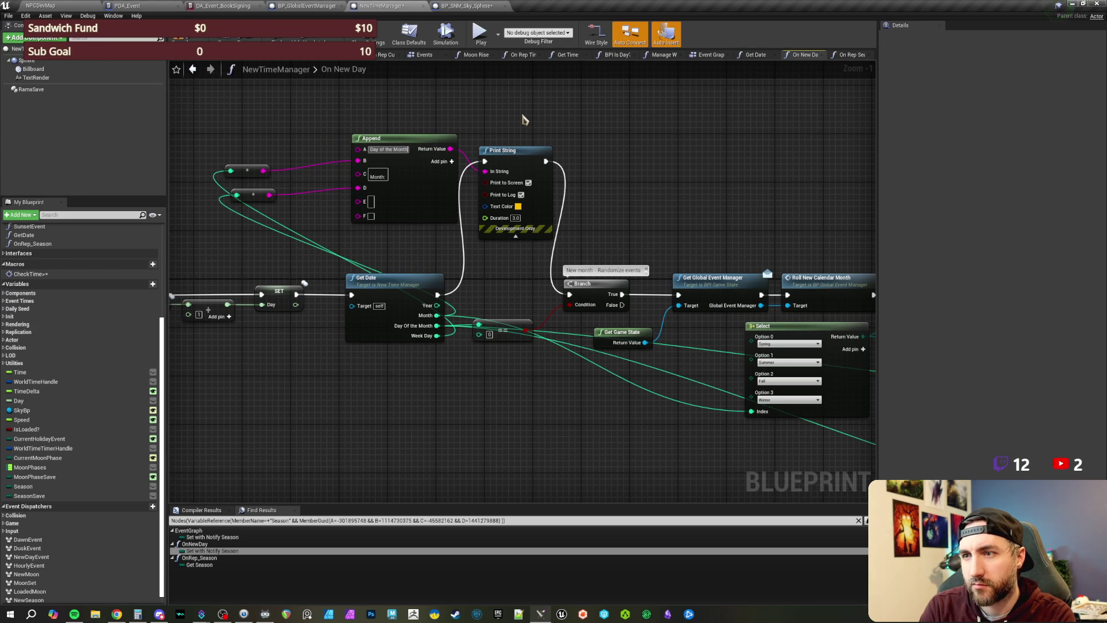
key(BackSpace)
key(BackSpace)
key(BackSpace)
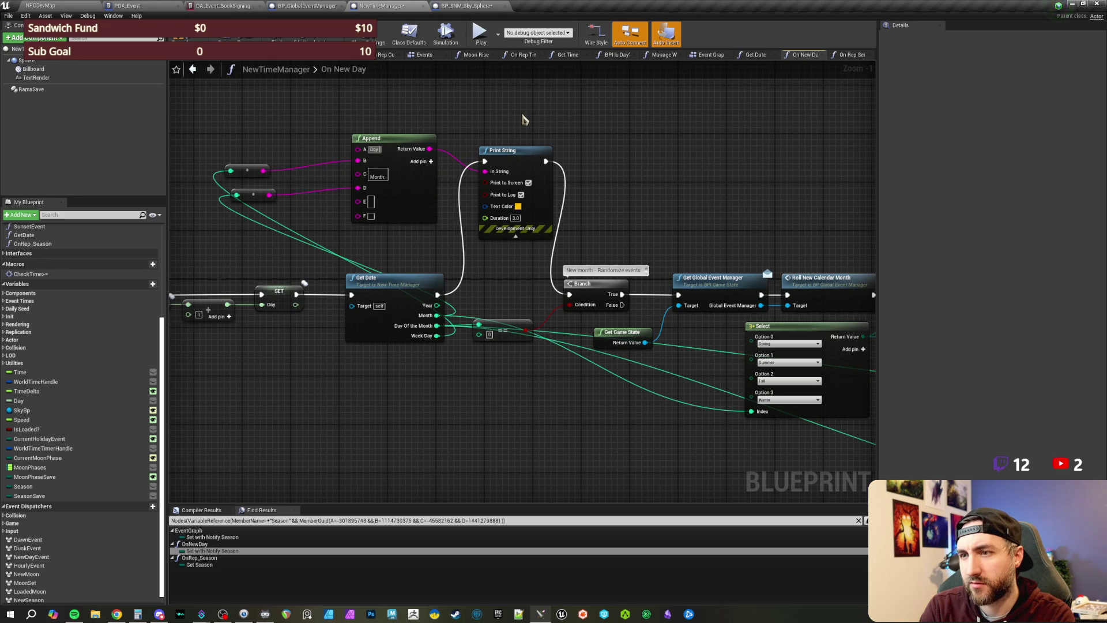
text(WeekDay: )
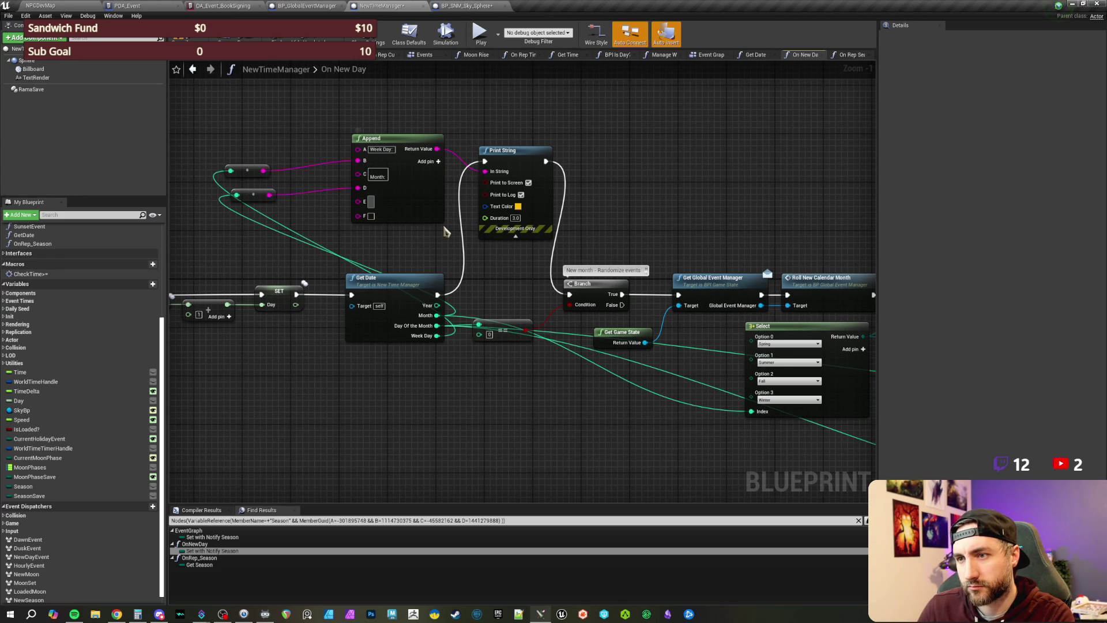
text(Day of the Month)
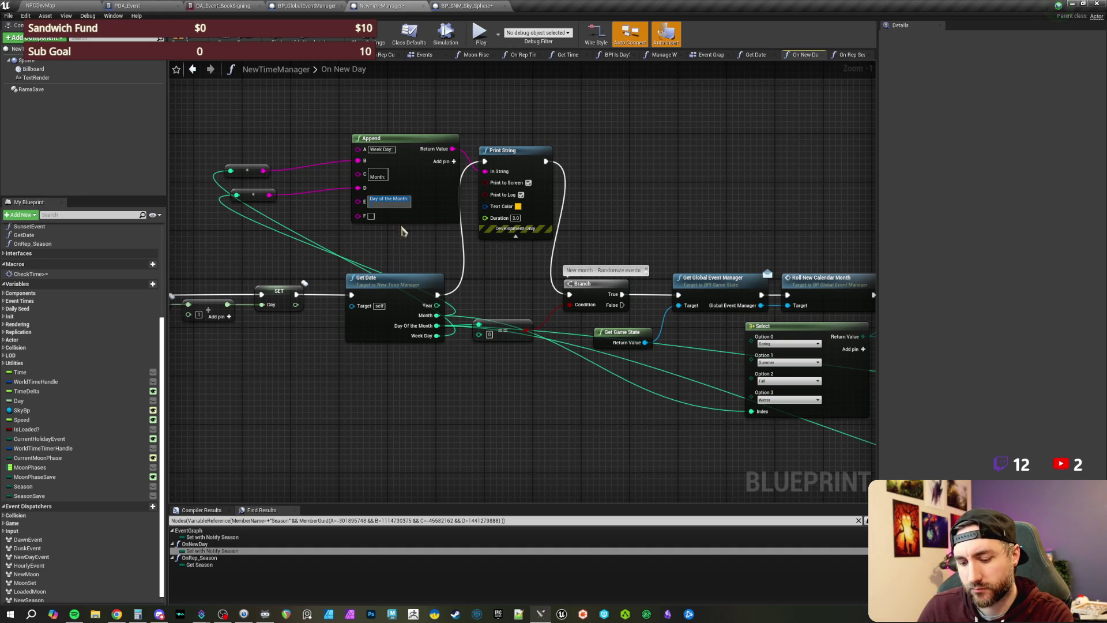
text(:)
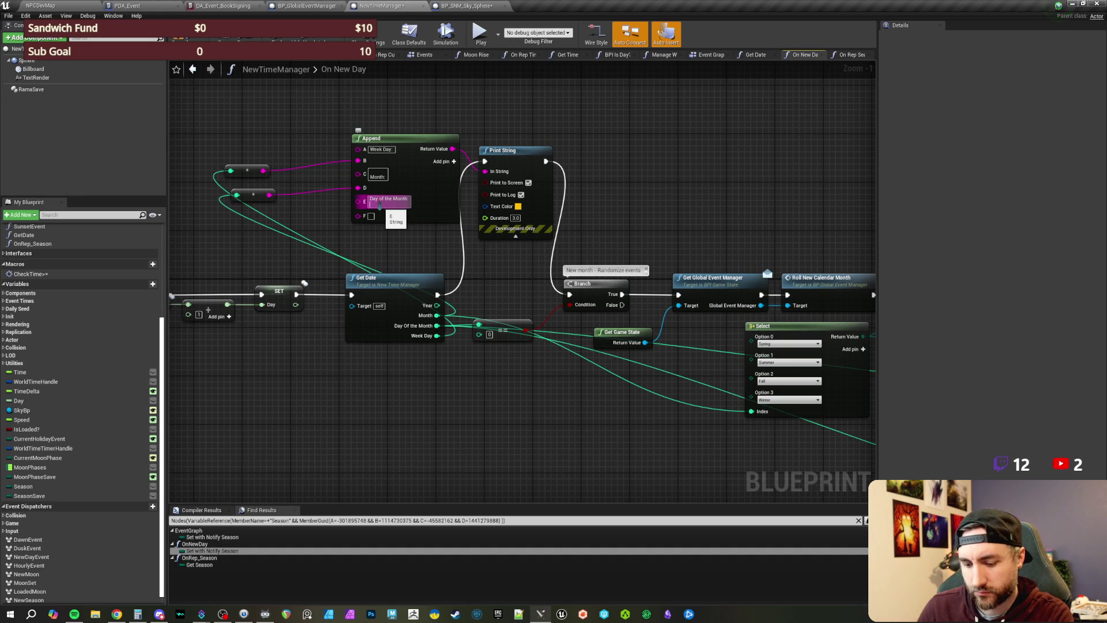
key(ctrl+a)
key(BackSpace)
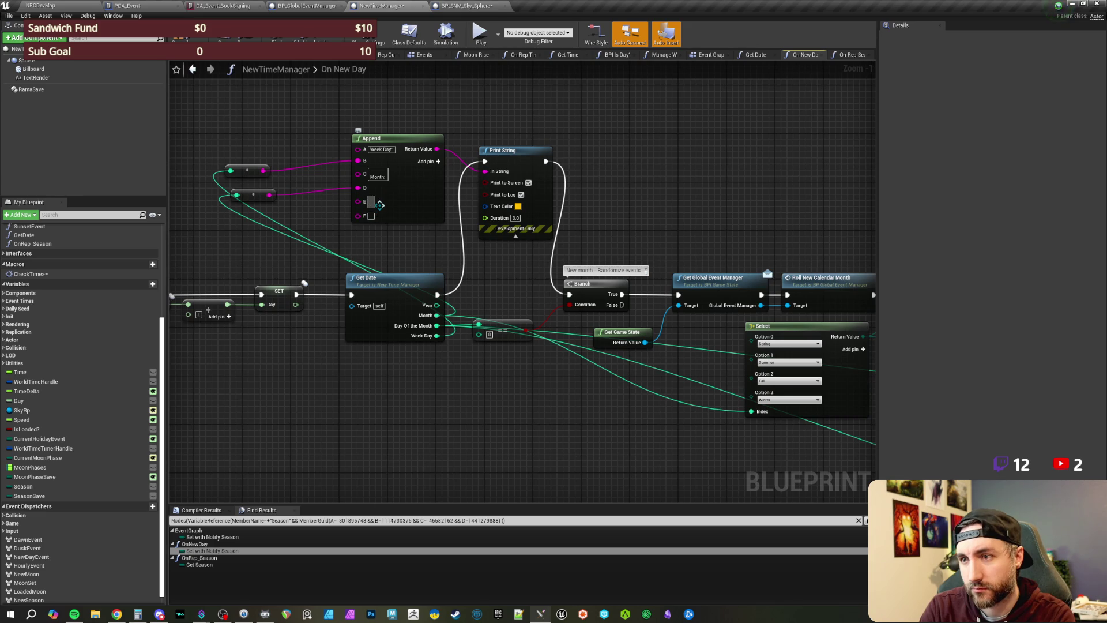
key(ctrl+z)
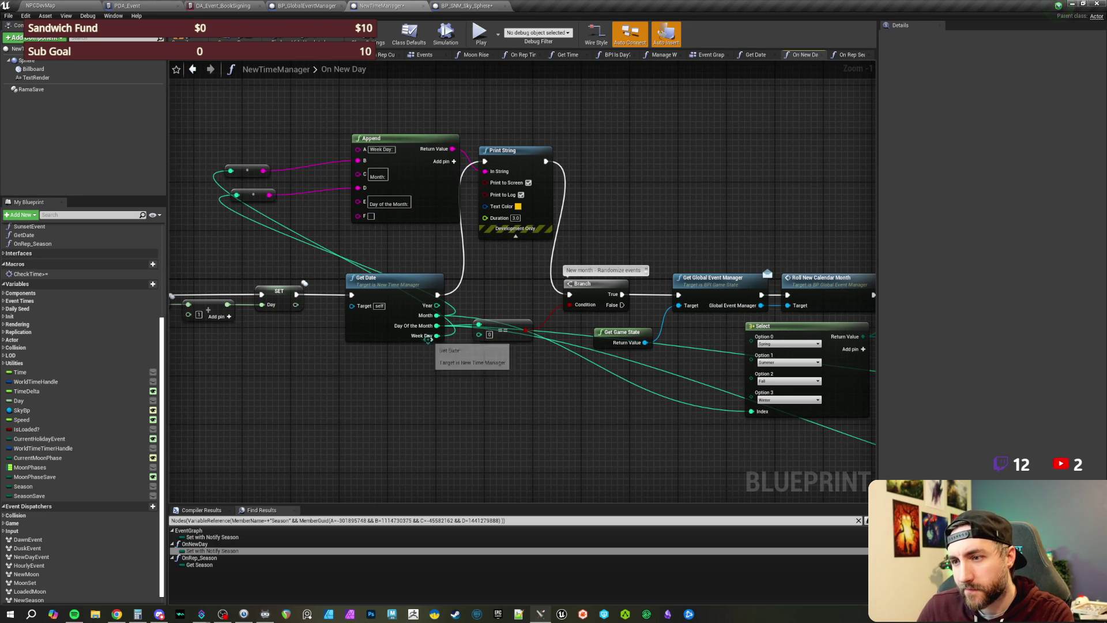
Step: Connect Get Date's last value and Week Day through conversion nodes, then save NewTimeManager
mouse_move(436, 335)
mouse_down()
mouse_move(316, 228)
mouse_move(358, 215)
mouse_move(246, 249)
mouse_up()
mouse_move(436, 336)
mouse_down()
mouse_move(228, 196)
mouse_move(230, 171)
mouse_up()
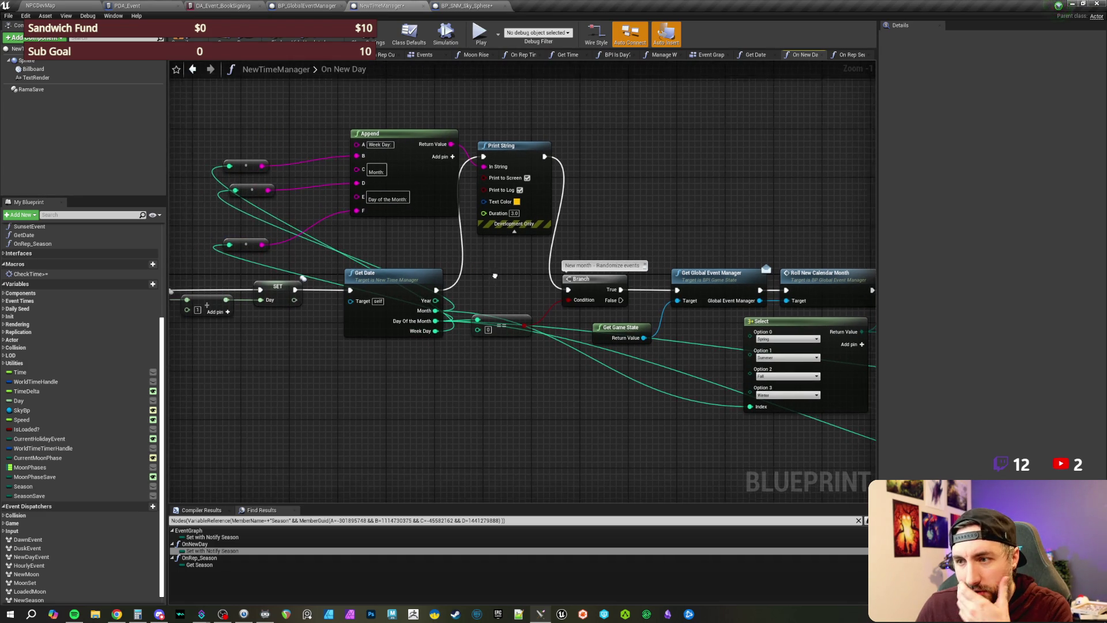
mouse_move(500, 286)
mouse_down()
mouse_move(488, 292)
mouse_move(504, 307)
mouse_up()
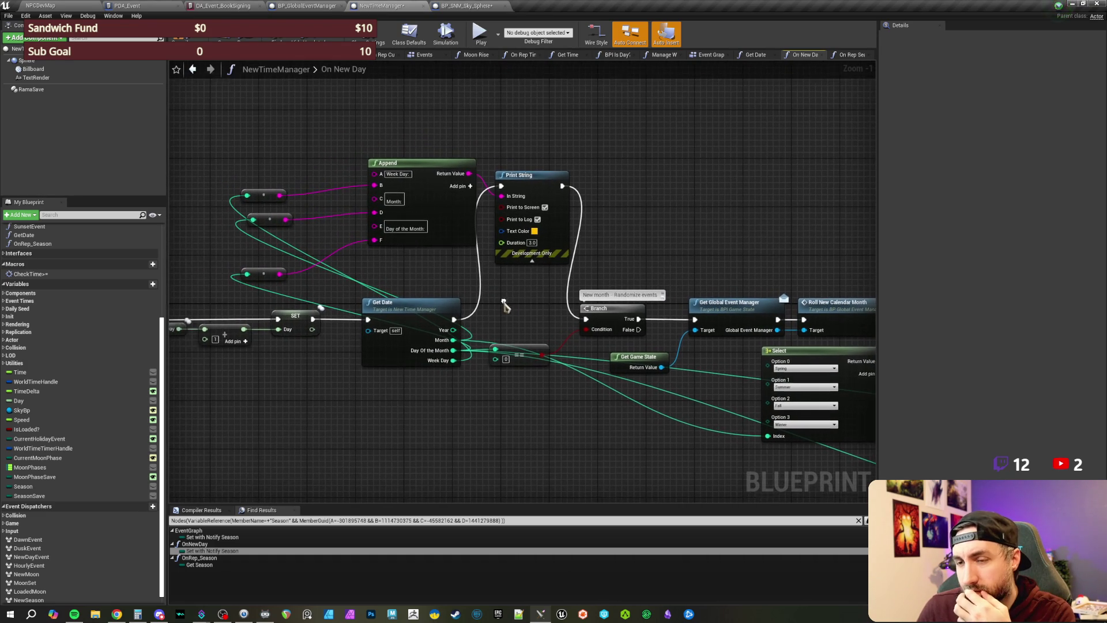
drag(252, 112, 241, 105)
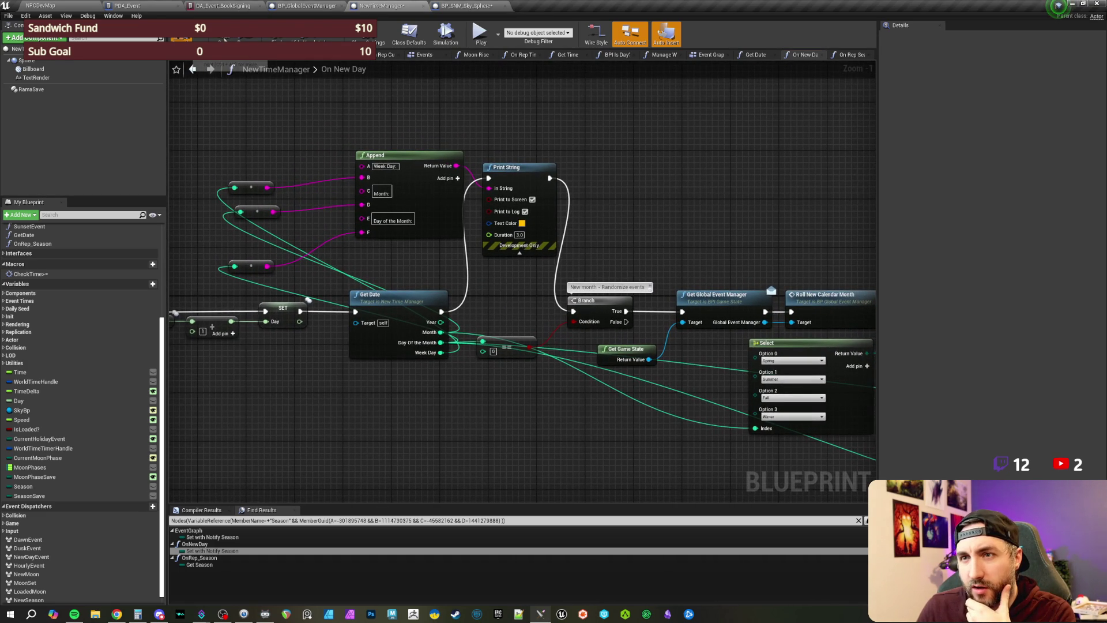
key(ctrl+s)
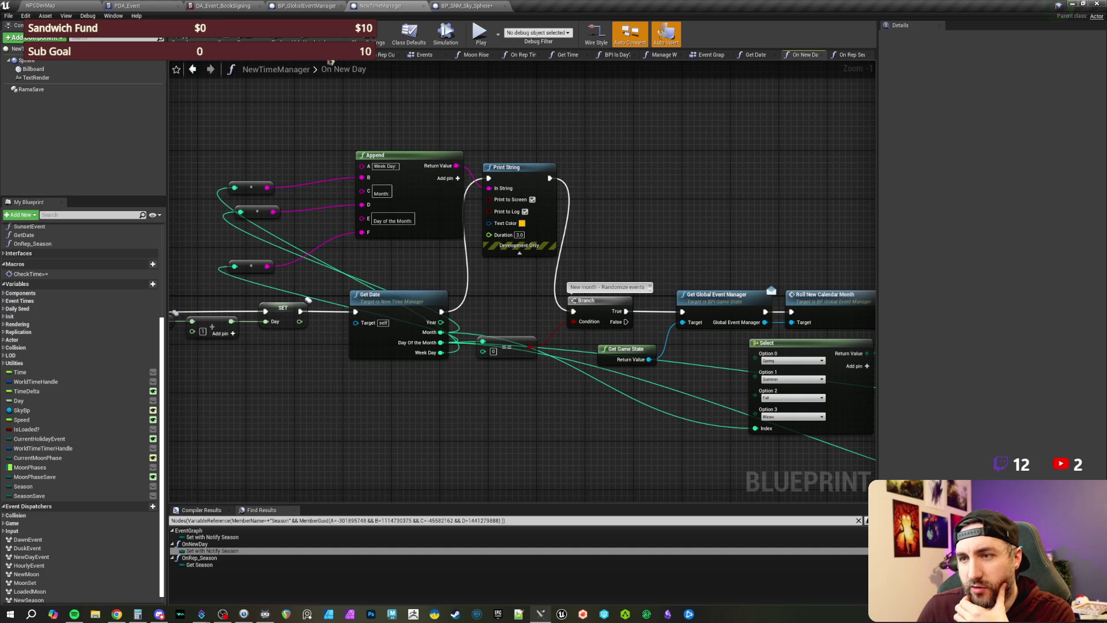
click(65, 7)
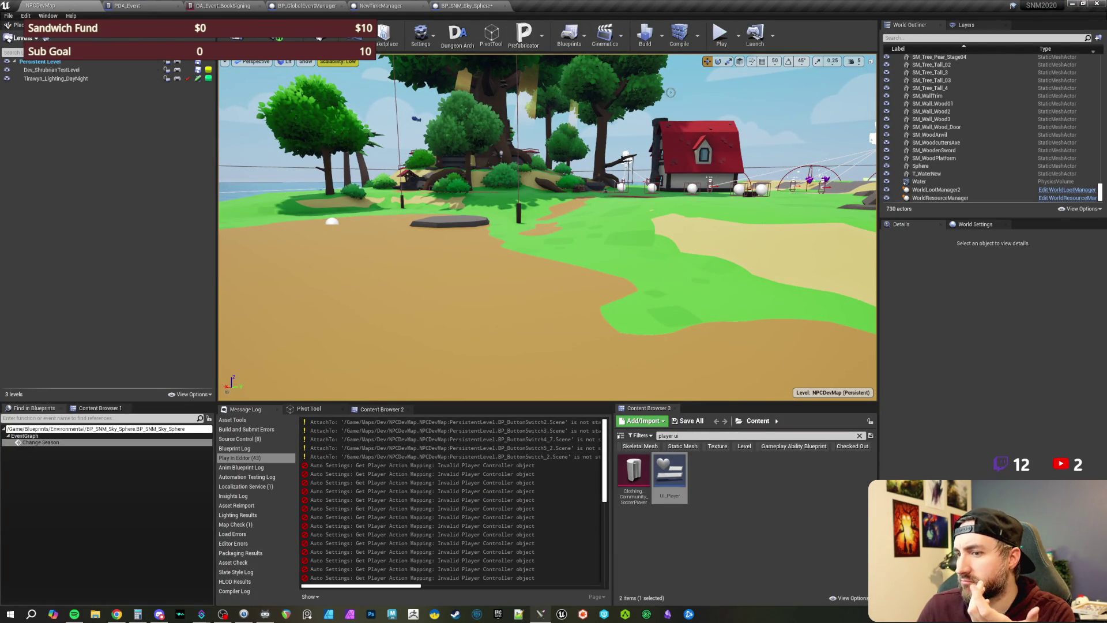
Step: Try Play in Editor, cancel on the compile error, and open the failing Interactable_Bed_Inn blueprint
click(720, 35)
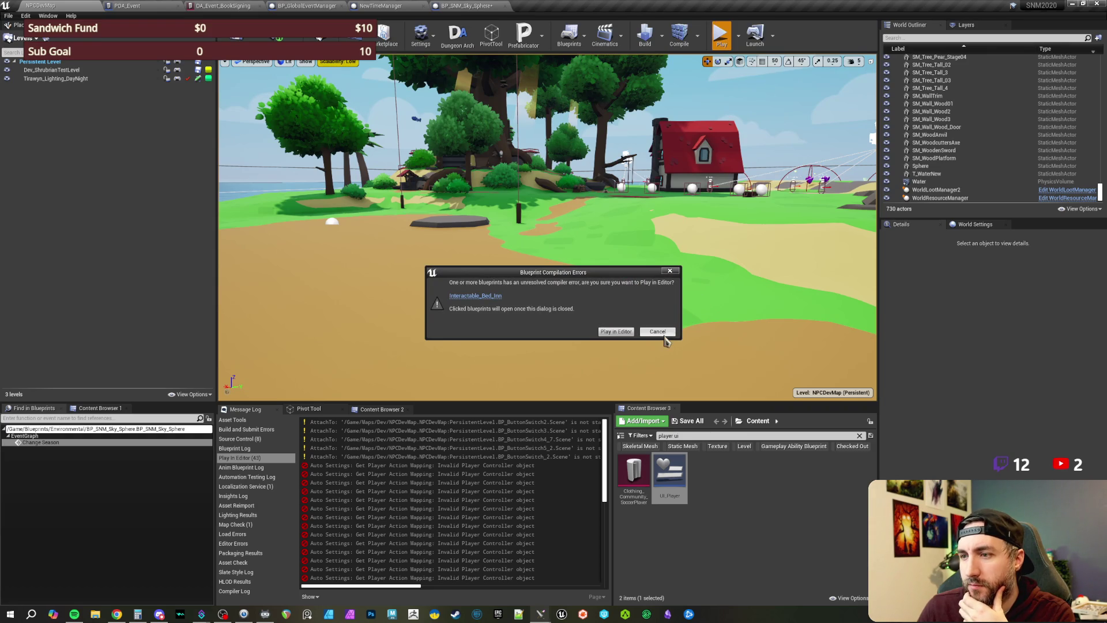
click(662, 335)
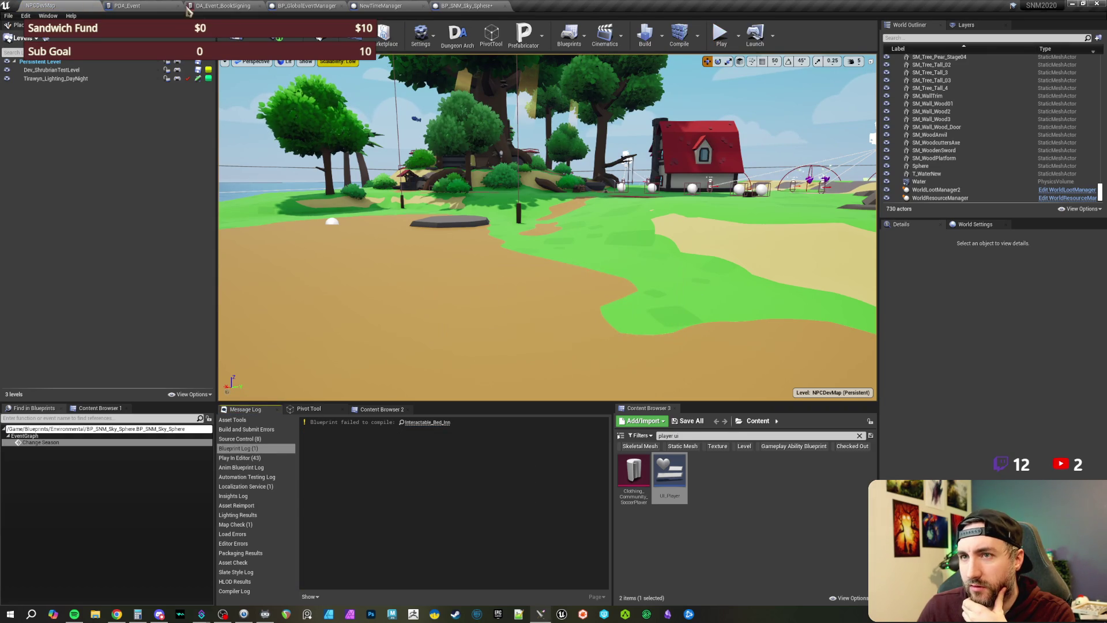
click(720, 35)
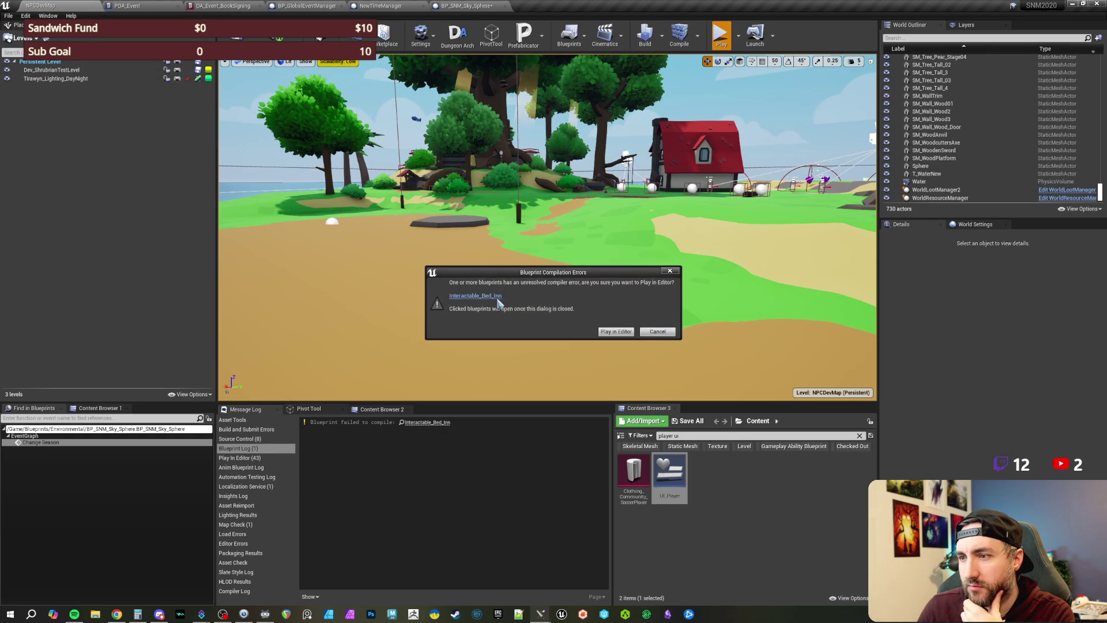
click(545, 303)
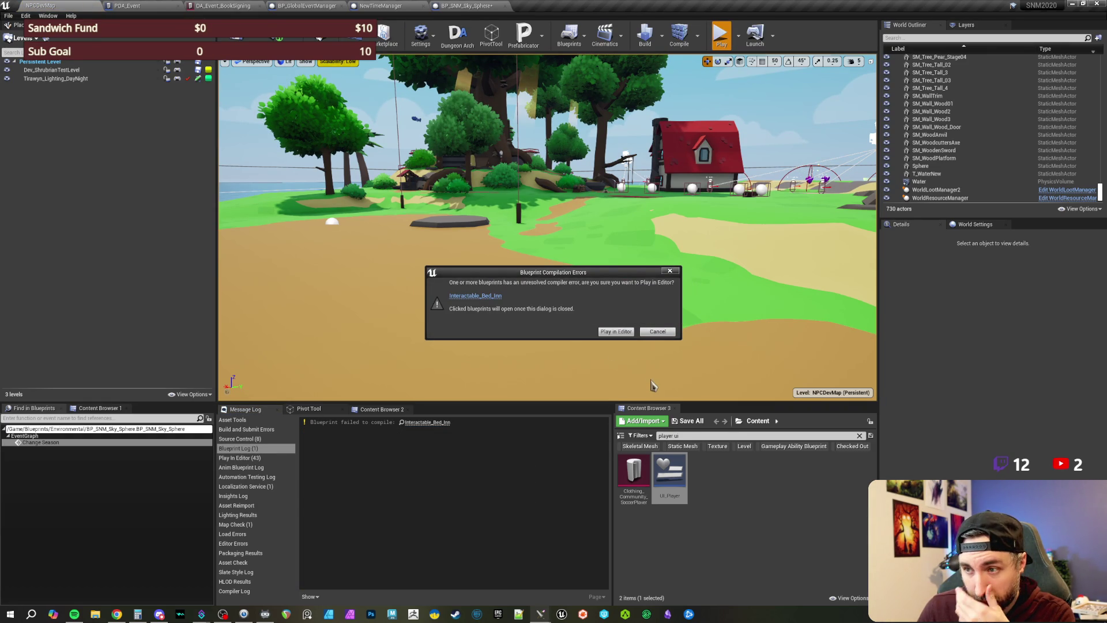
click(661, 339)
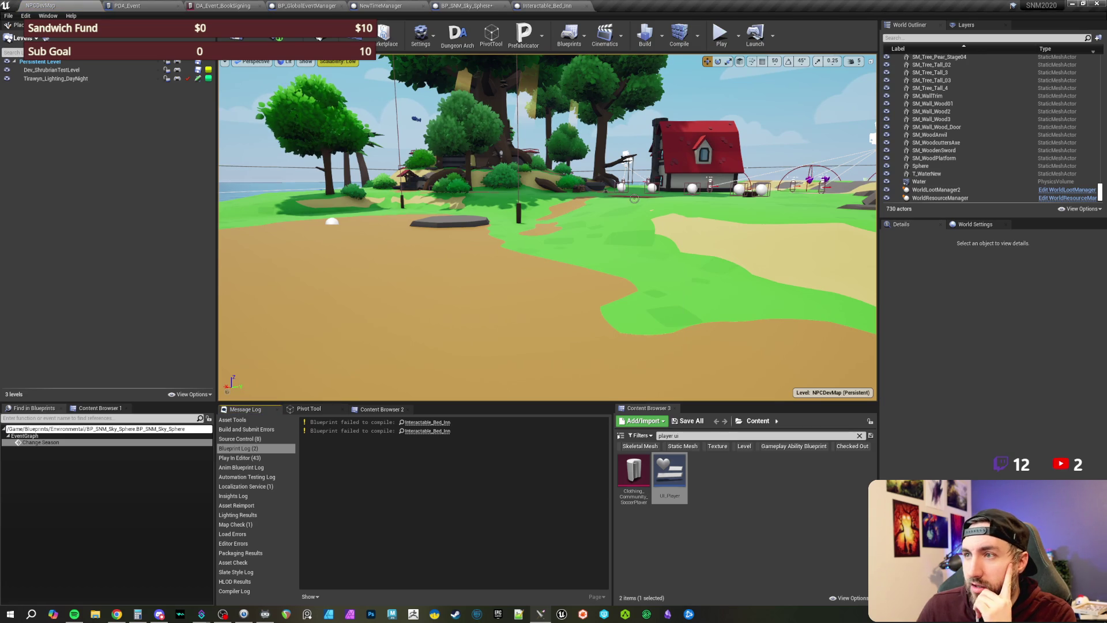
Step: Open BP_PlayerController's SleepInBed event from the bed's Sleep in Bed node and survey its fades and Server_SleepFX nodes
click(542, 7)
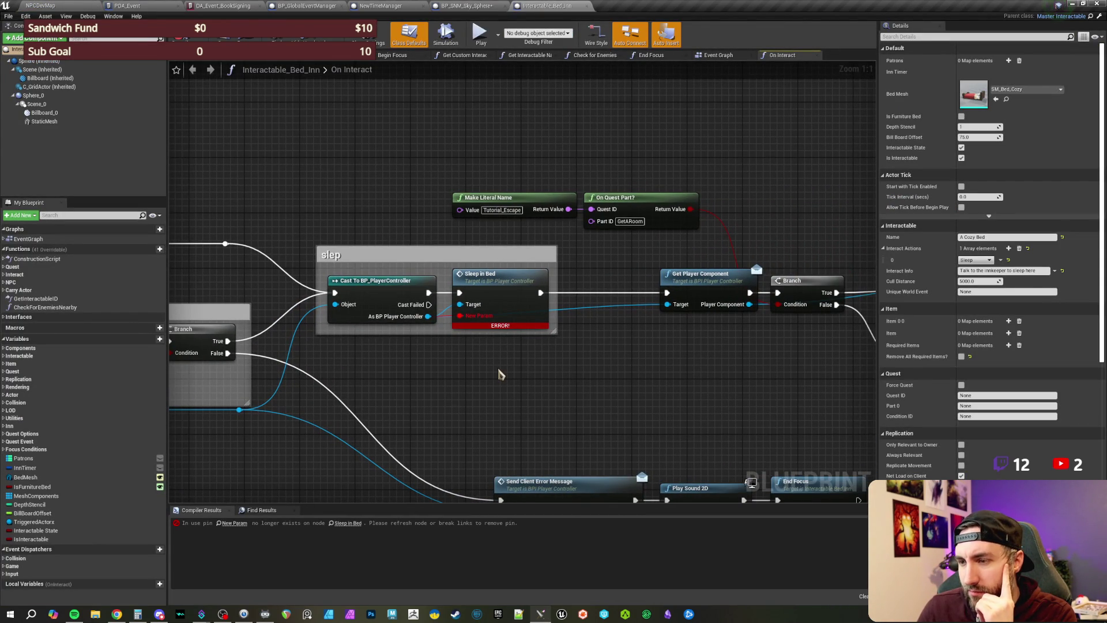
double_click(482, 274)
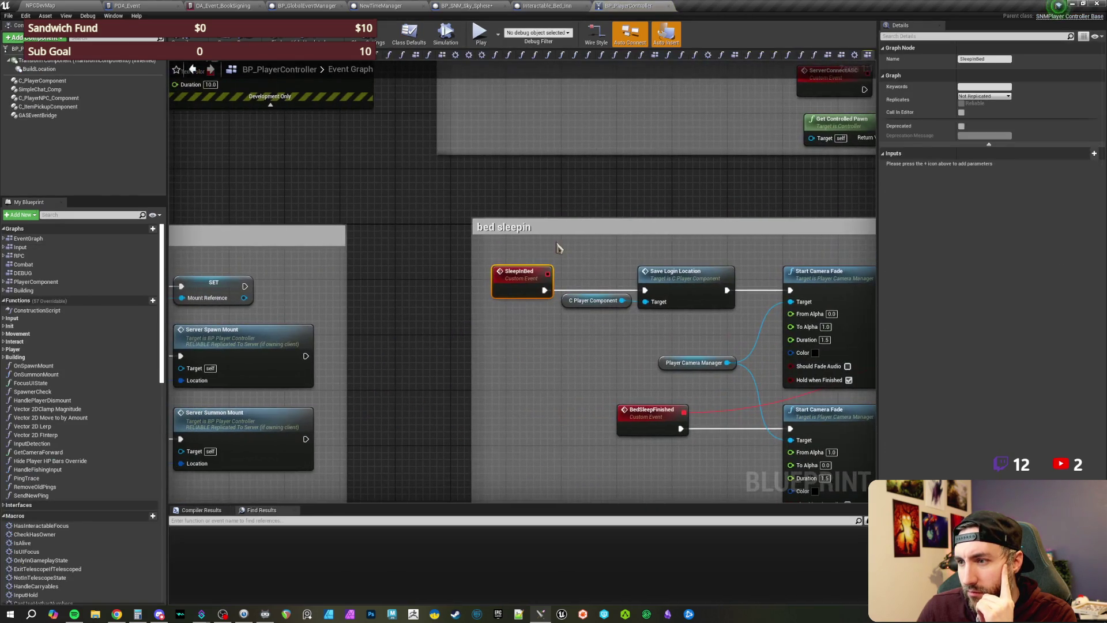
drag(594, 264, 380, 245)
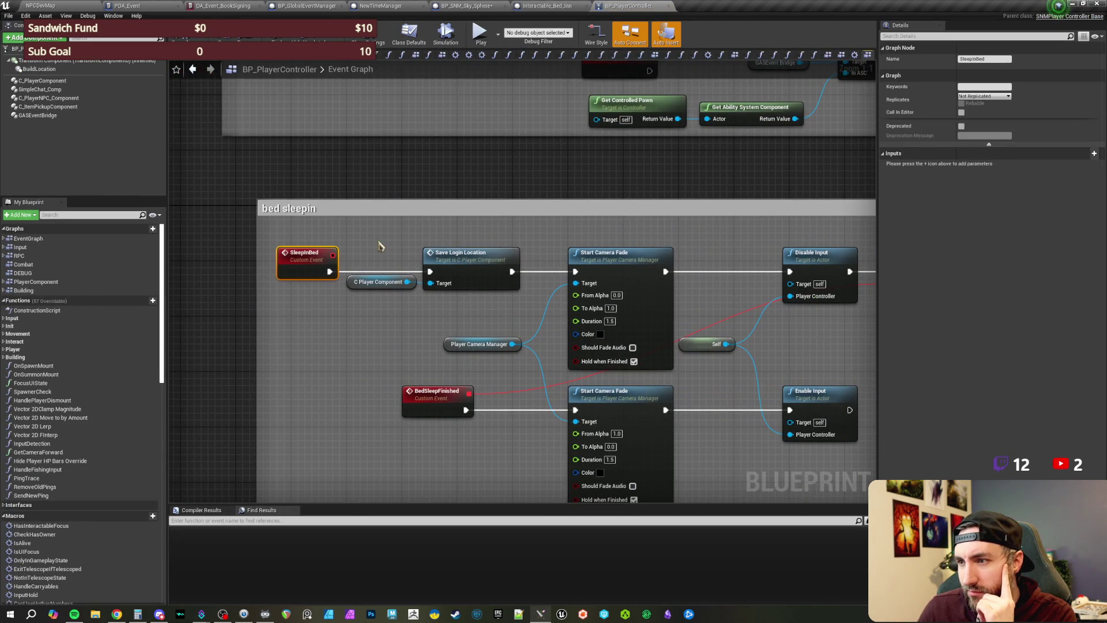
mouse_move(380, 250)
mouse_down()
mouse_move(295, 179)
mouse_move(232, 172)
mouse_up()
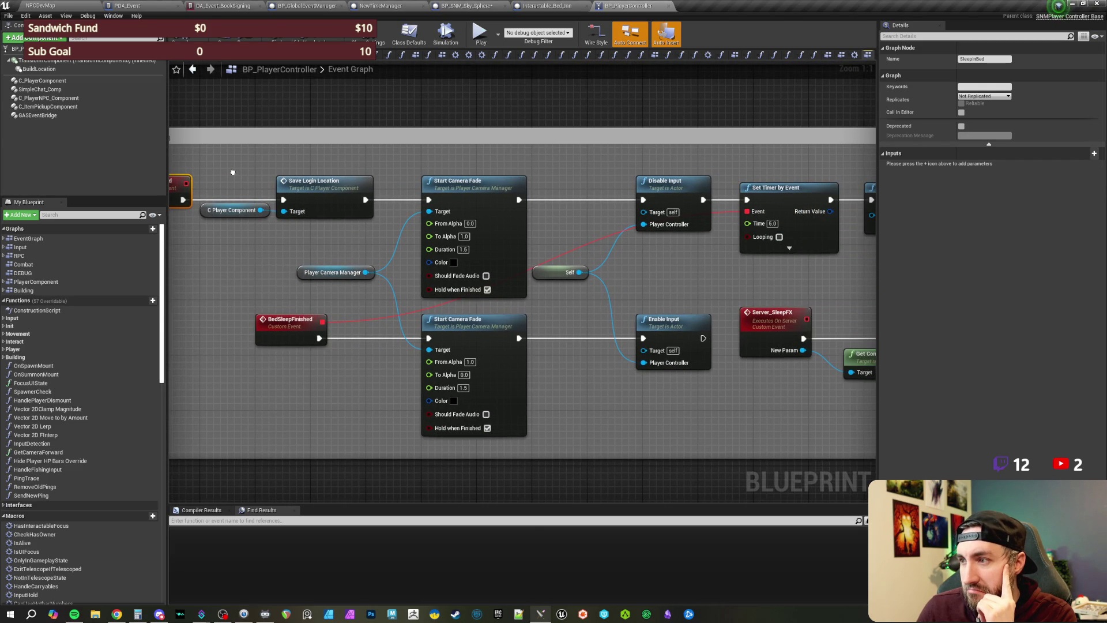
mouse_move(568, 177)
mouse_down()
mouse_move(327, 172)
mouse_move(677, 173)
mouse_move(312, 173)
mouse_up()
drag(618, 176, 357, 174)
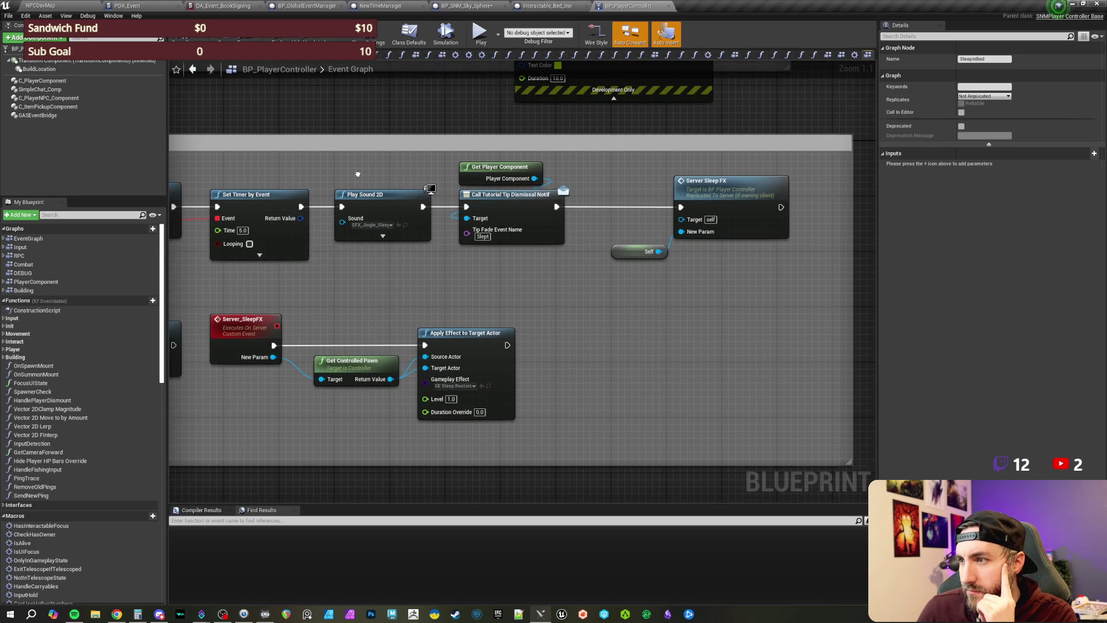
mouse_move(358, 174)
mouse_down()
mouse_move(556, 183)
mouse_move(456, 188)
mouse_move(428, 187)
mouse_move(999, 190)
mouse_up()
drag(372, 321, 389, 321)
drag(358, 285, 291, 289)
mouse_move(622, 195)
mouse_down()
mouse_move(560, 203)
mouse_move(611, 242)
mouse_up()
drag(257, 159, 289, 160)
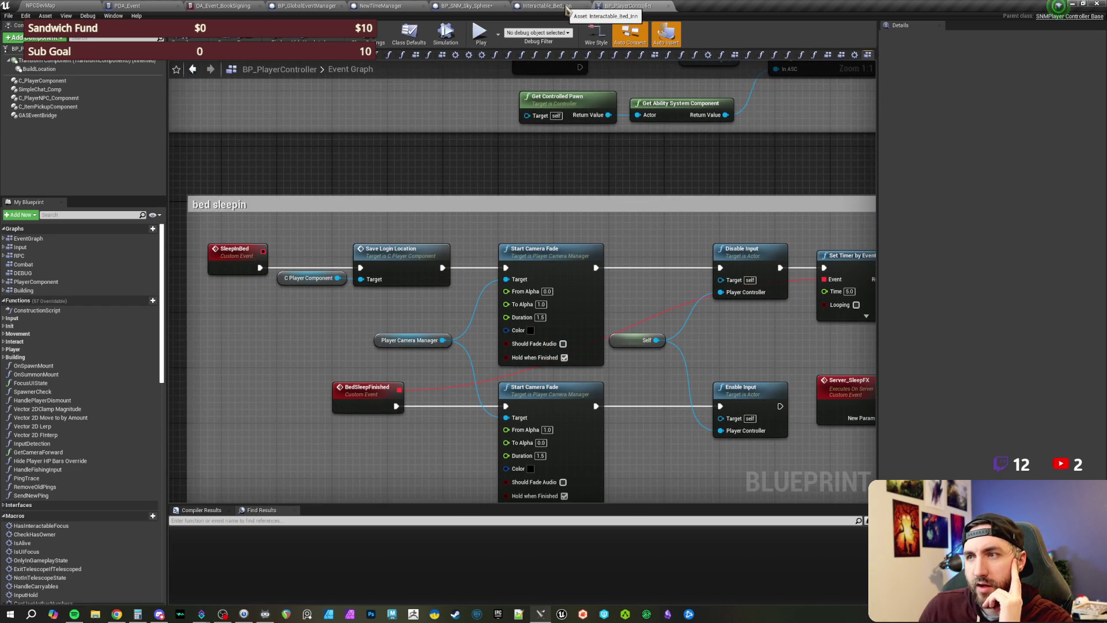
Step: Refresh the Sleep in Bed node in Interactable_Bed_Inn to drop its stale pin, then compile
click(547, 6)
right_click(492, 289)
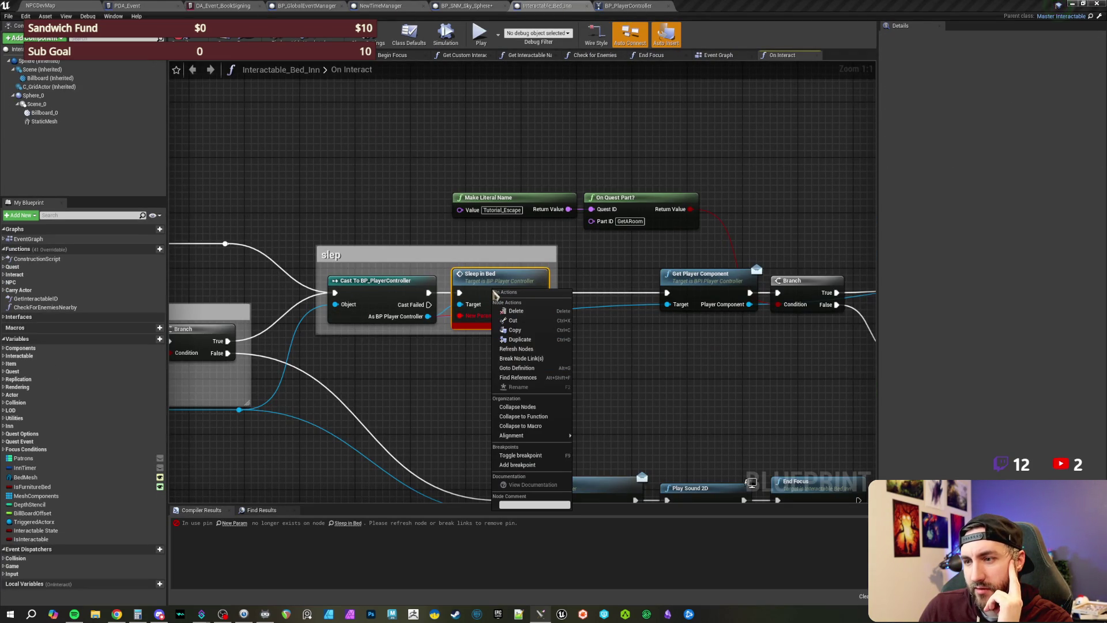
click(524, 353)
drag(601, 375, 629, 380)
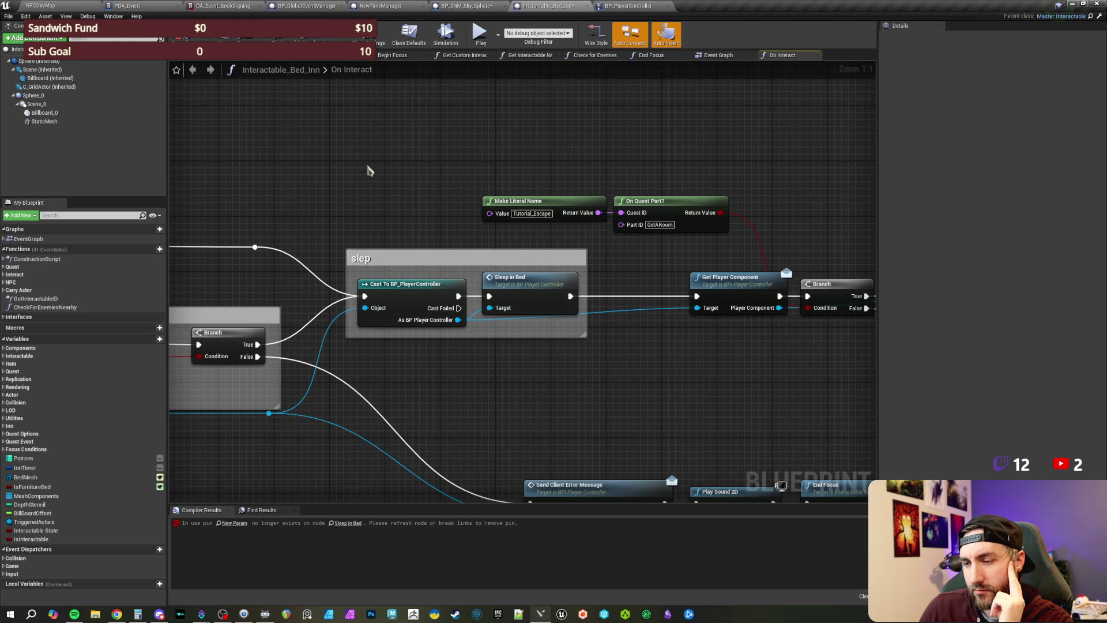
click(187, 35)
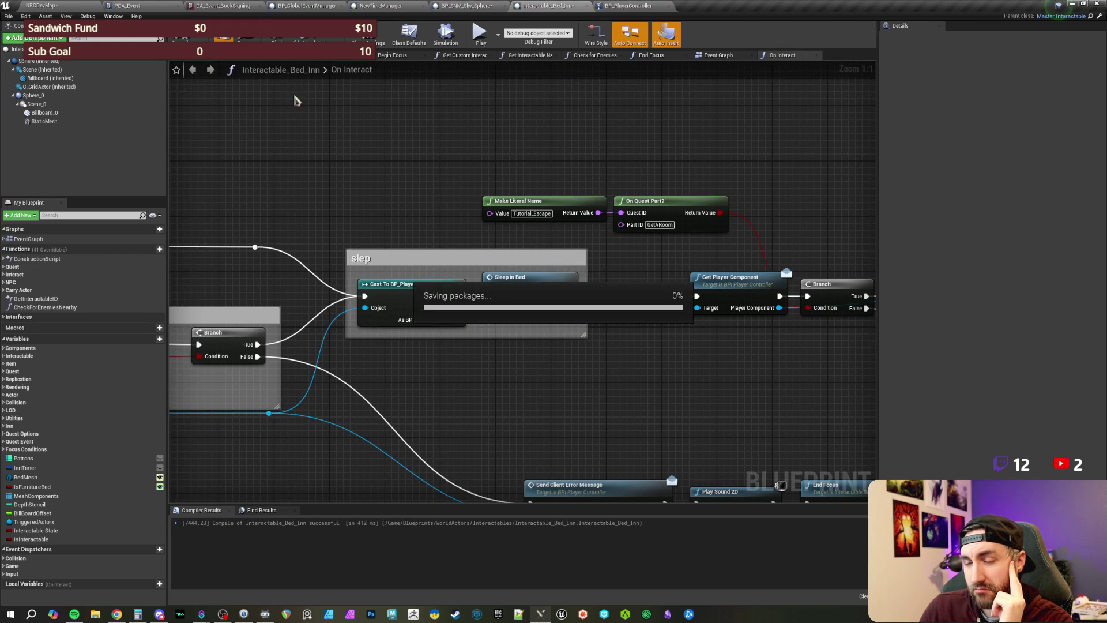
drag(235, 101, 249, 108)
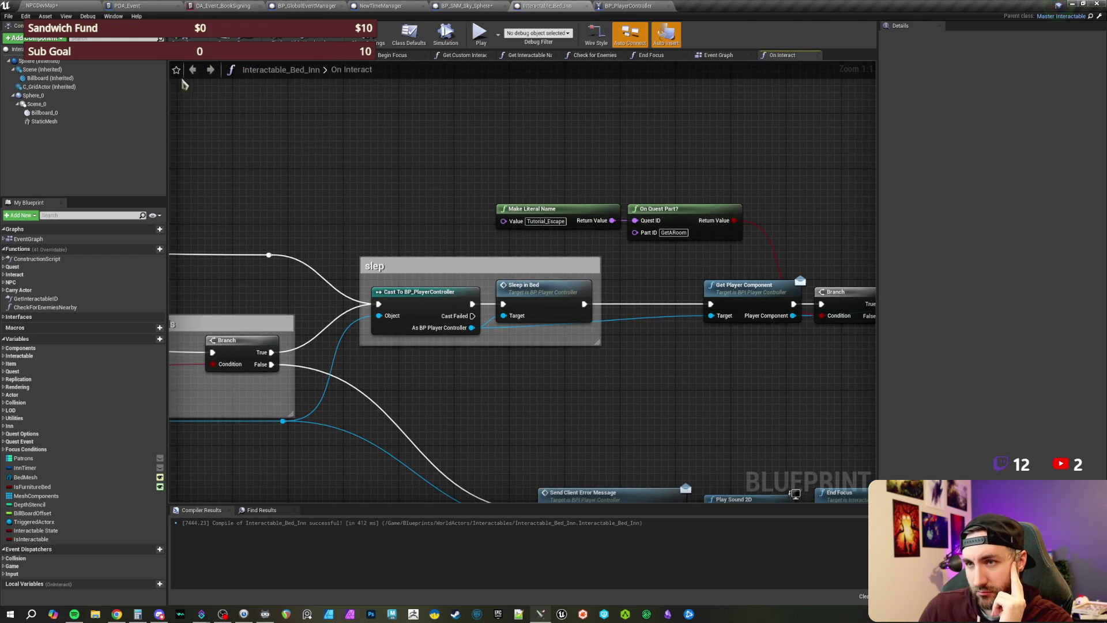
click(68, 7)
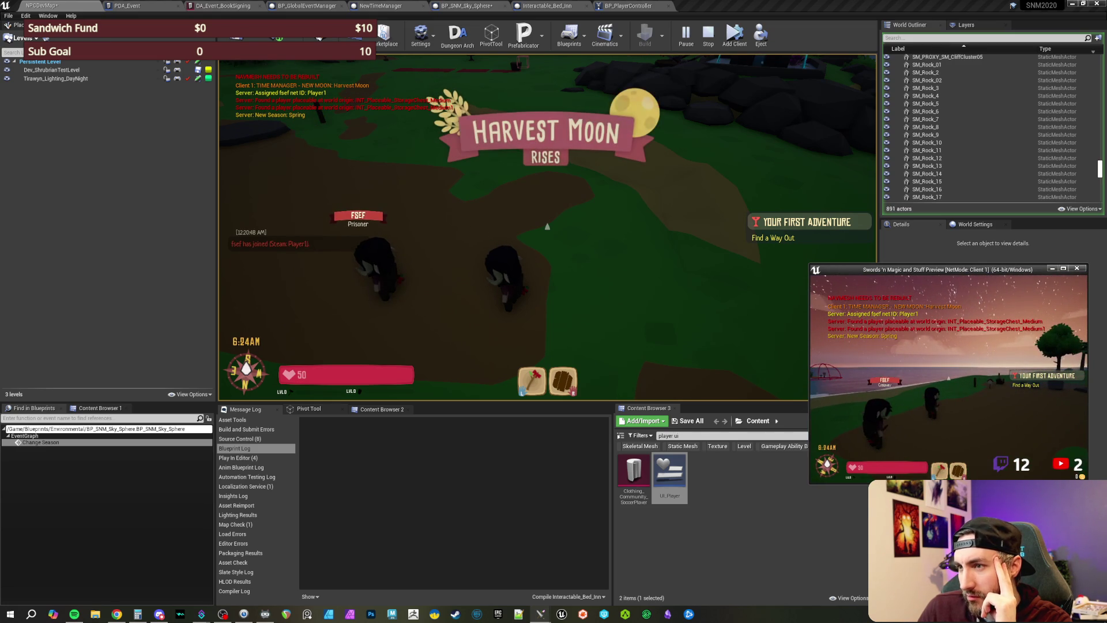
Step: Move and enlarge the client preview window beside the main game viewport
key(w)
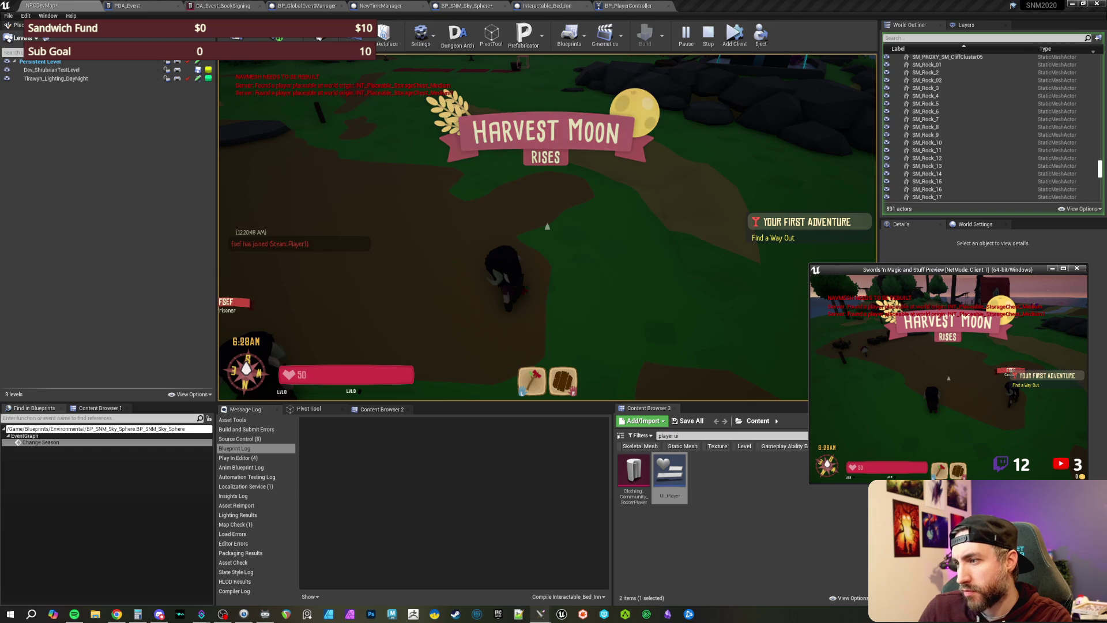
drag(922, 269, 845, 105)
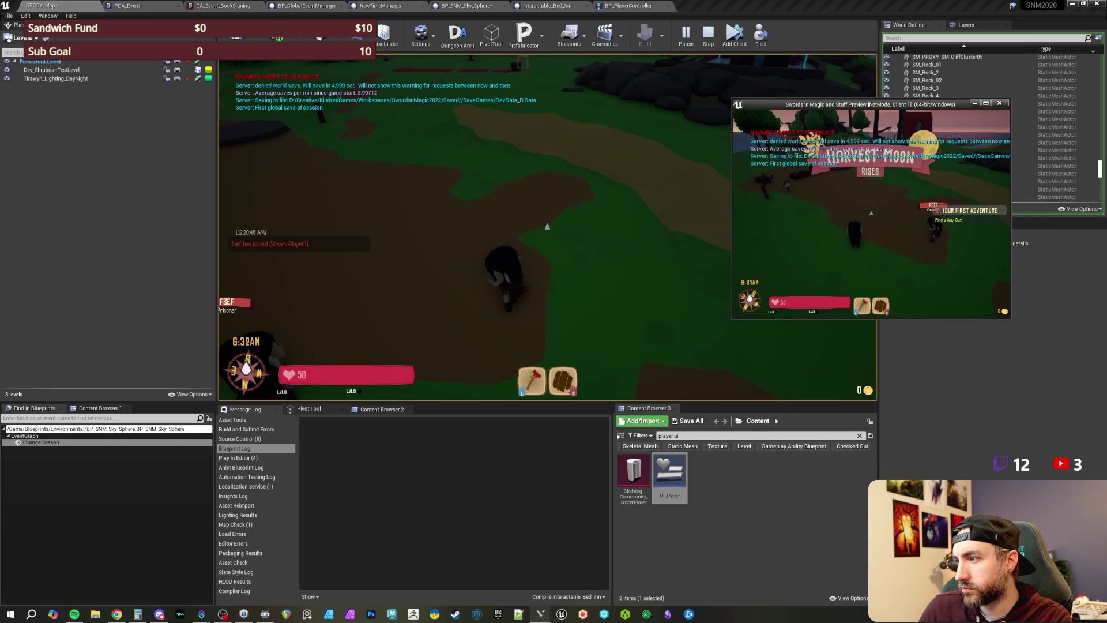
drag(1009, 318, 1102, 541)
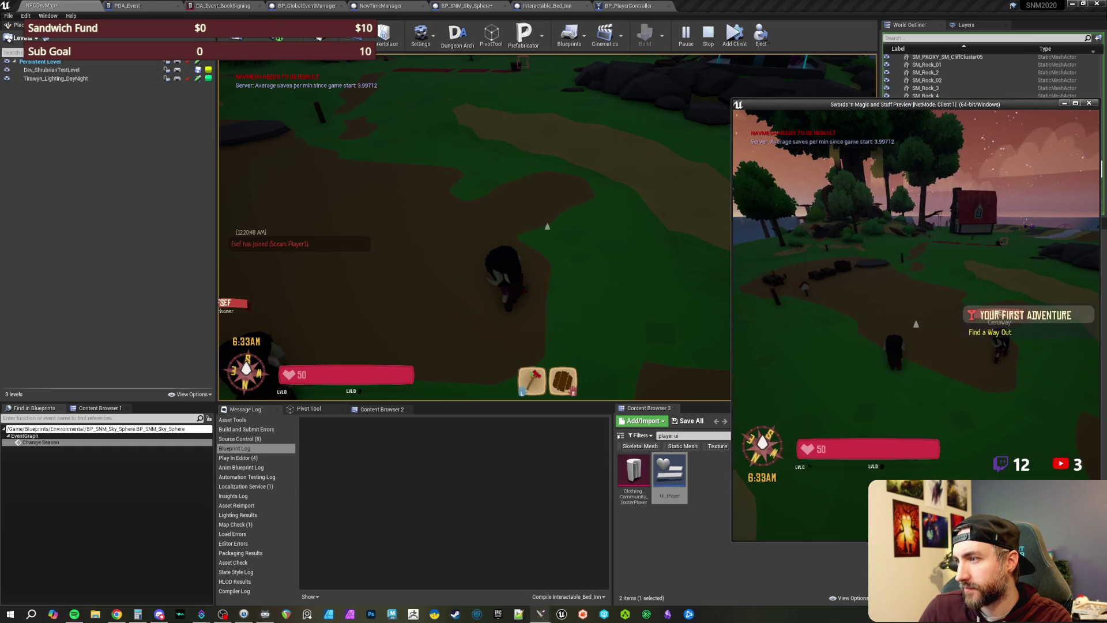
click(600, 267)
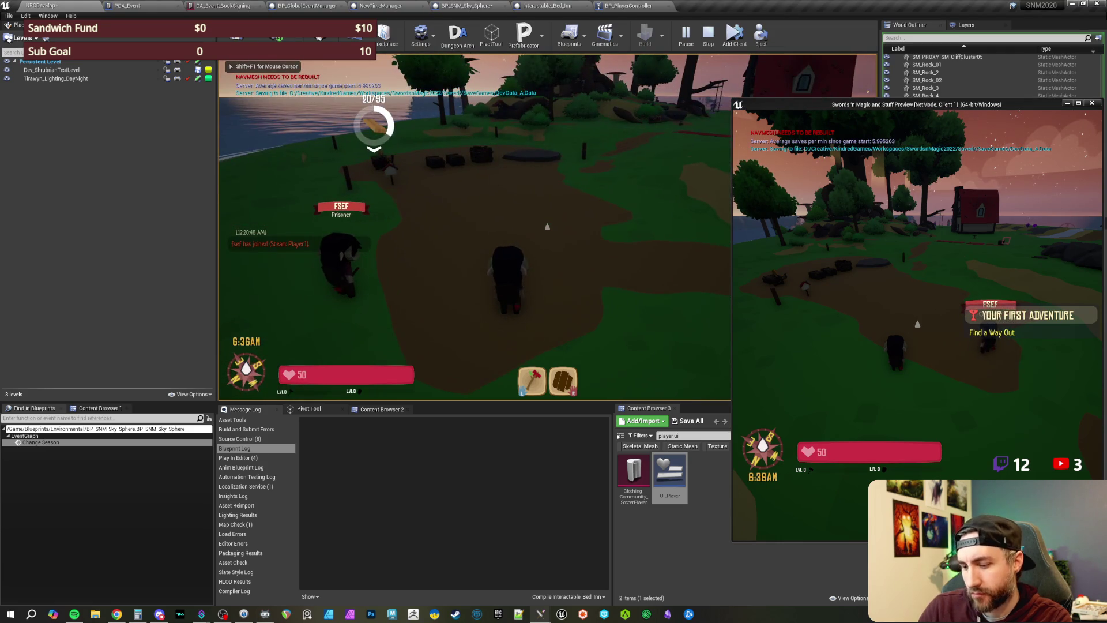
Step: Change the game's time speed with /slomo 1 in chat
key(Return)
text(/slomo)
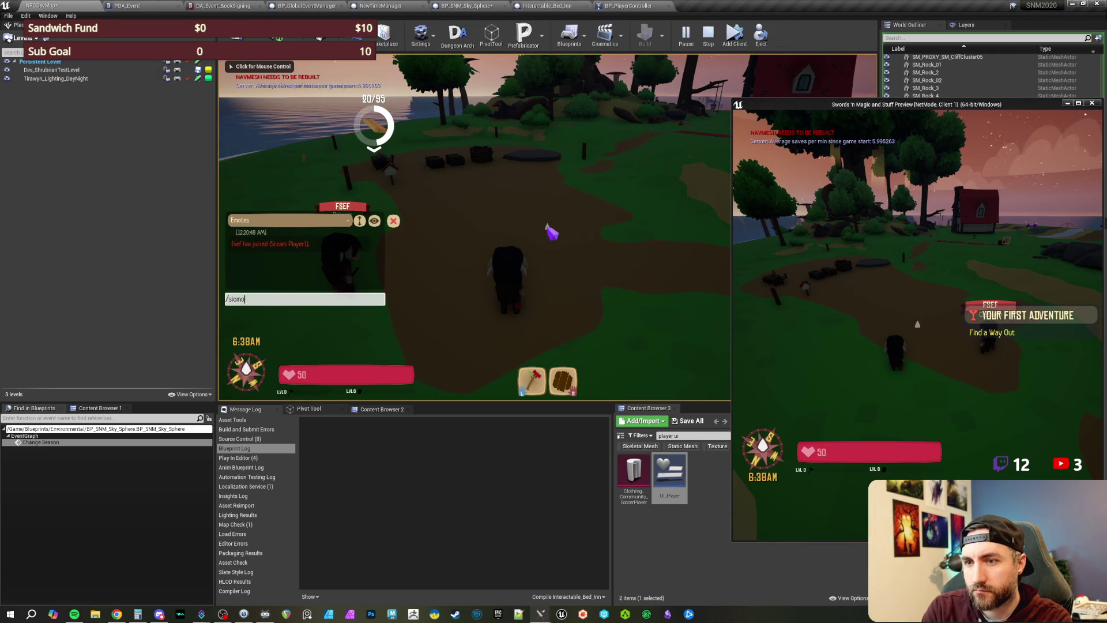
text( 1000)
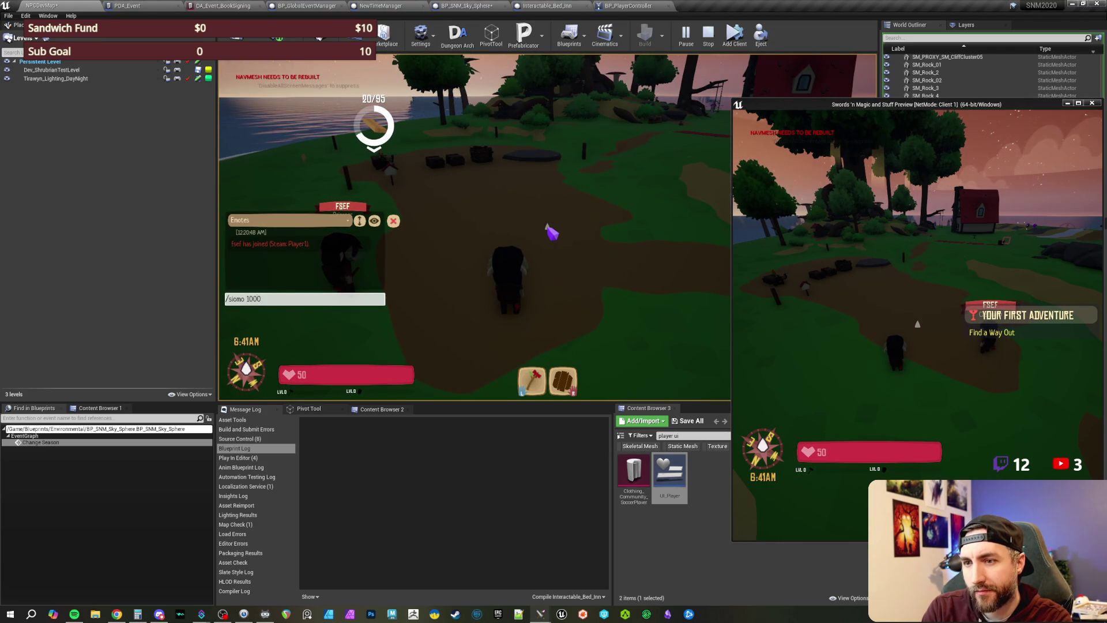
key(Return)
key(Return)
key(BackSpace)
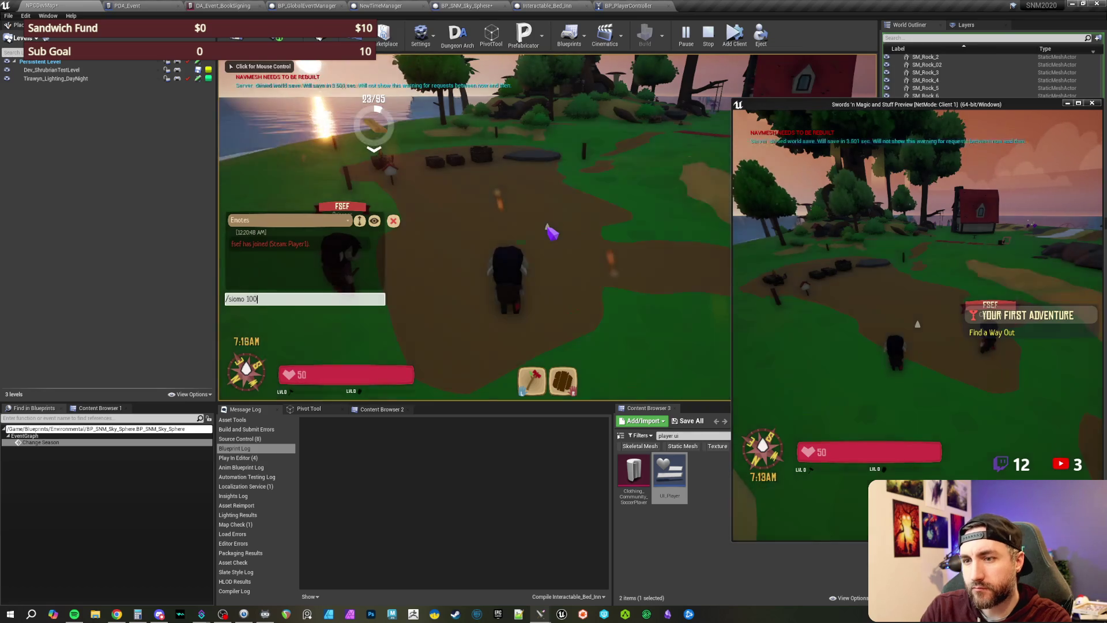
key(BackSpace)
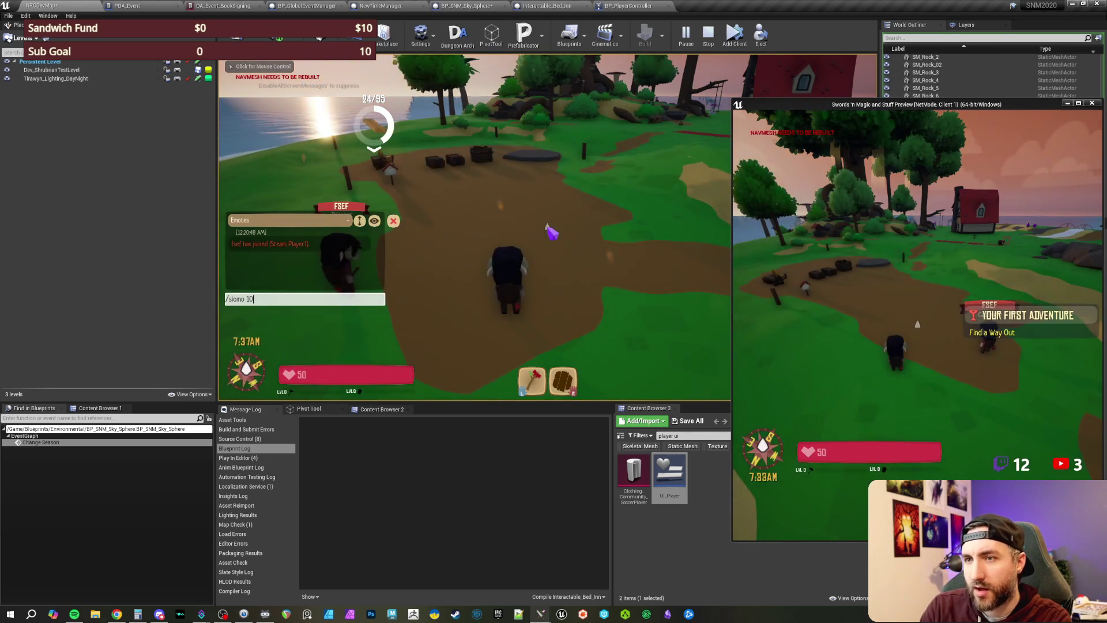
key(BackSpace)
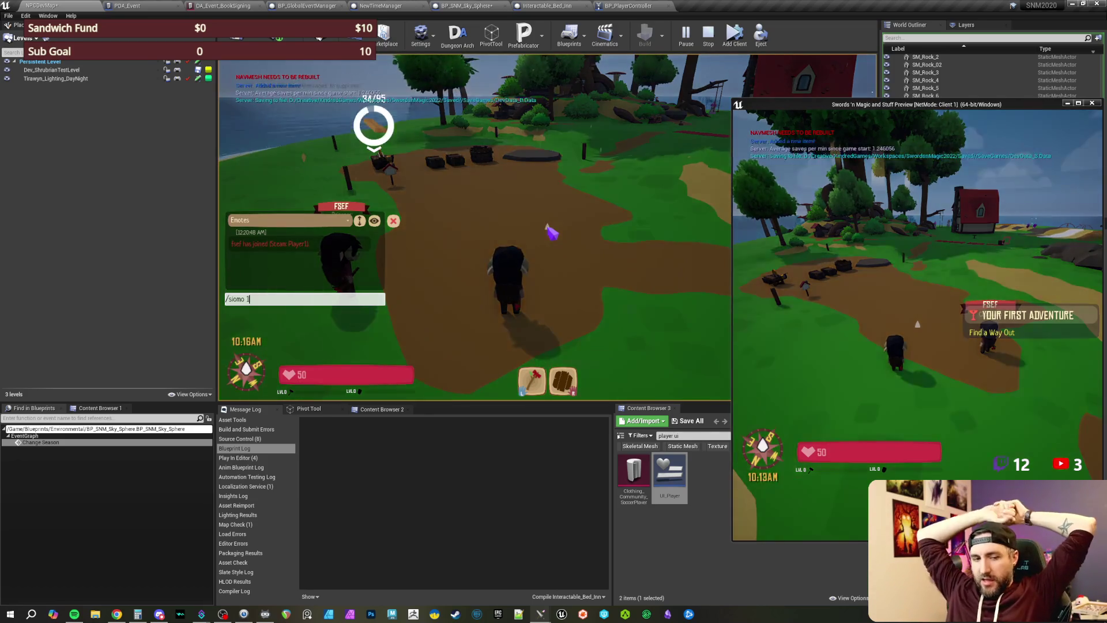
Step: Jump the game clock to night with /settime night in chat
key(BackSpace)
key(BackSpace)
key(BackSpace)
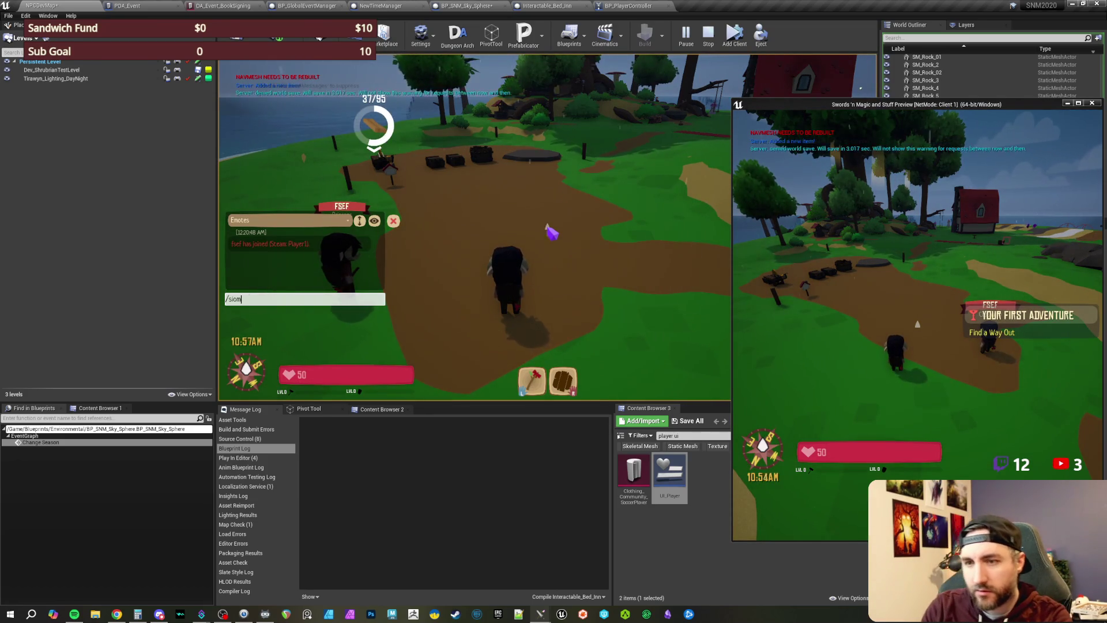
text(ettime night)
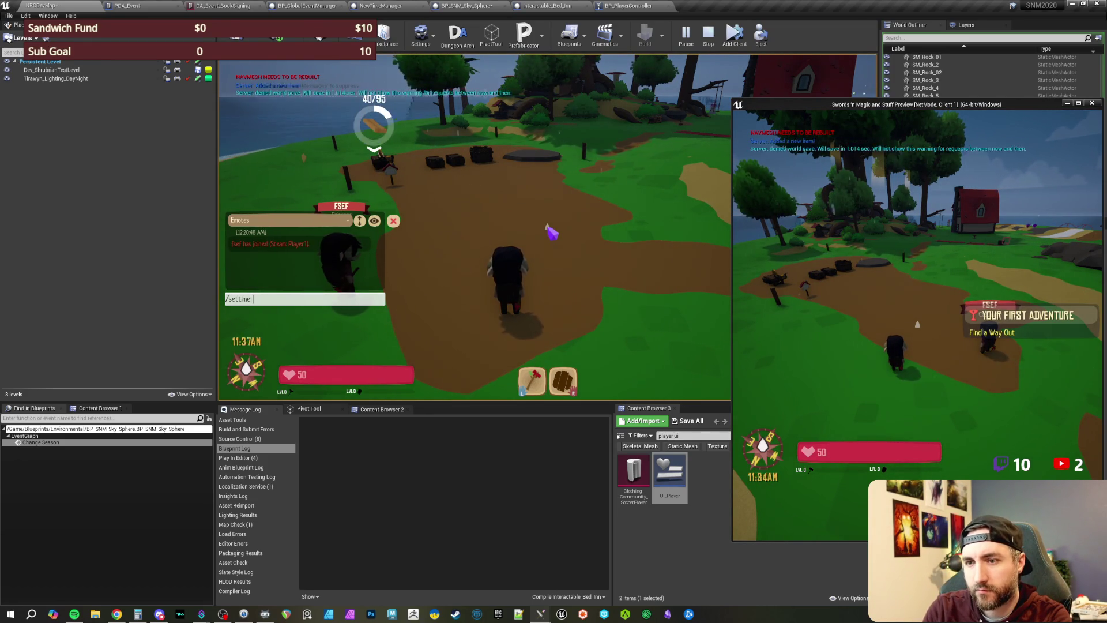
key(Return)
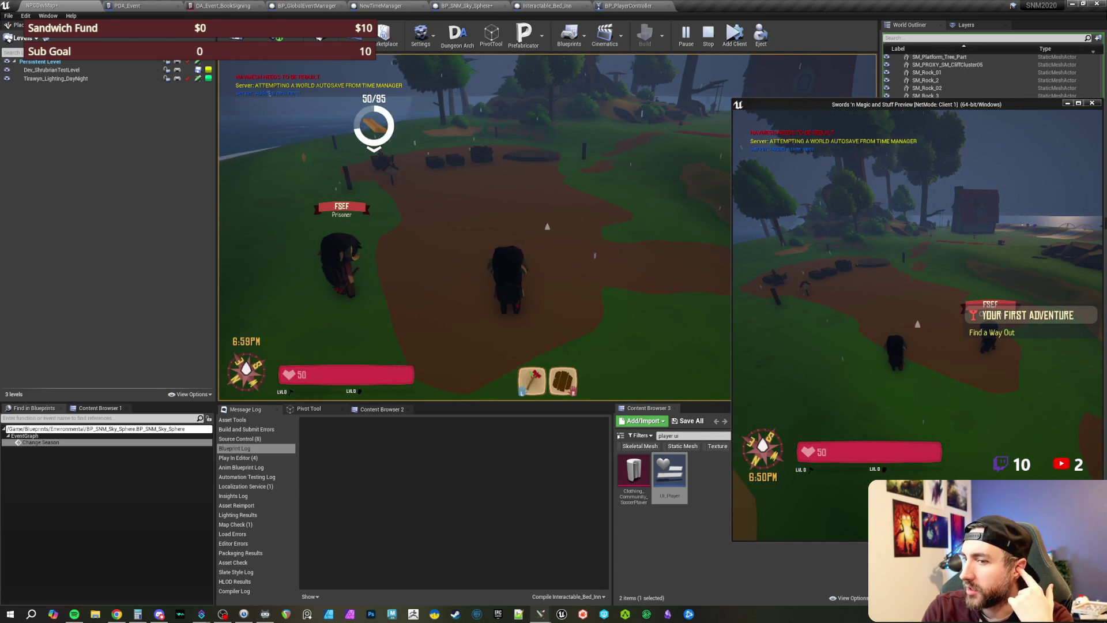
key(Return)
text(/siomo 1)
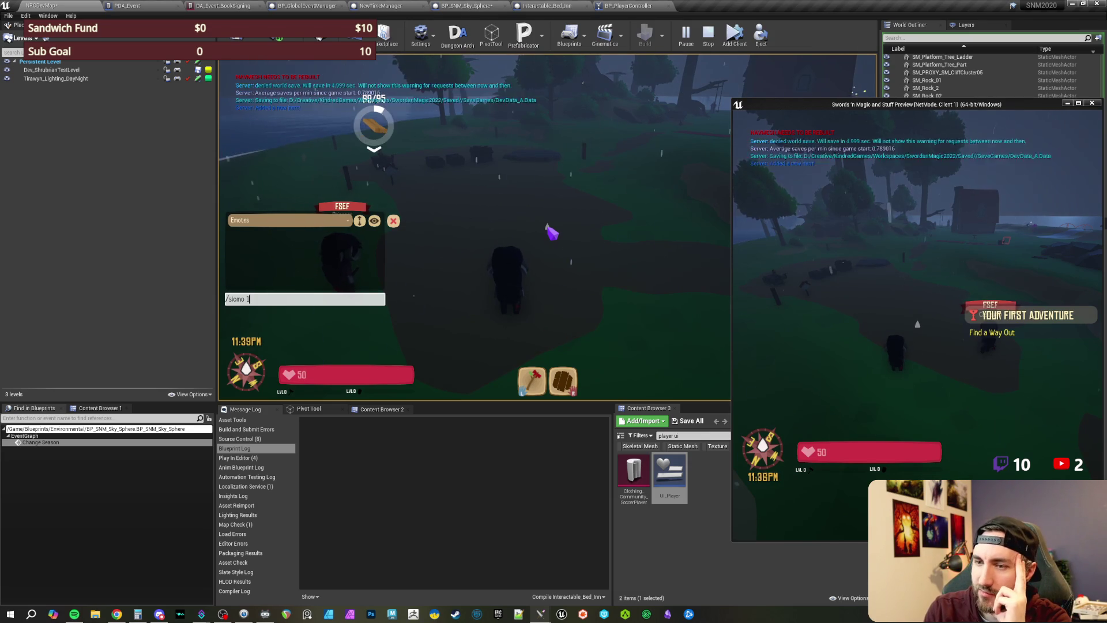
Step: Submit the time speed command and capture the server log after midnight
key(Return)
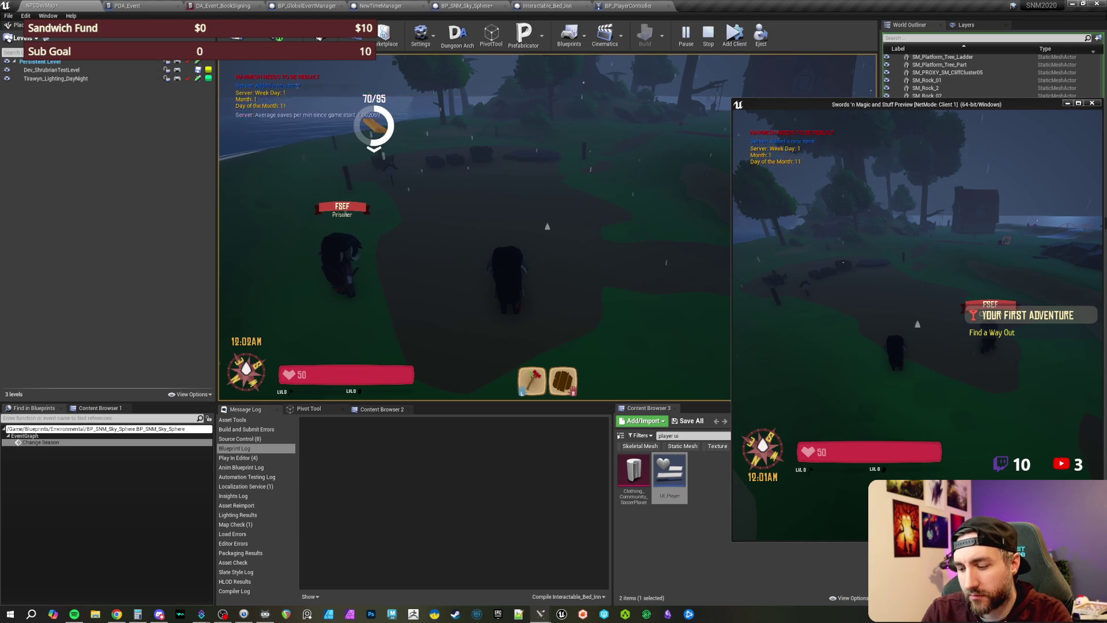
key(ctrl+Print)
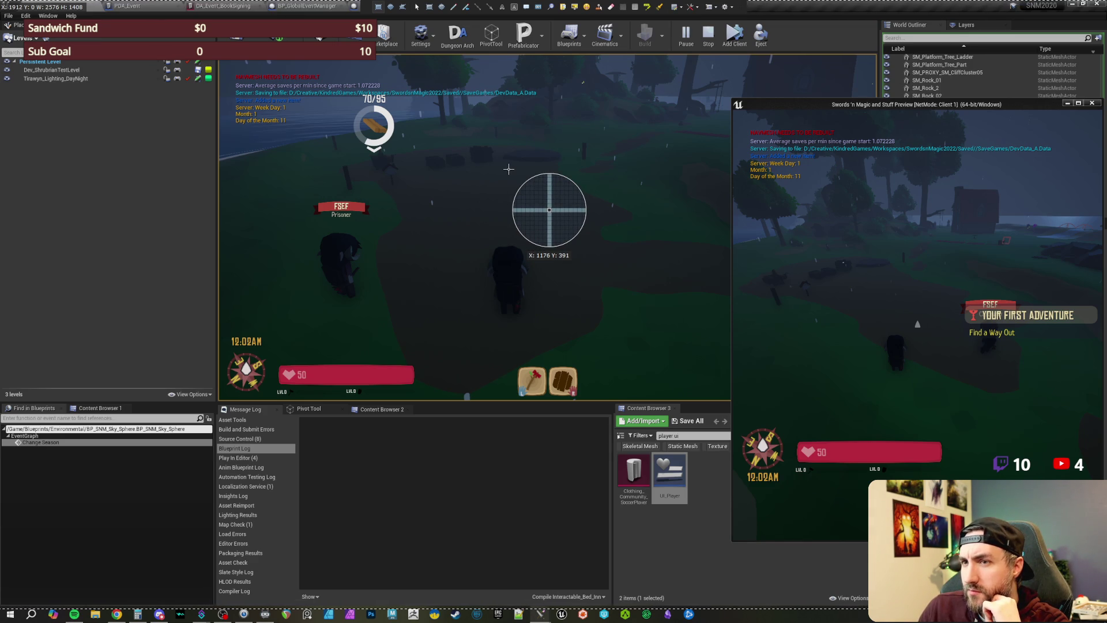
click(508, 168)
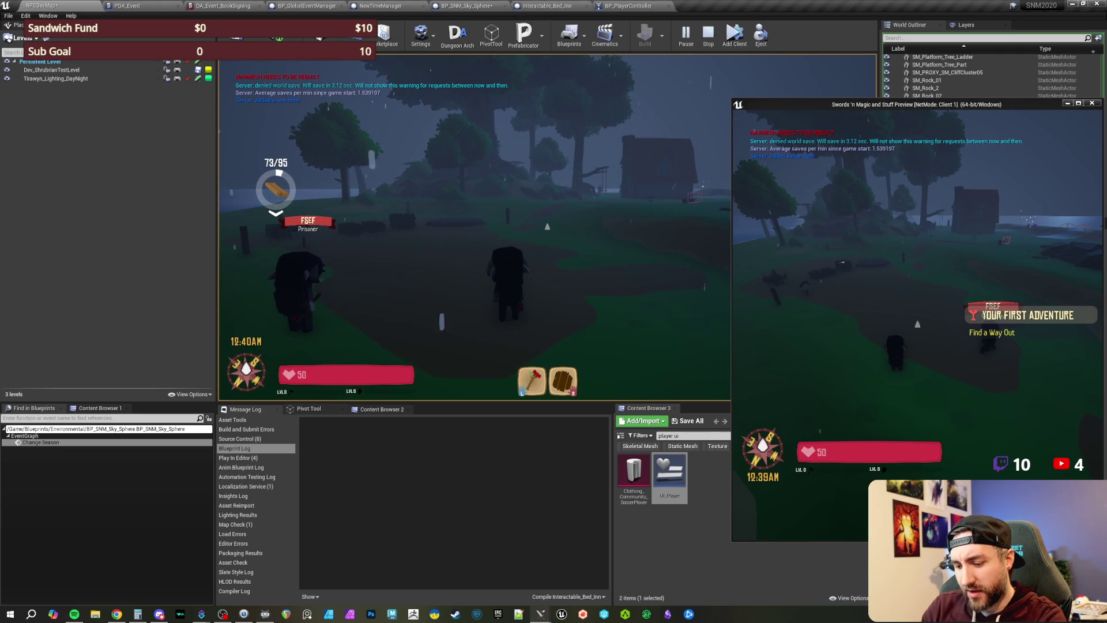
Step: Enter /settime commands in chat (dawn, then 2499) to roll the clock into a new day
key(Return)
text(/settime daw)
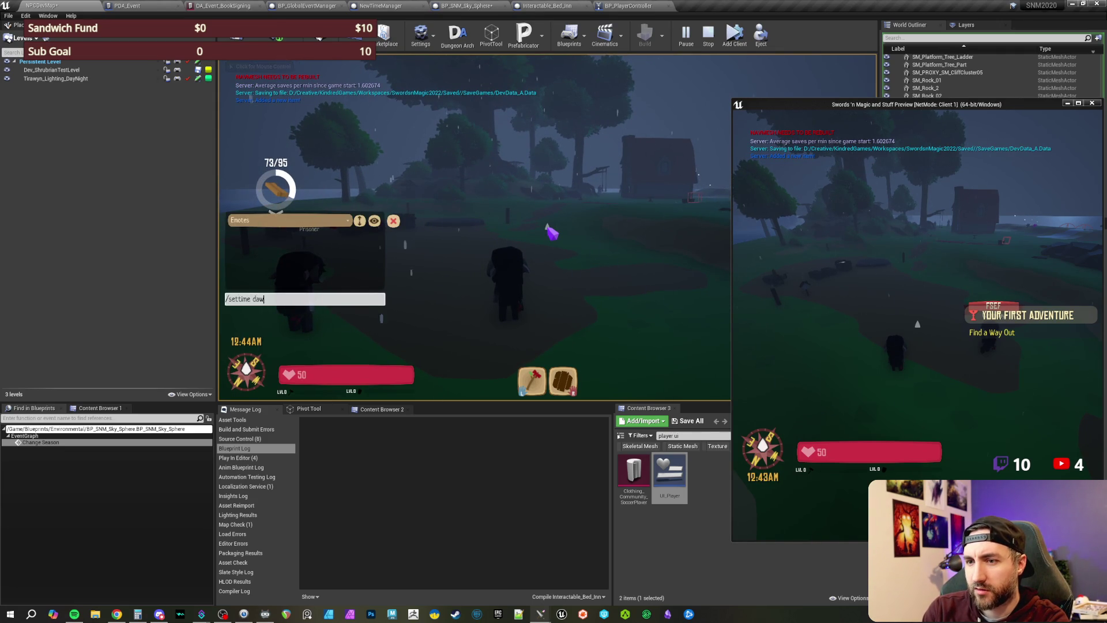
text(n)
key(Return)
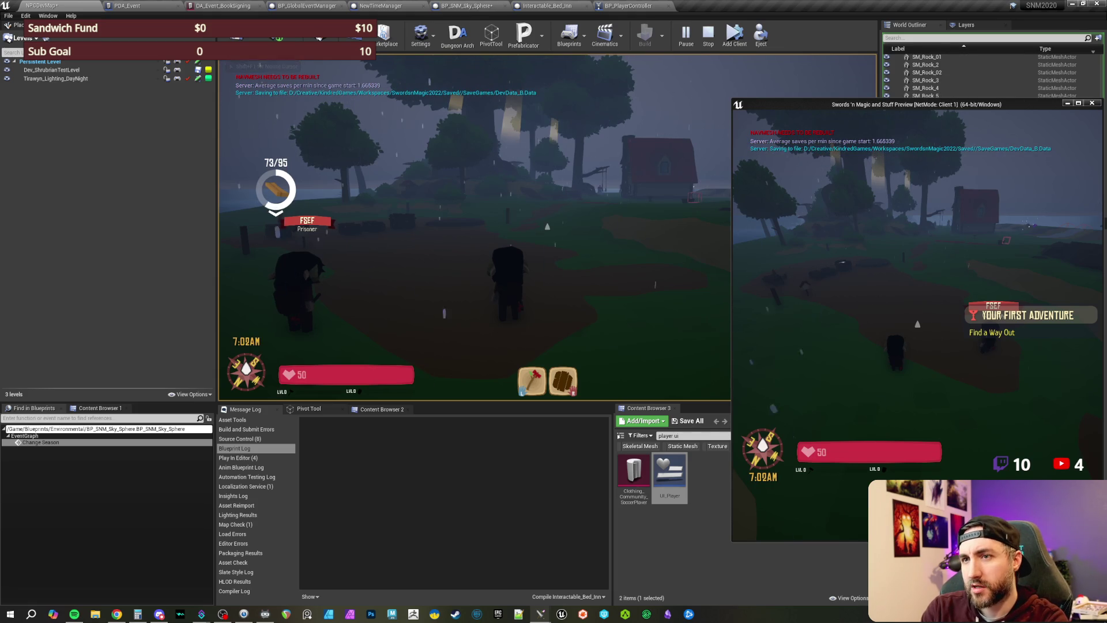
key(Return)
text(/settime)
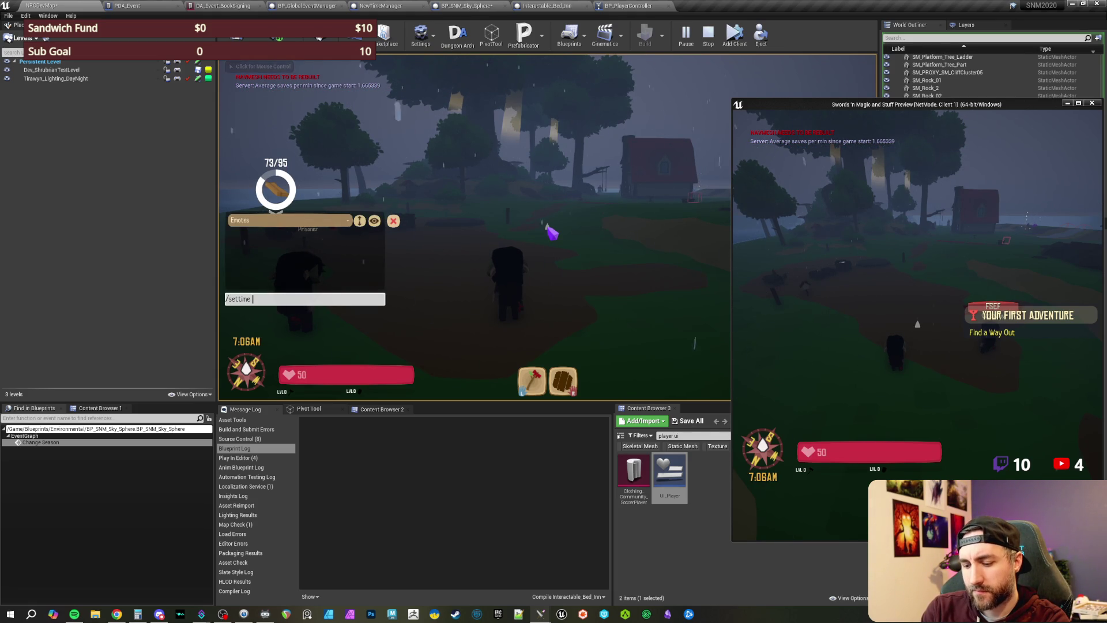
text(0)
key(Return)
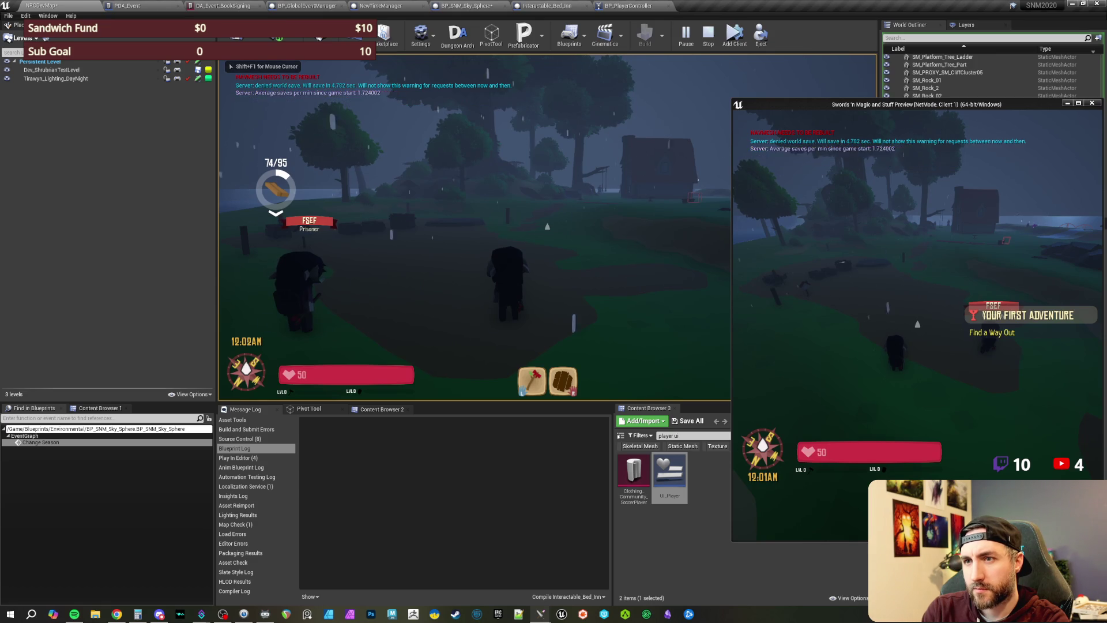
key(Return)
text(/settime)
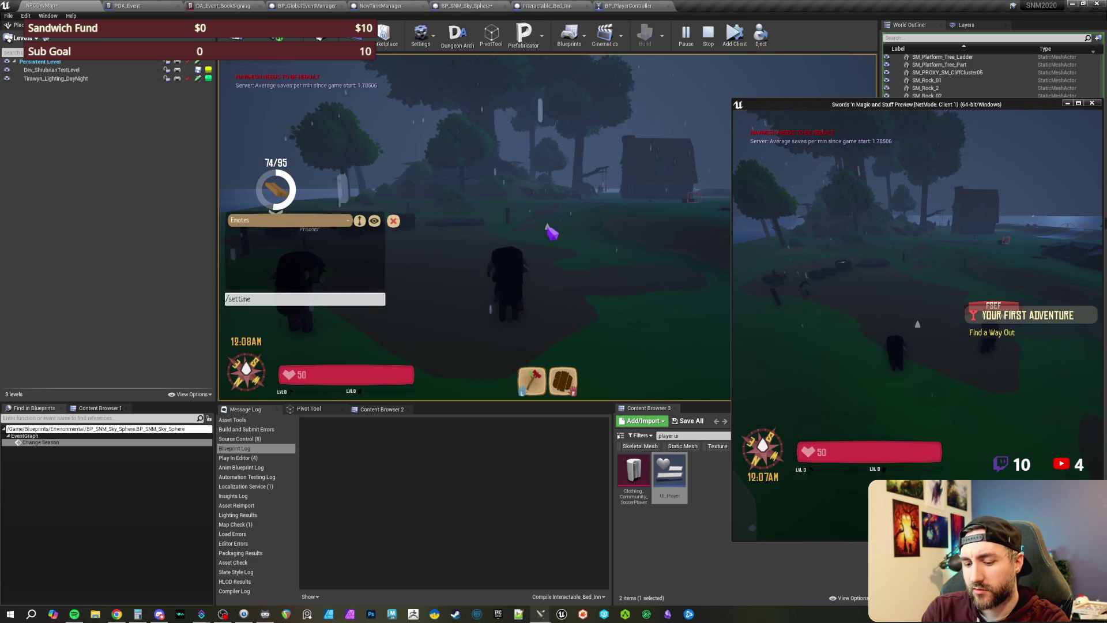
text( 2499)
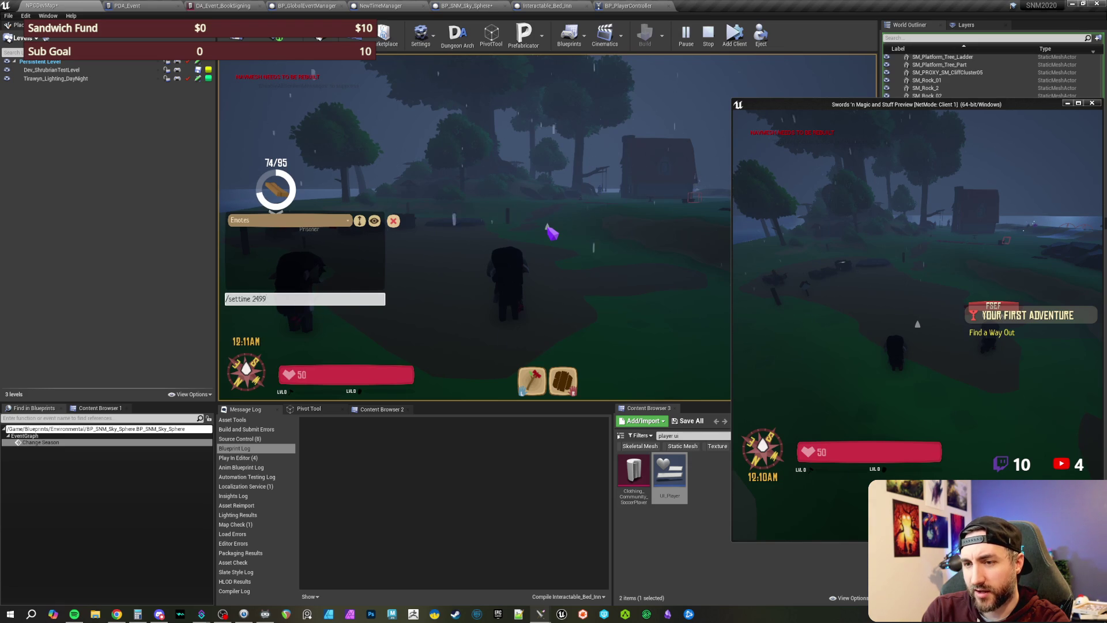
key(Return)
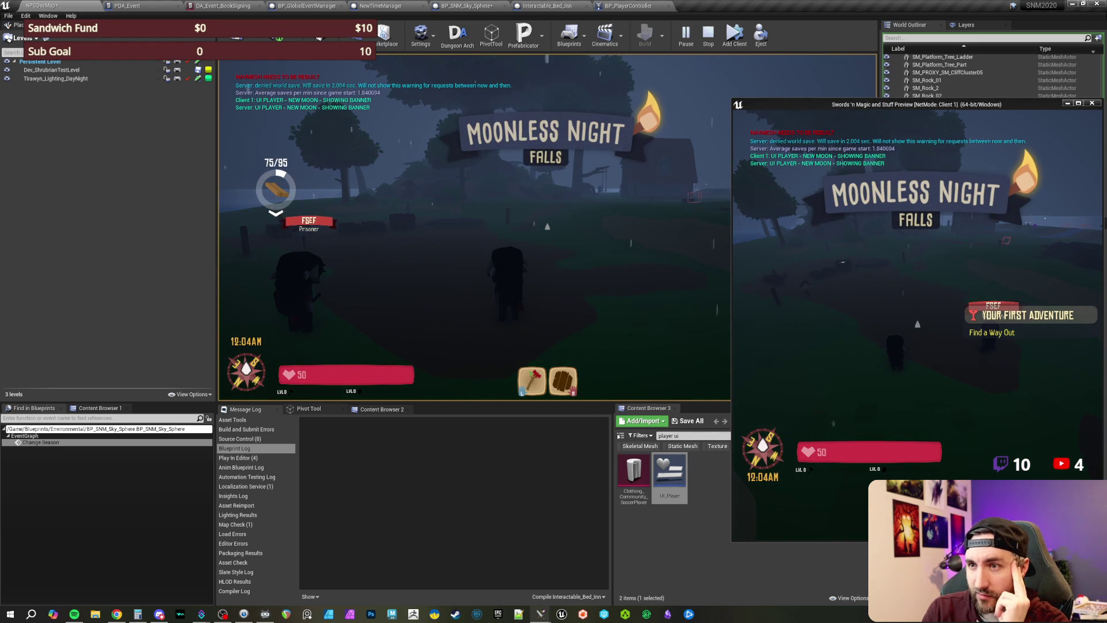
Step: Repeatedly set the clock to 11:59 PM with /settime 2359 until a new day brings a moon event
key(Return)
text(/settime 2359)
key(Return)
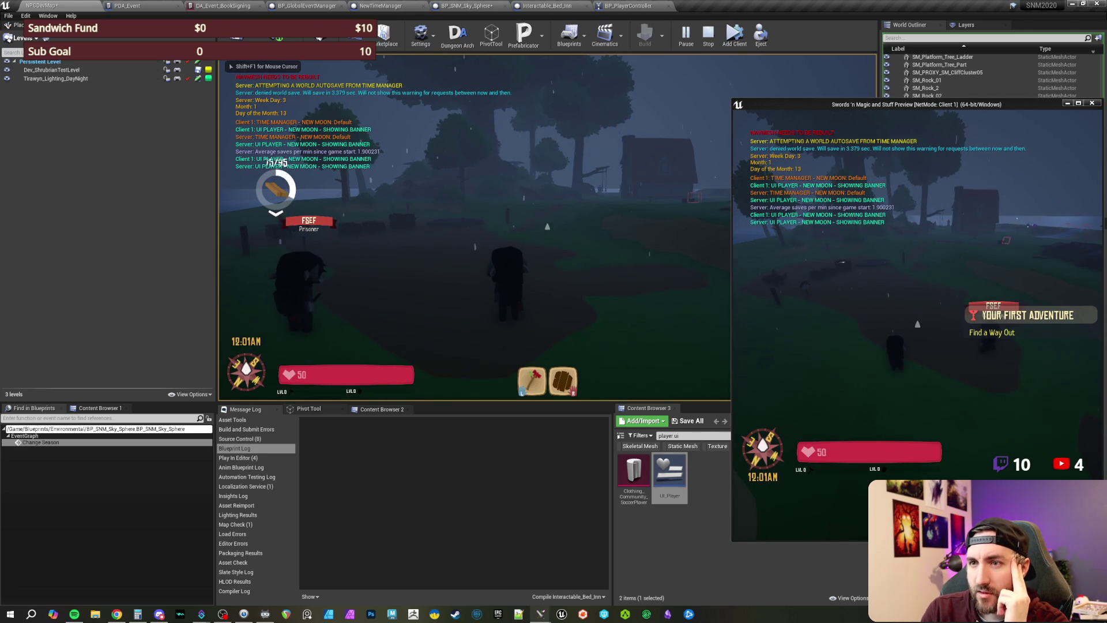
key(Return)
text(/settime 2359)
key(Return)
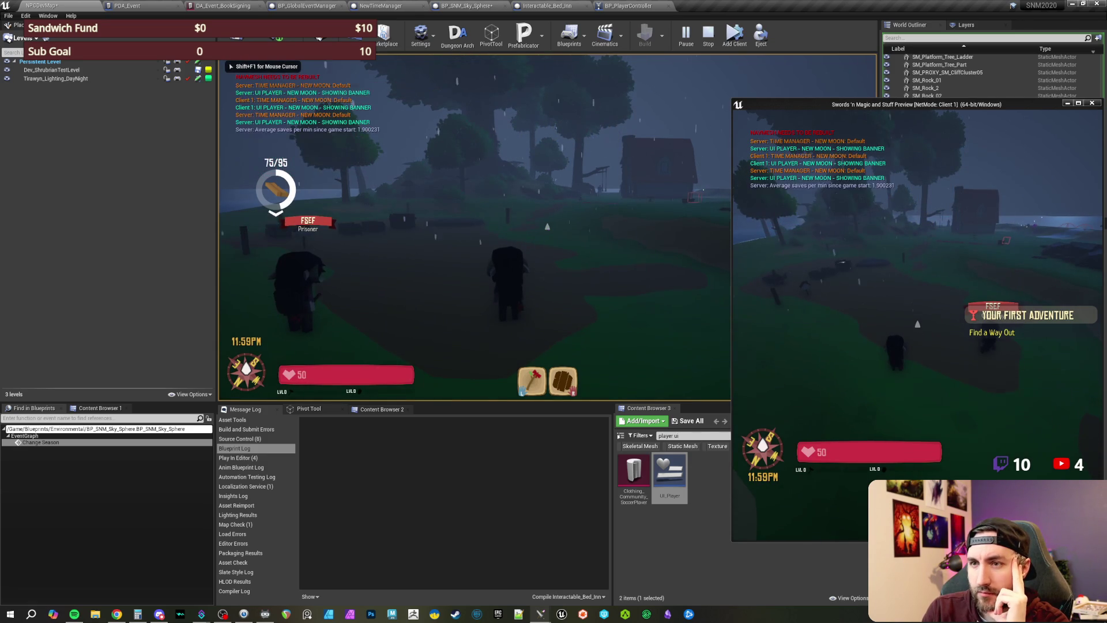
key(Return)
text(/settime 2359)
key(Return)
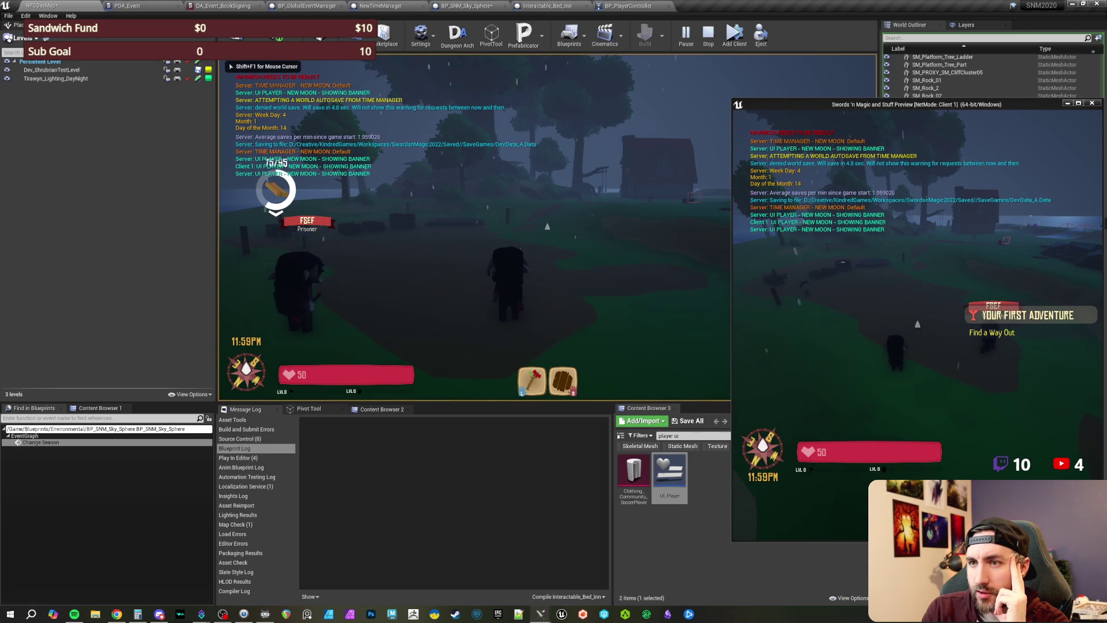
key(Return)
text(/settime 2359)
key(Return)
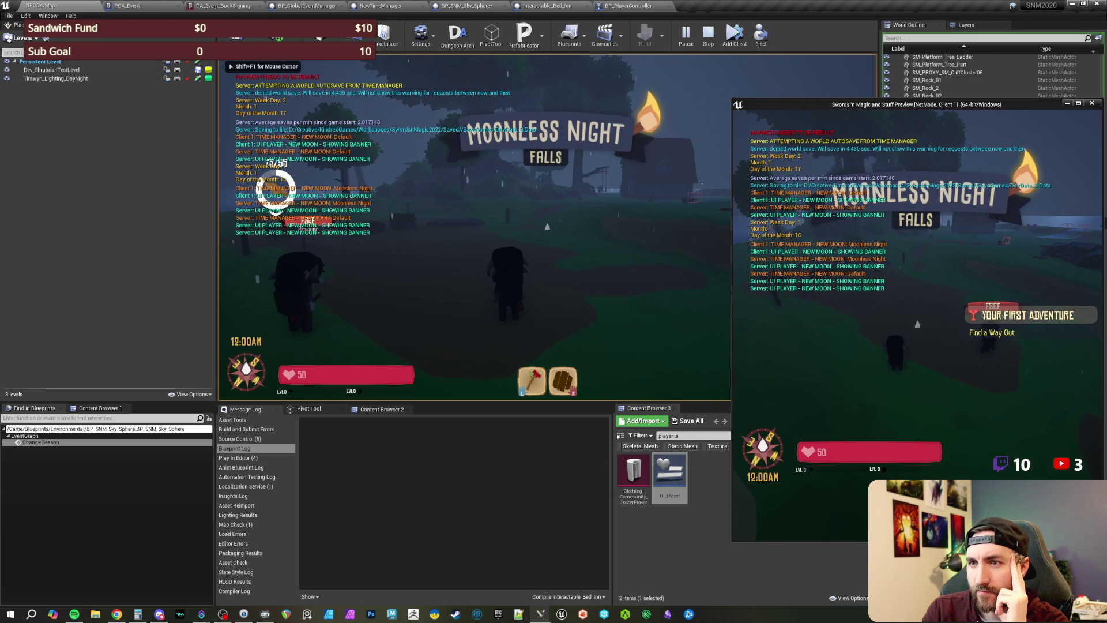
Step: Roll into further new days with /settime 2359 and /settime 2499
key(Return)
text(/settime 2359)
key(Return)
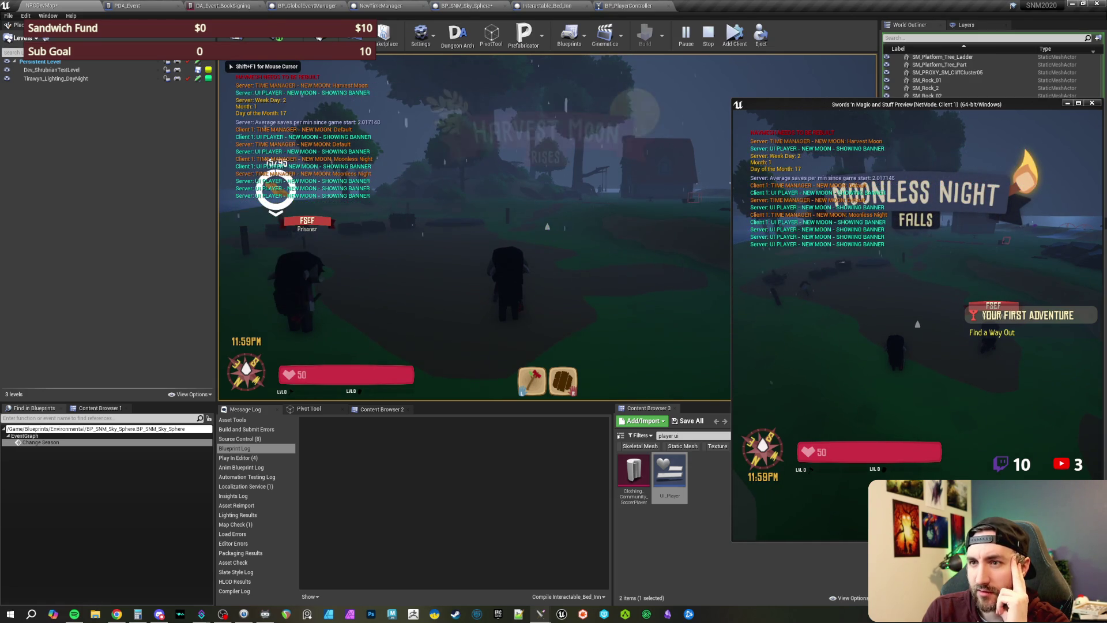
key(Return)
text(/settime 2499)
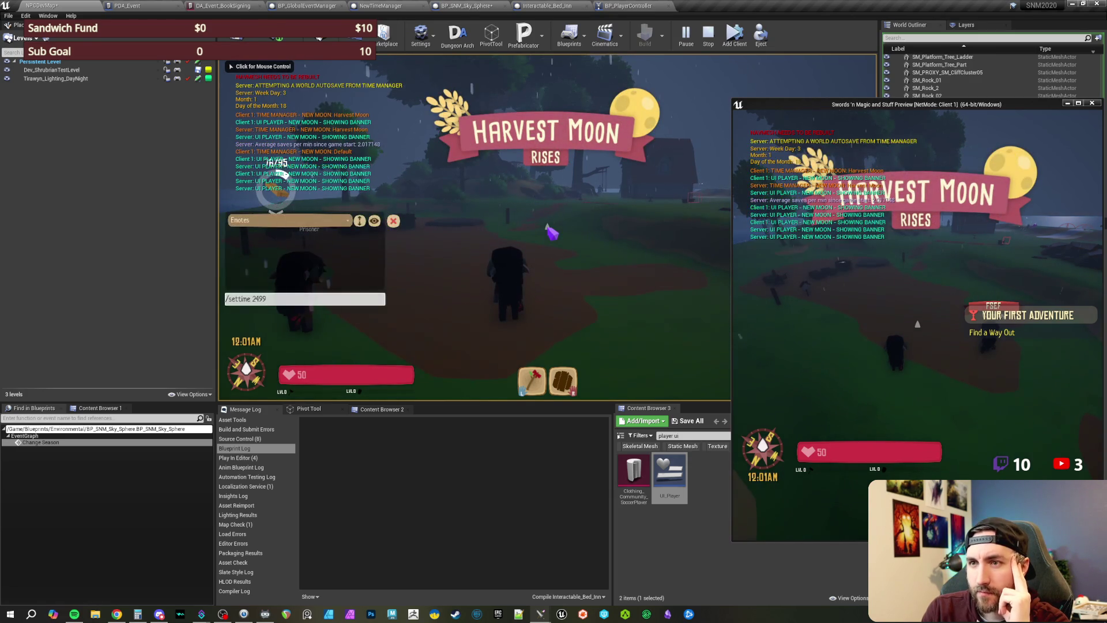
key(Return)
key(Return)
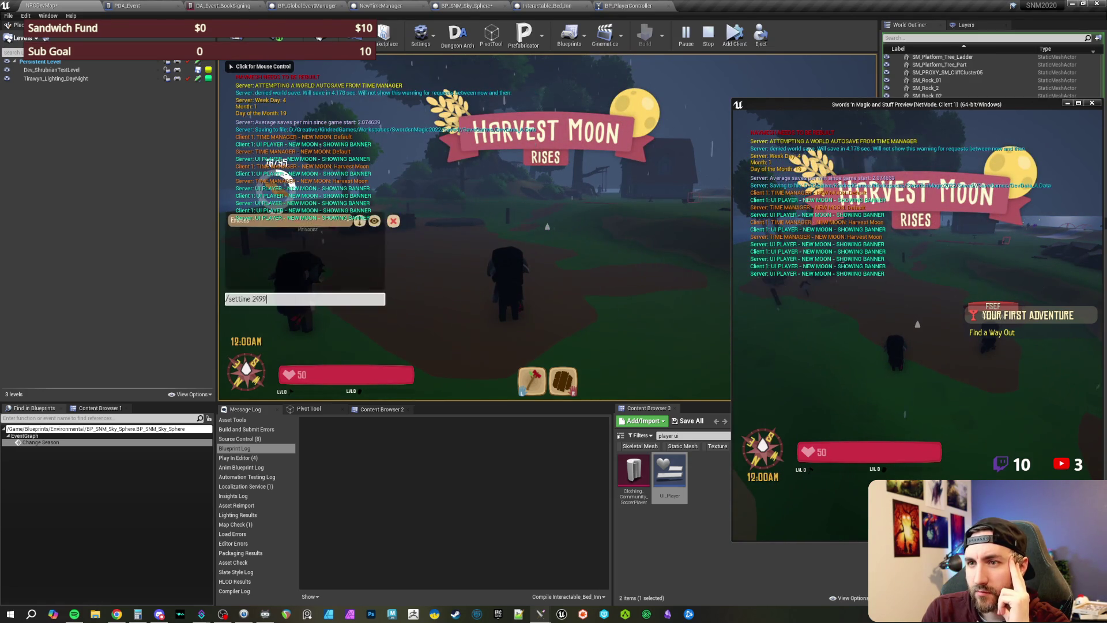
key(Return)
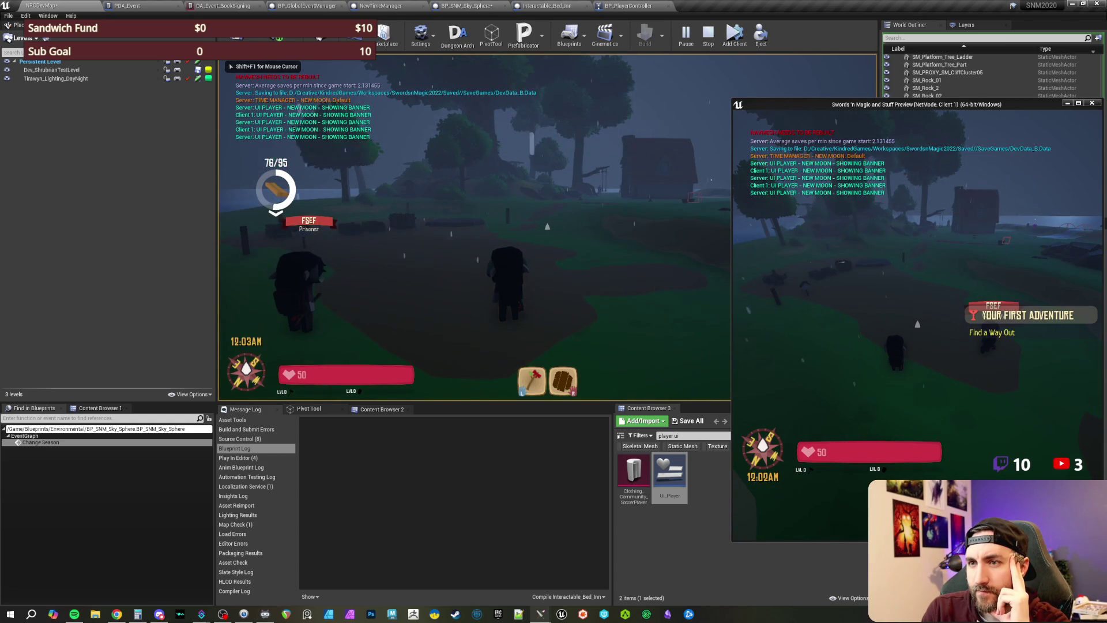
Step: Repeat /settime 2499 to trigger Crimson and Harvest Moon days, then stop the play session
key(Return)
key(Up)
key(Return)
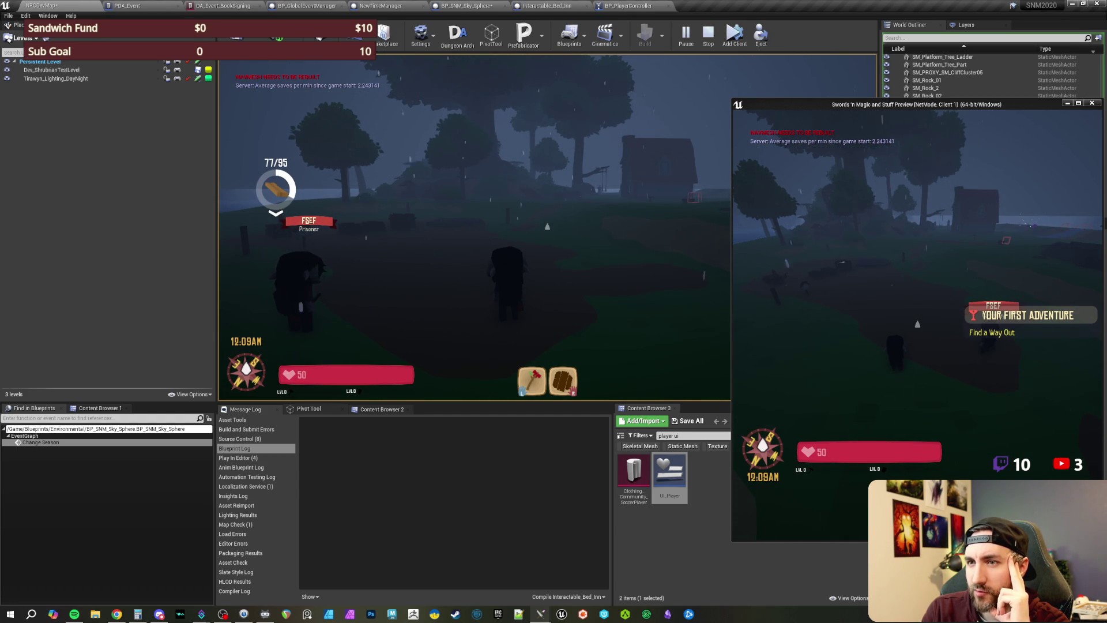
key(grave)
key(Up)
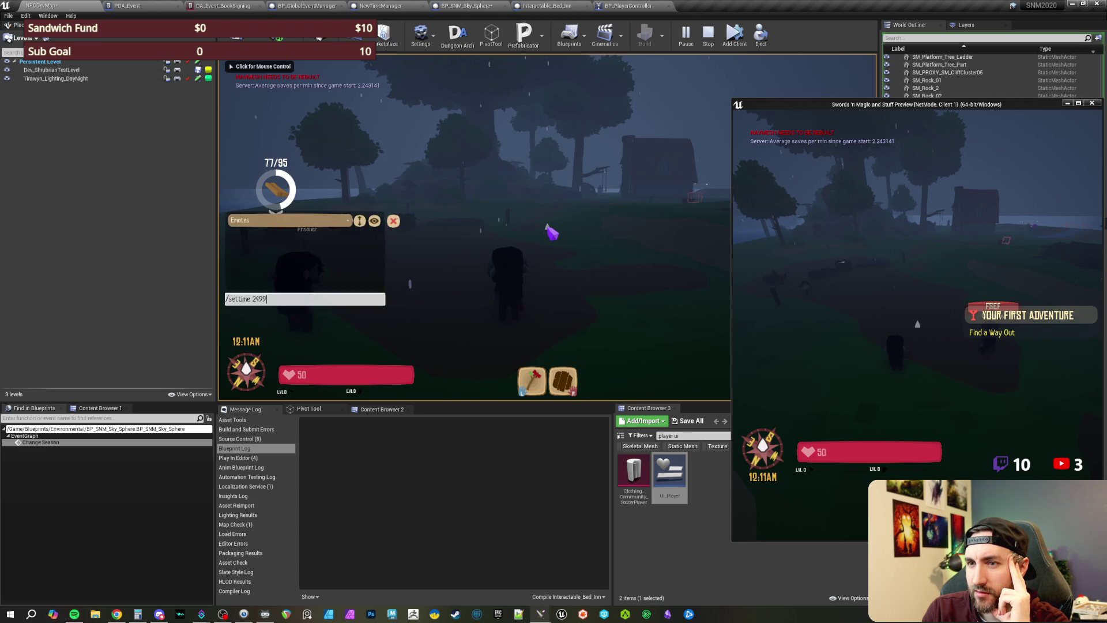
key(Return)
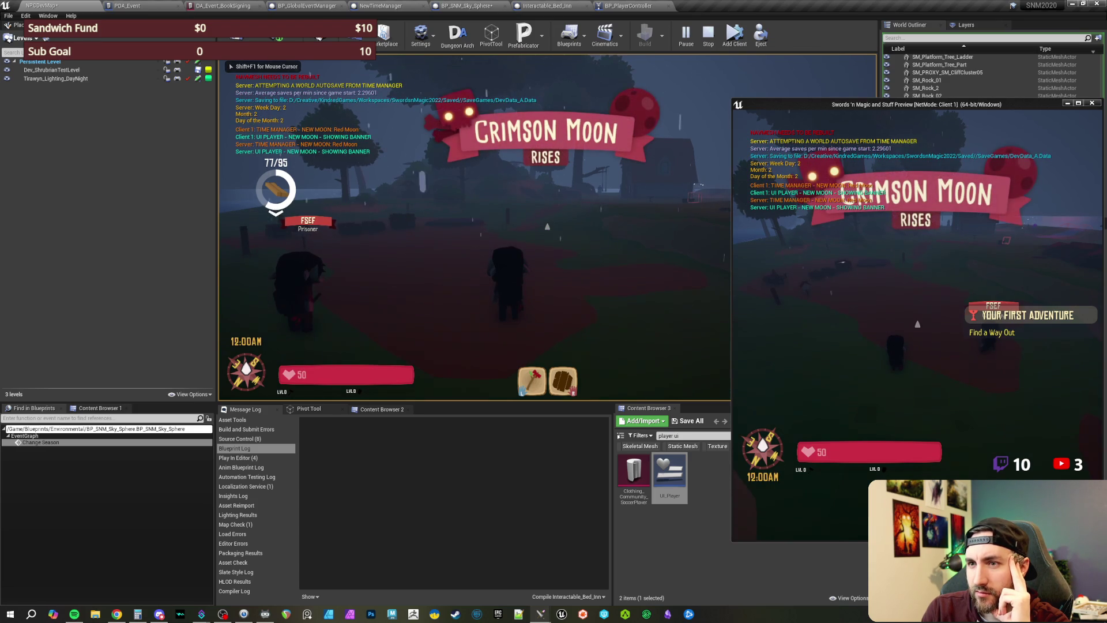
key(Return)
key(Up)
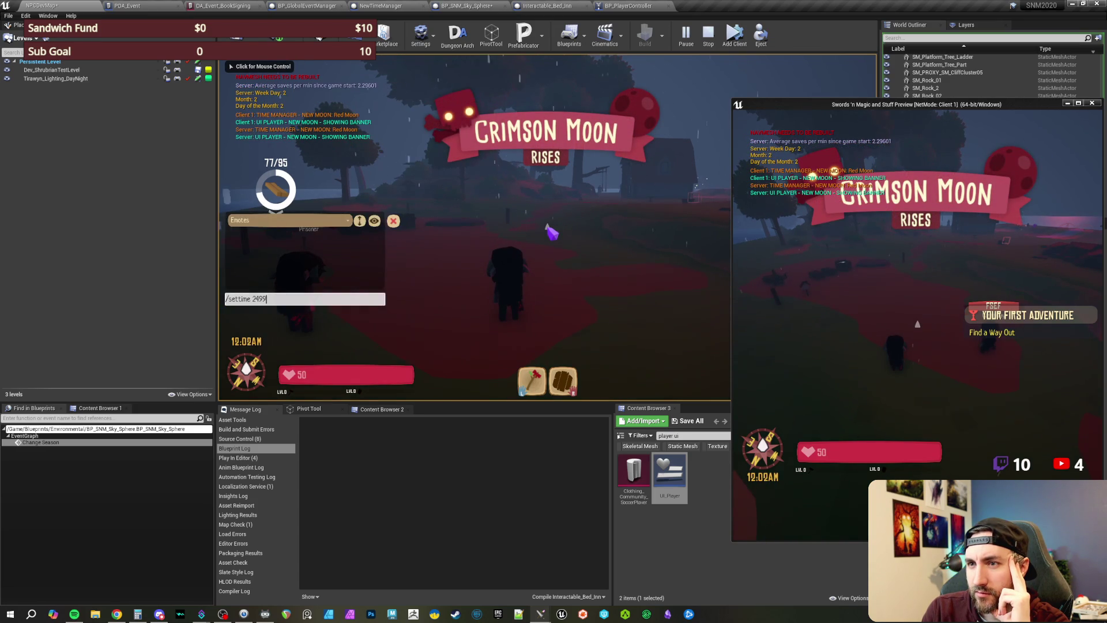
key(Return)
key(Return)
key(Up)
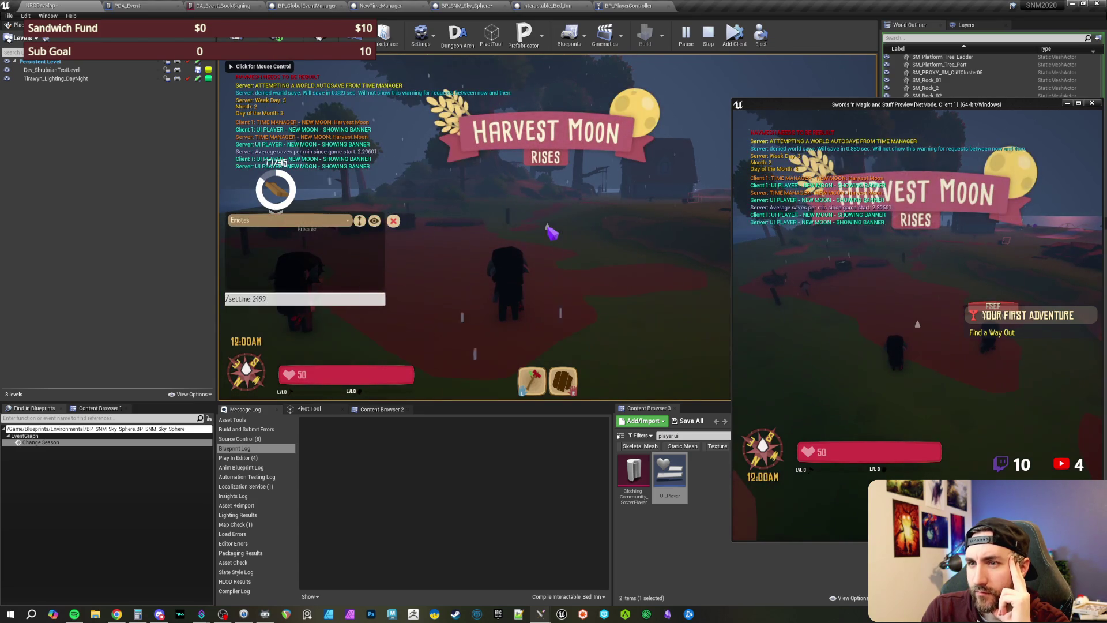
key(Return)
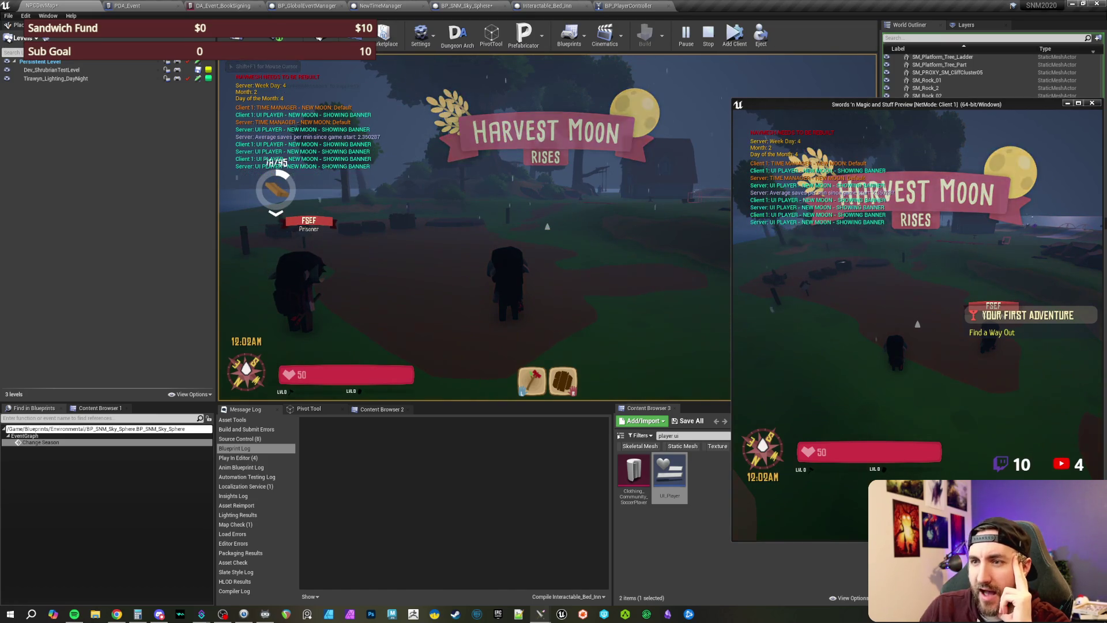
key(Escape)
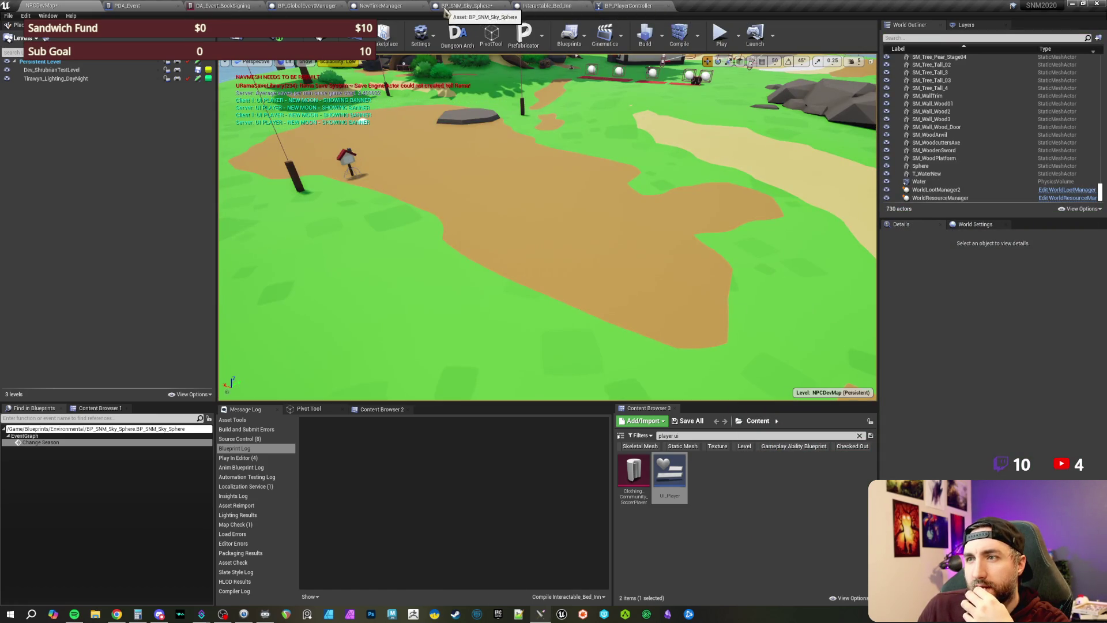
Step: Inspect the Get Date function's Add nodes from NewTimeManager's On New Day graph
click(384, 7)
mouse_move(675, 208)
mouse_down()
mouse_move(669, 181)
mouse_move(704, 431)
mouse_up()
double_click(424, 267)
drag(608, 101, 476, 117)
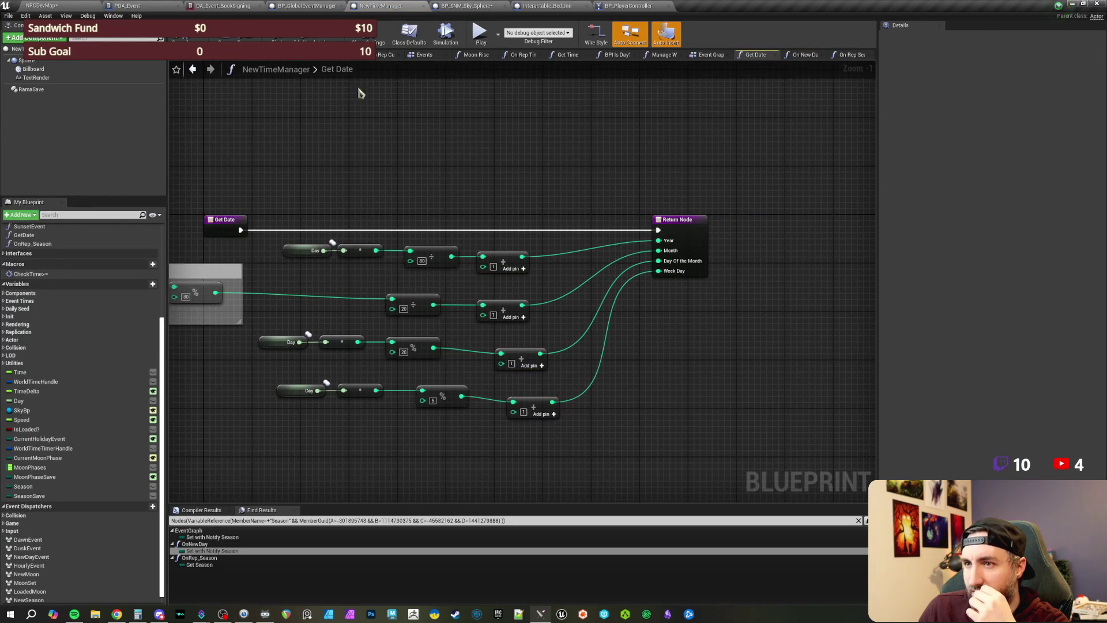
click(195, 69)
Step: Review On New Day's entry, Print String, Select and Roll New Calendar Month nodes, then return to the level
drag(622, 292, 501, 280)
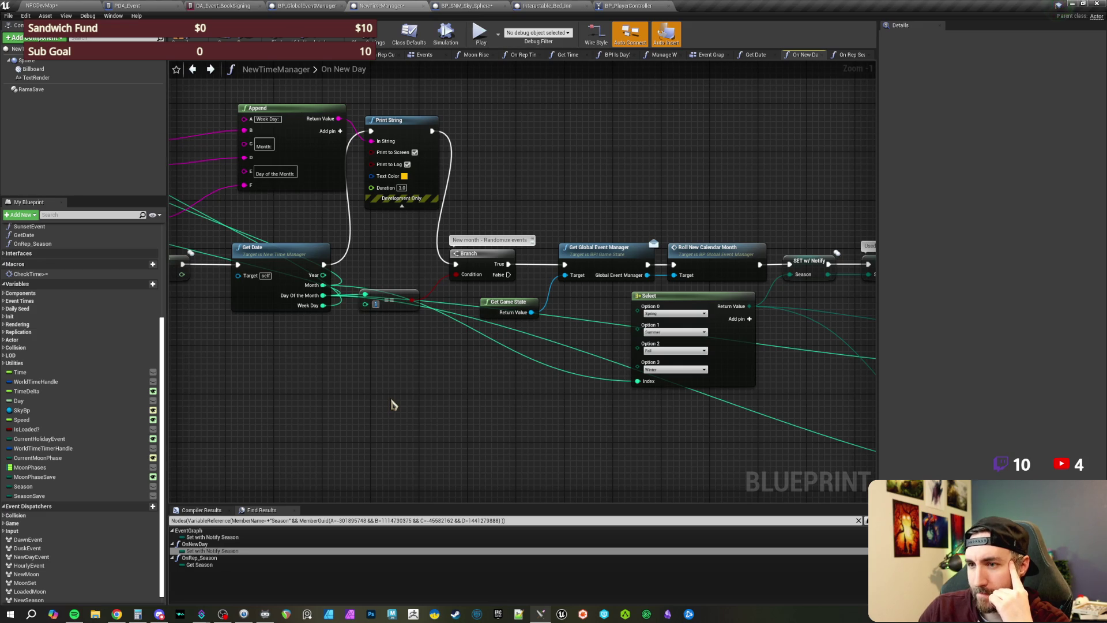
drag(506, 221, 583, 230)
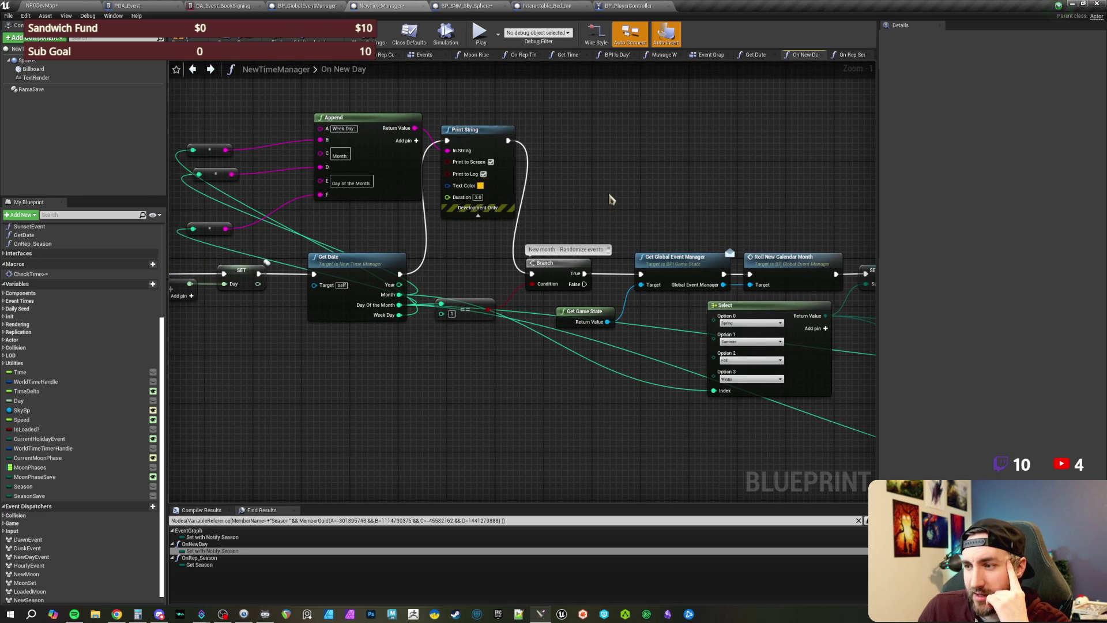
drag(611, 199, 544, 205)
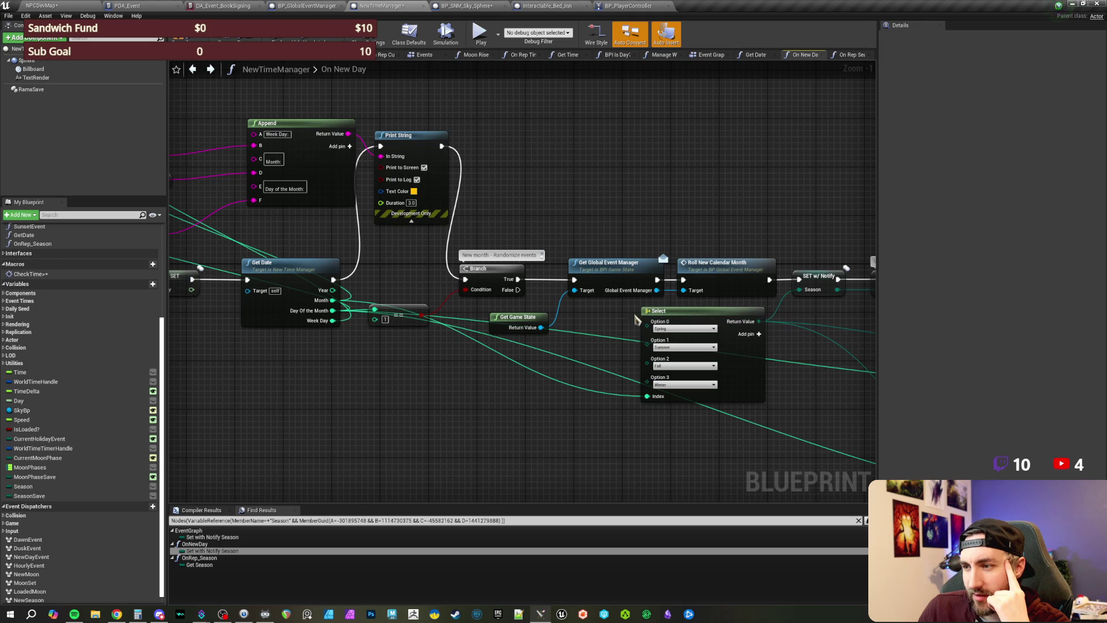
drag(556, 215, 808, 215)
drag(313, 216, 544, 219)
mouse_move(358, 248)
mouse_down()
mouse_move(662, 356)
mouse_move(642, 363)
mouse_move(383, 259)
mouse_up()
click(642, 223)
drag(723, 247, 339, 238)
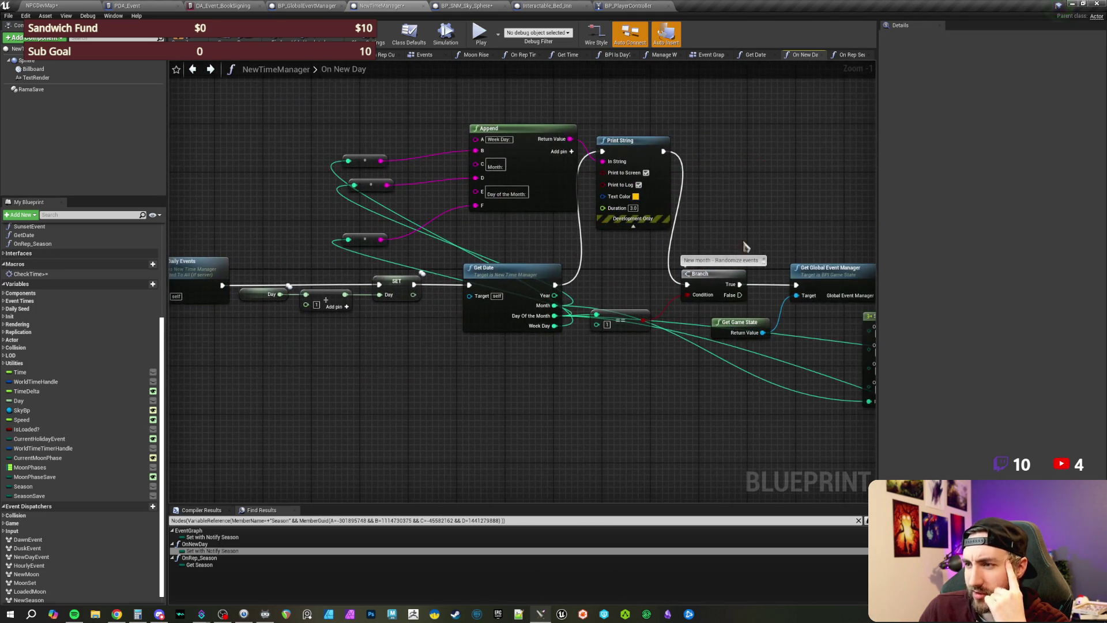
drag(805, 216, 562, 230)
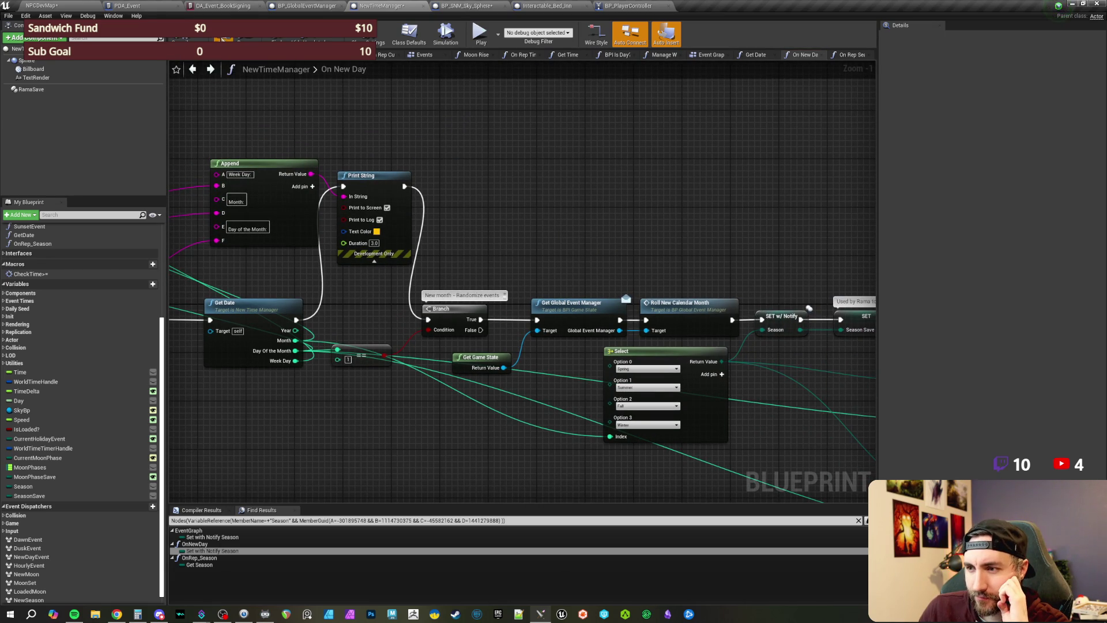
scroll(547, 202, down, 2)
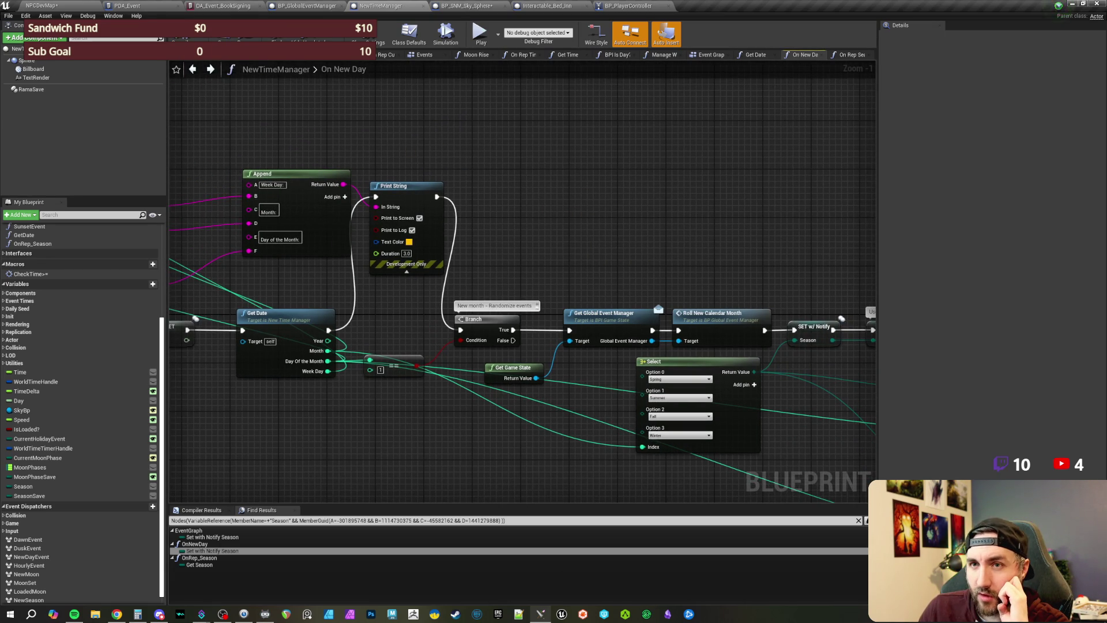
click(75, 13)
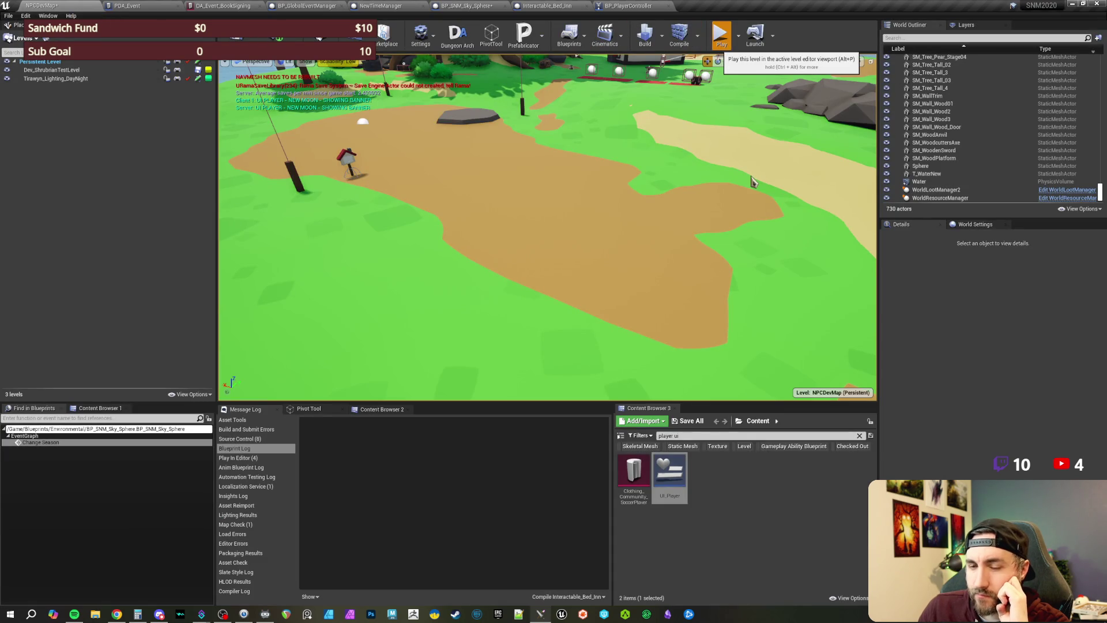
Step: Play the level with a client (Alt+P) and jump the clock near midnight via /settime
key(alt+p)
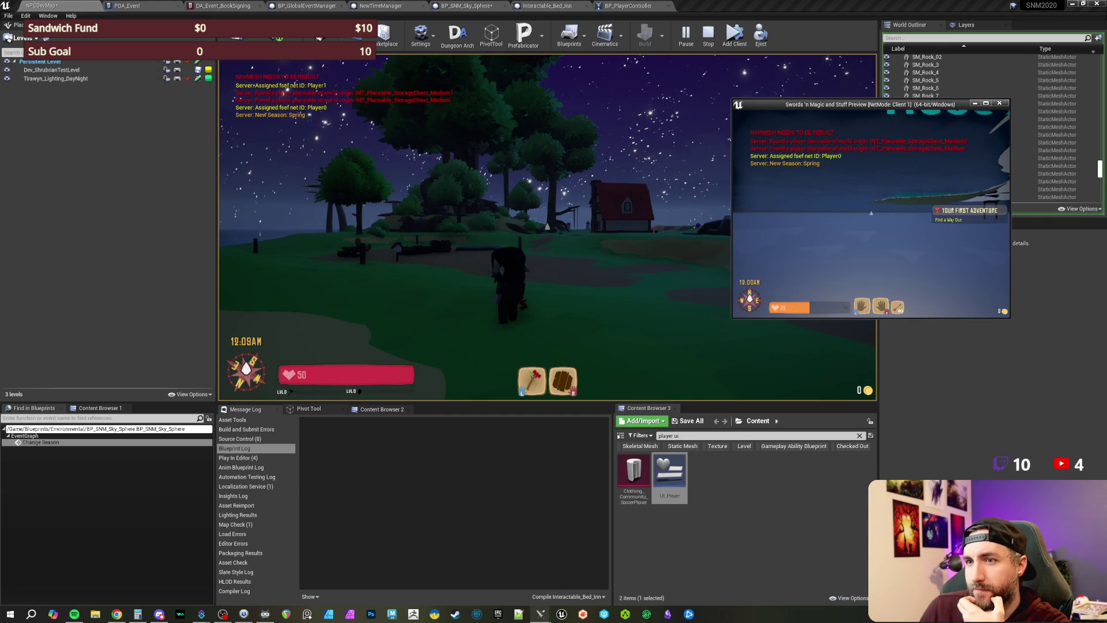
key(w)
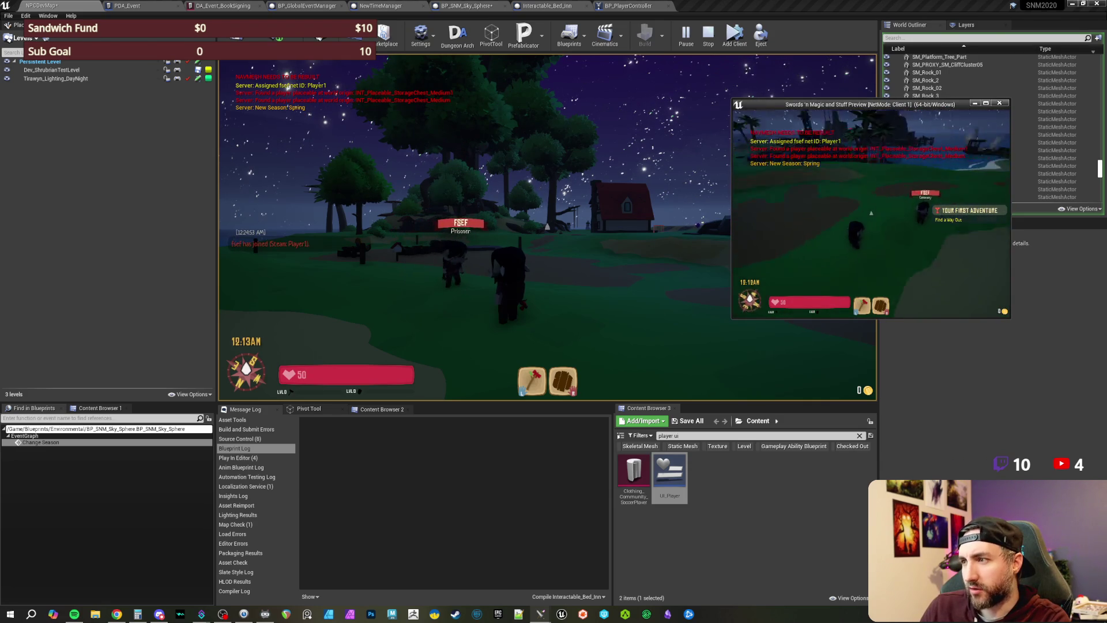
click(667, 282)
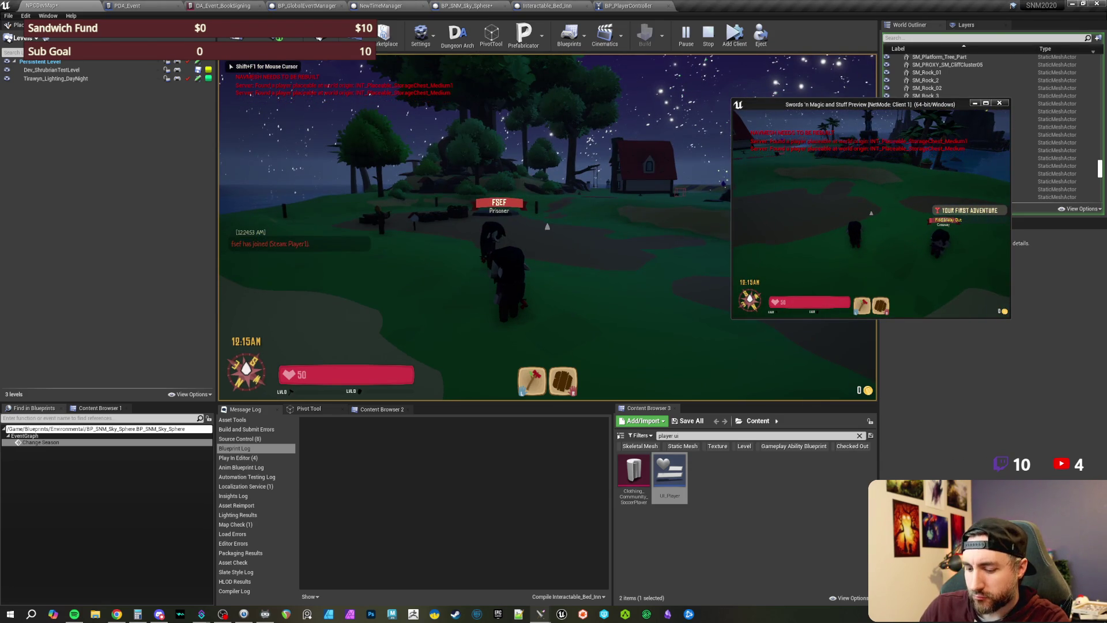
text(/)
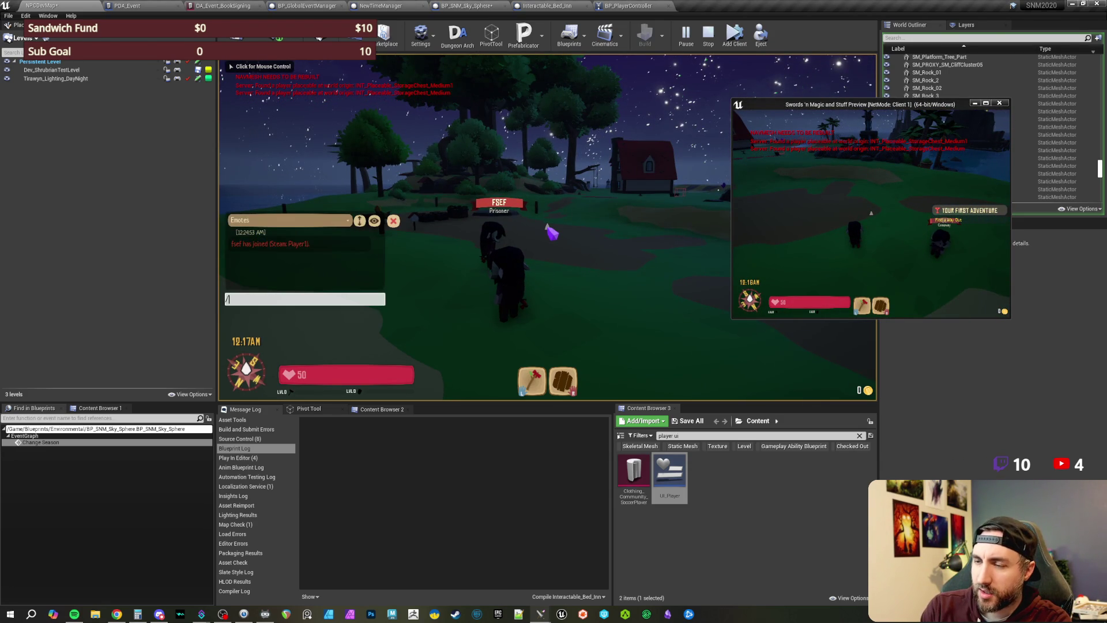
text(settime)
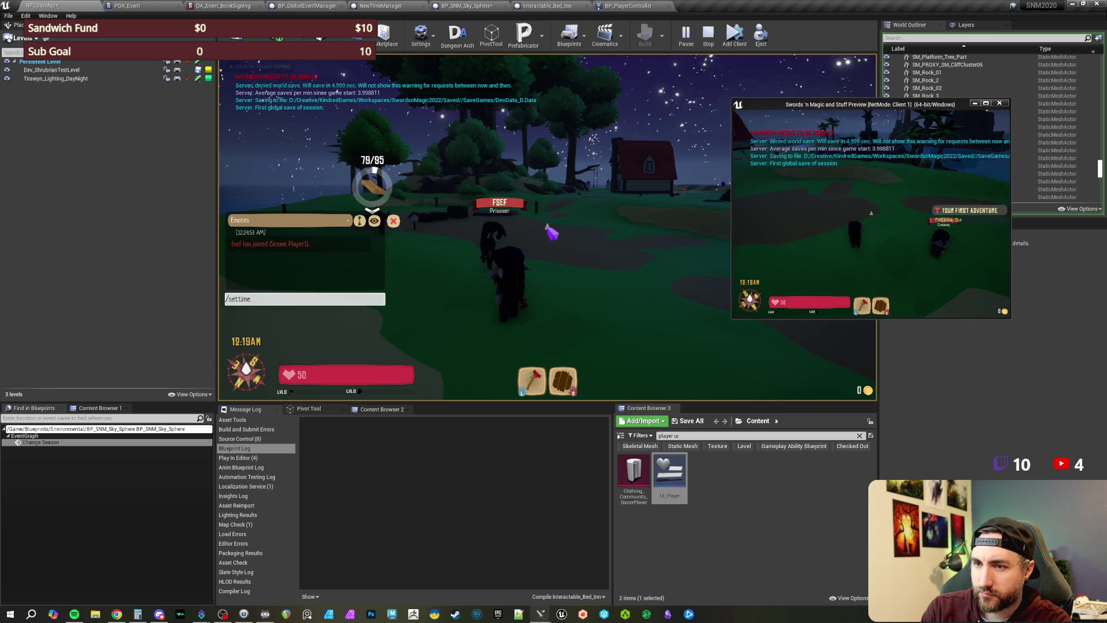
text( 2499)
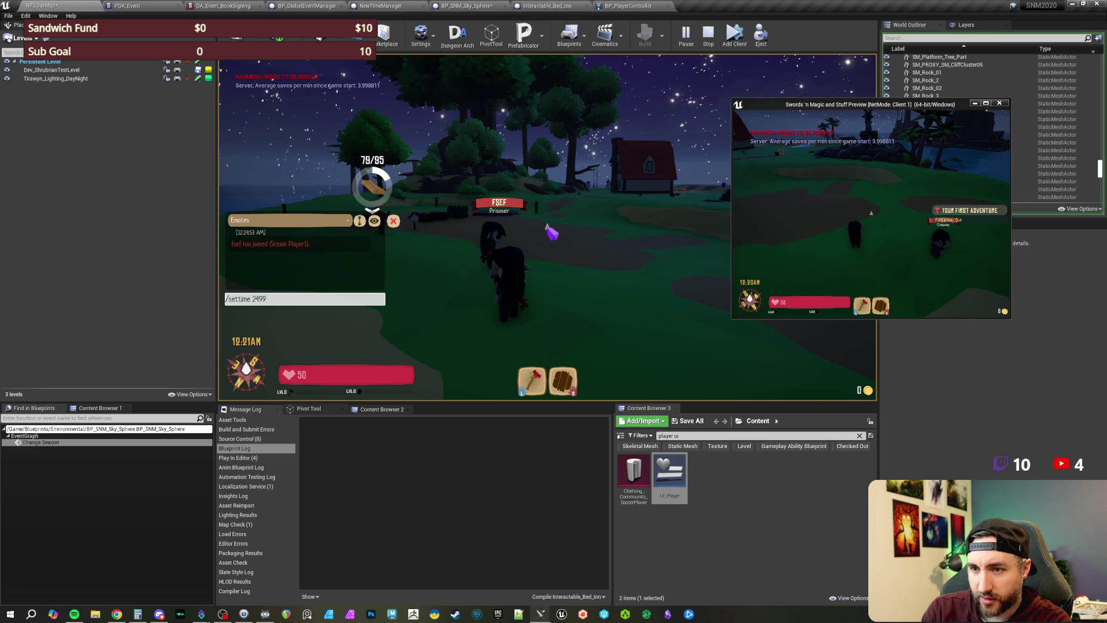
key(Return)
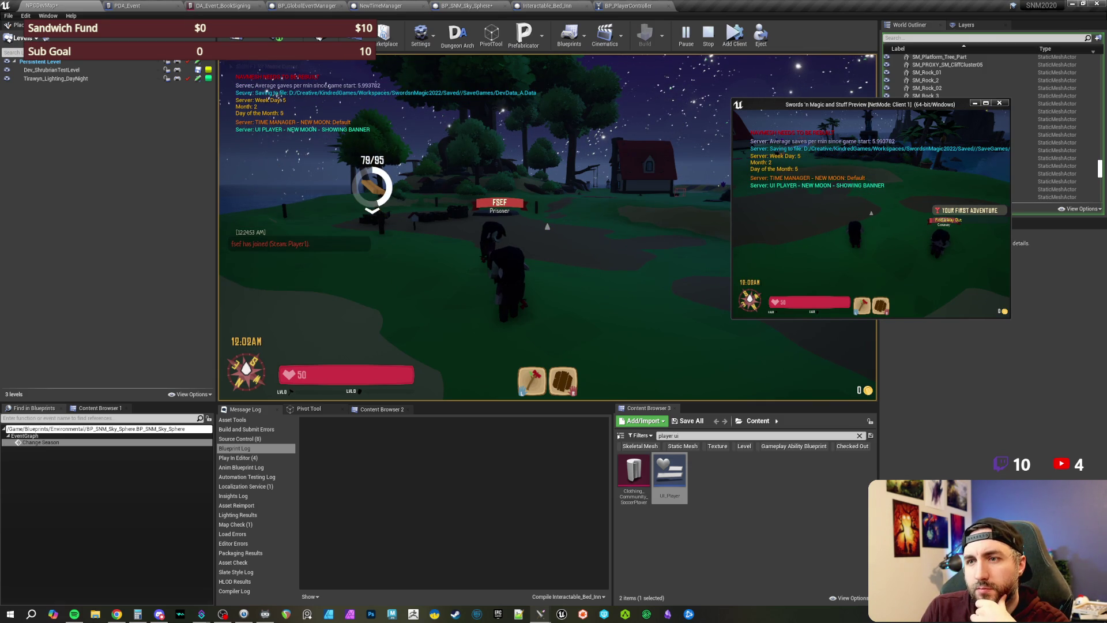
Step: Submit /settime 2499 repeatedly to advance through several new days
key(Return)
text(/settime 2499)
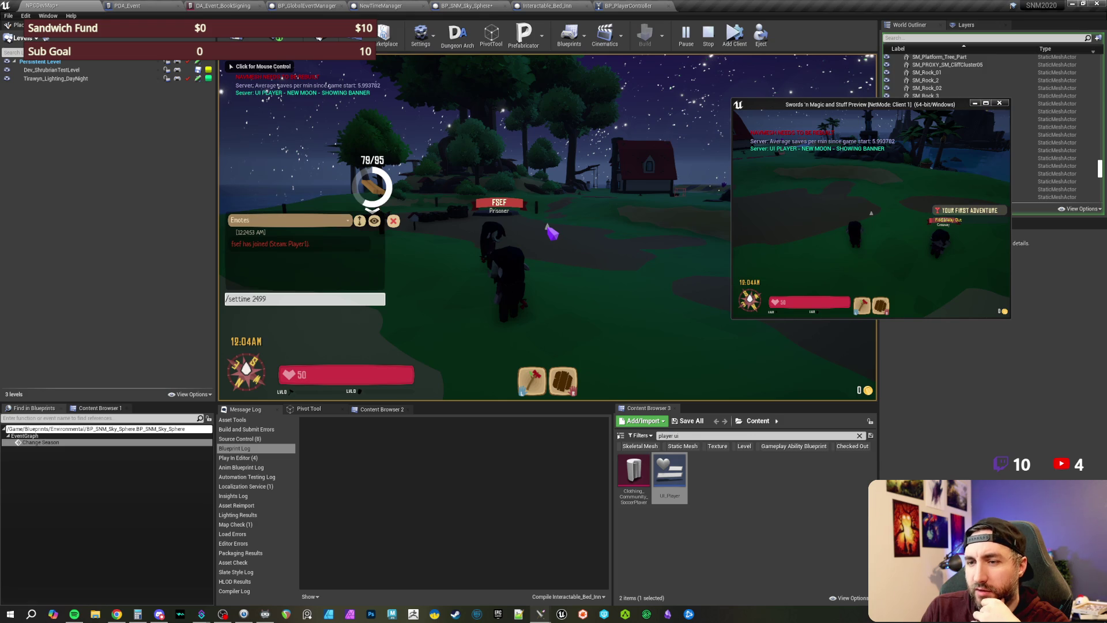
key(Return)
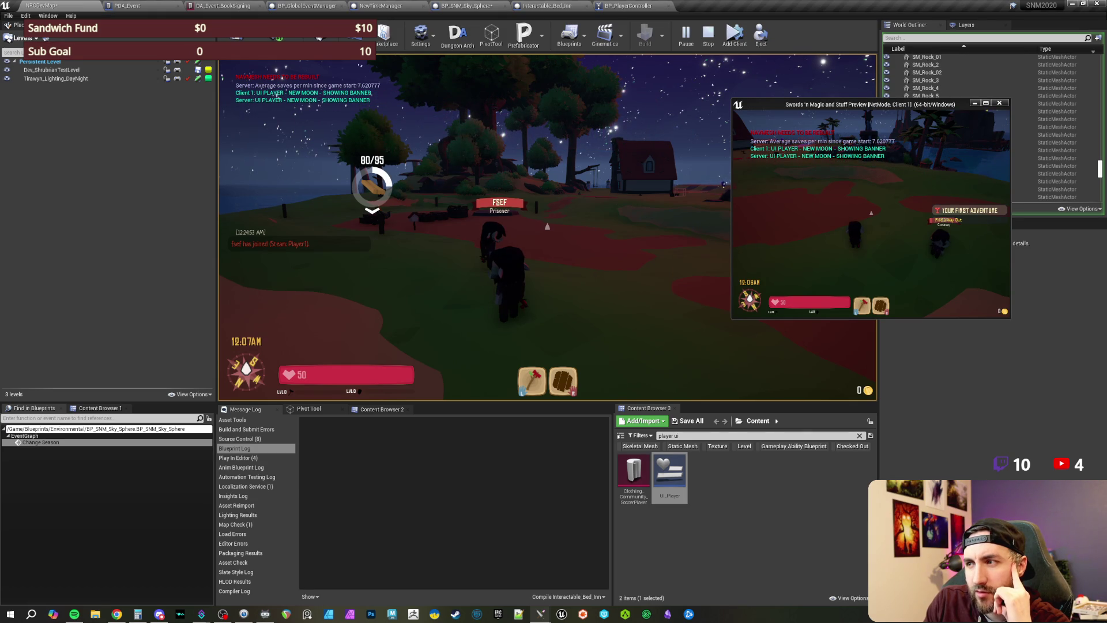
key(Return)
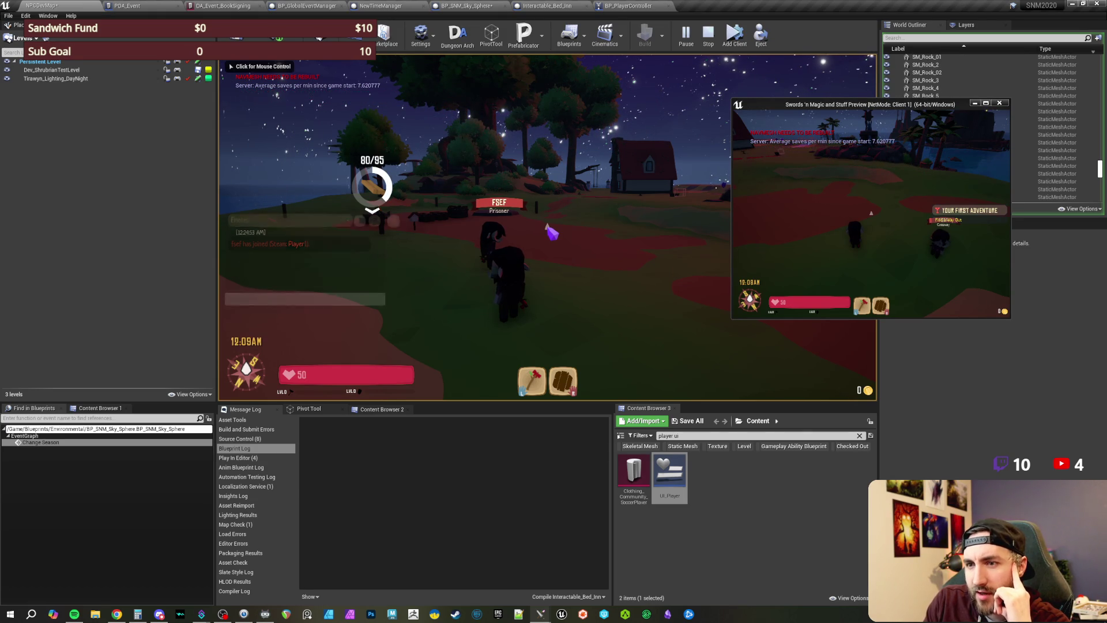
text(/settime 2499)
key(Return)
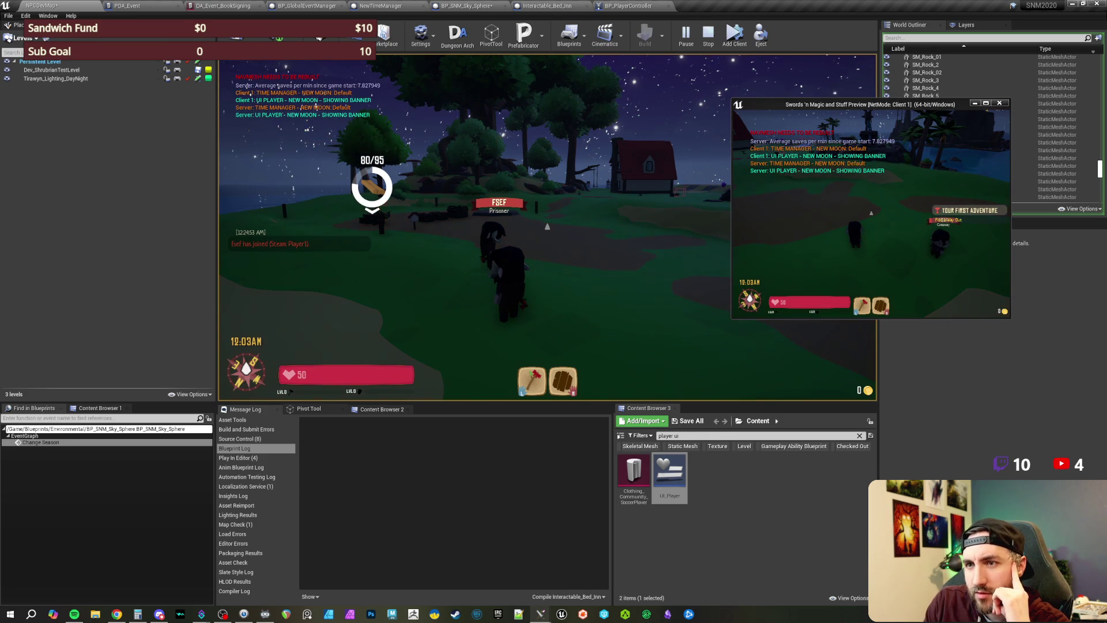
key(Return)
text(/settime 2499)
key(Return)
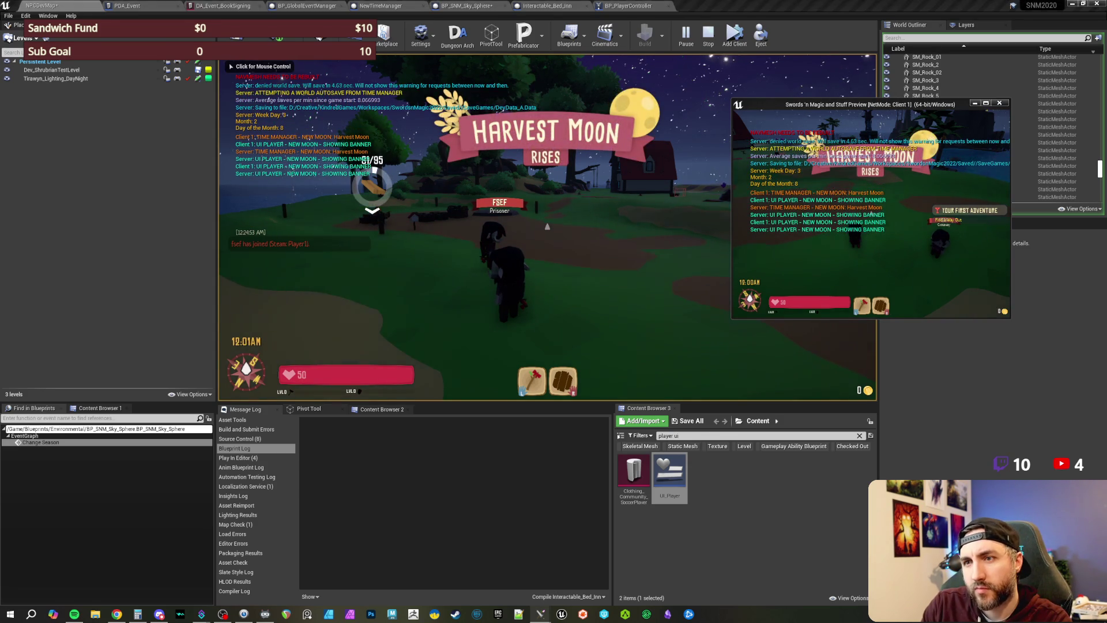
Step: Capture a screenshot and prepare /settime 2499 in chat once more
key(ctrl+Print)
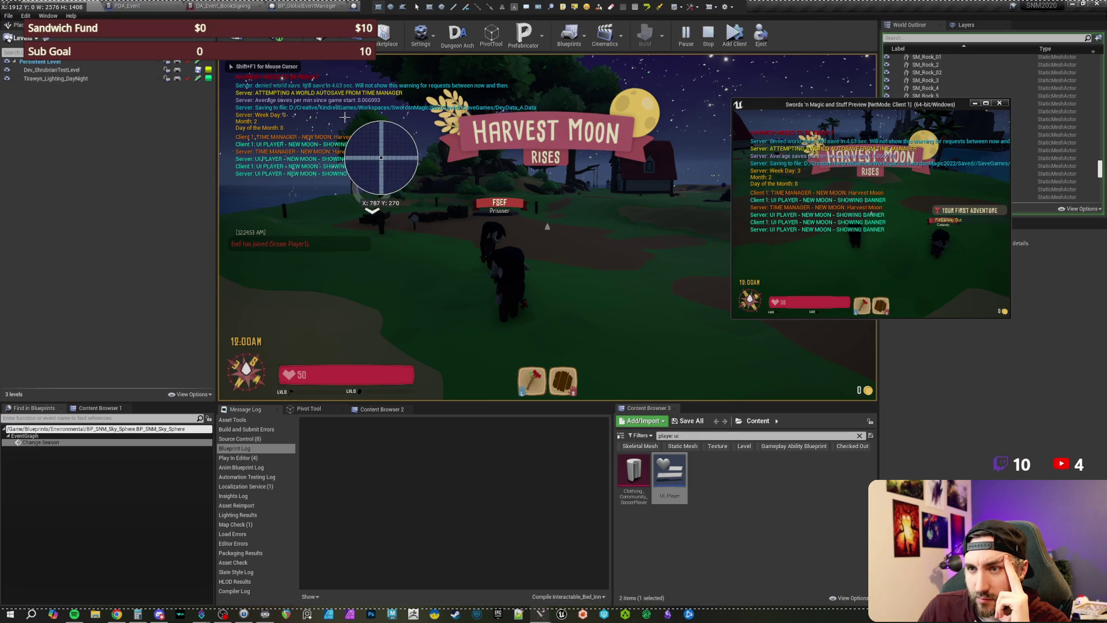
key(Escape)
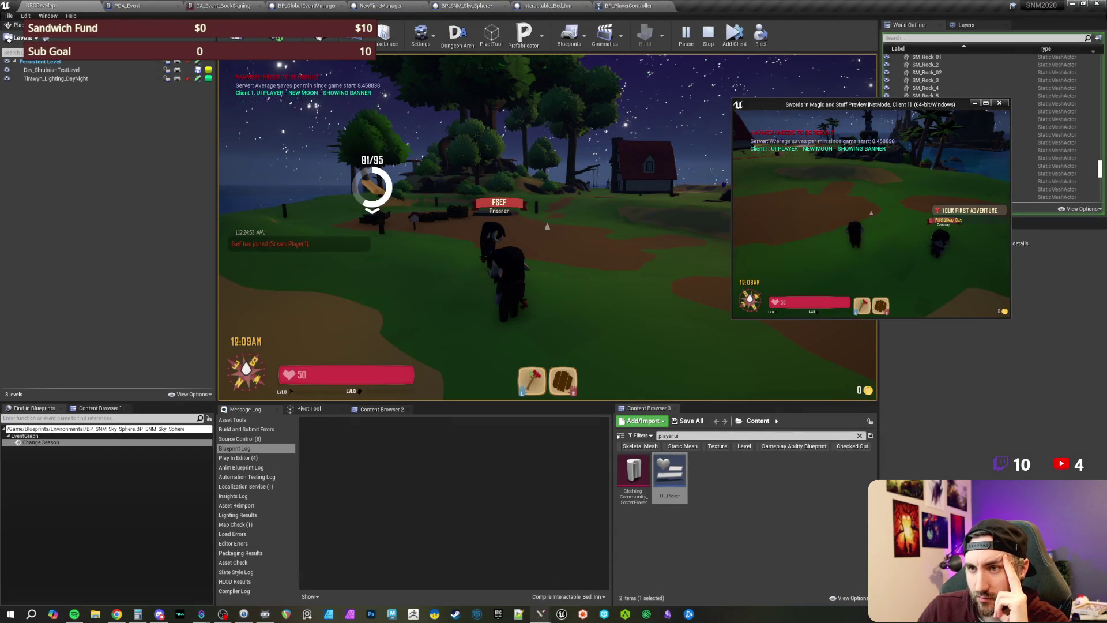
key(Return)
text(/settime 2499)
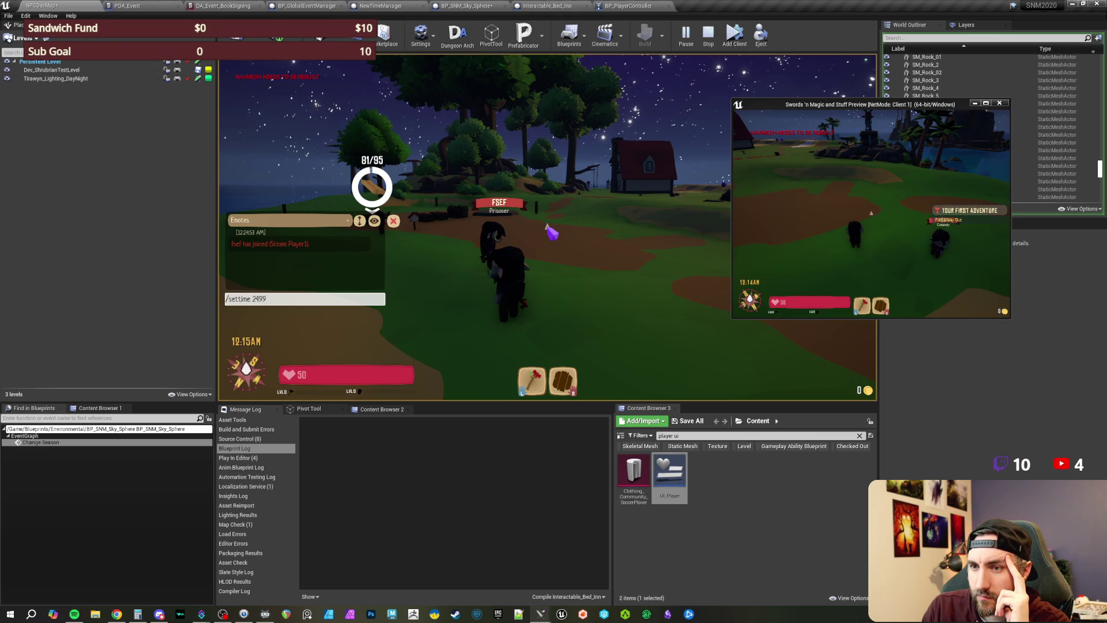
Step: Repeat the /settime 2499 skip several times to advance day after day
key(Return)
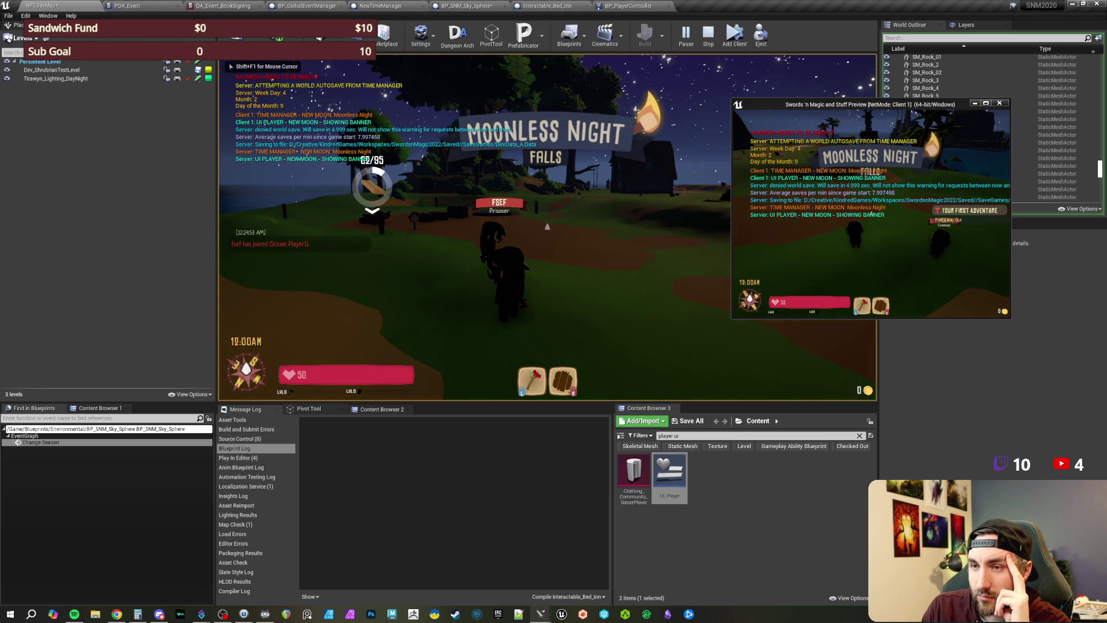
key(Return)
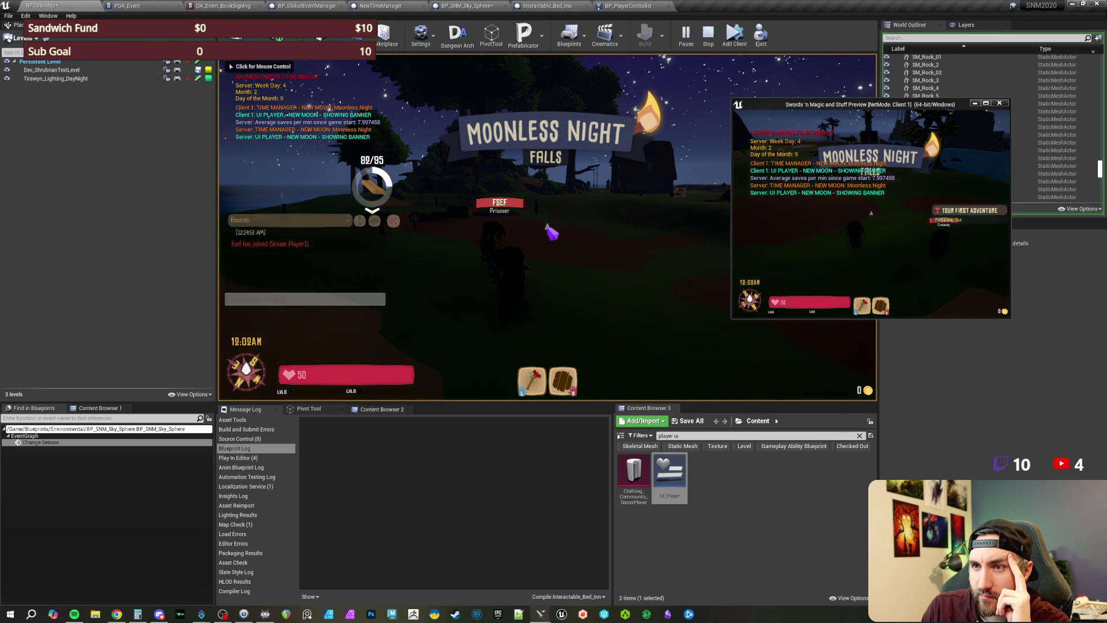
key(Return)
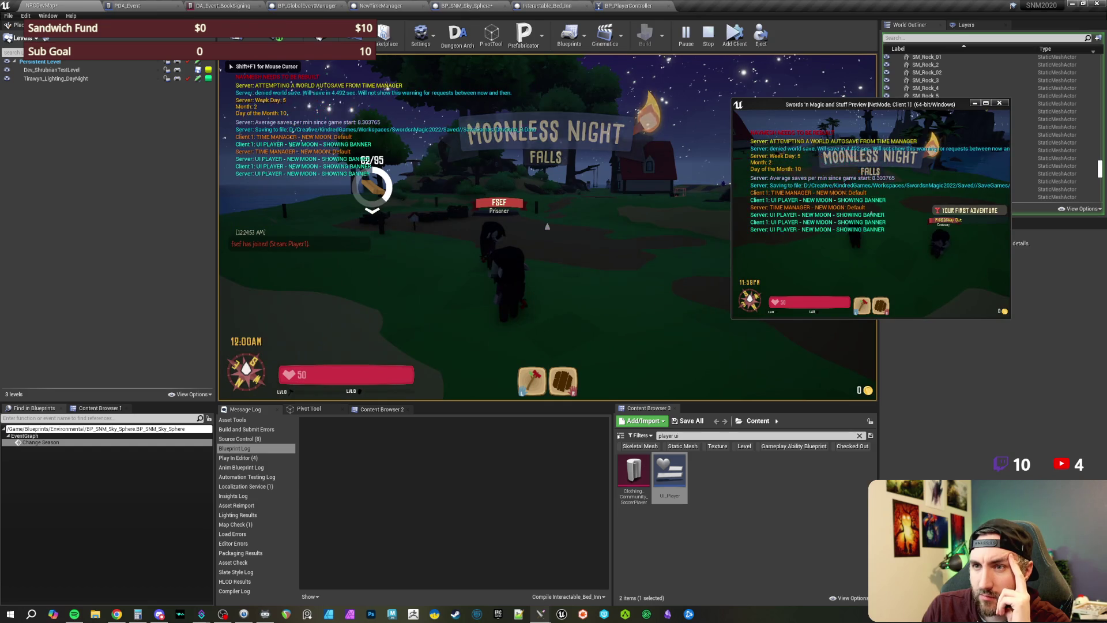
key(Return)
key(Return)
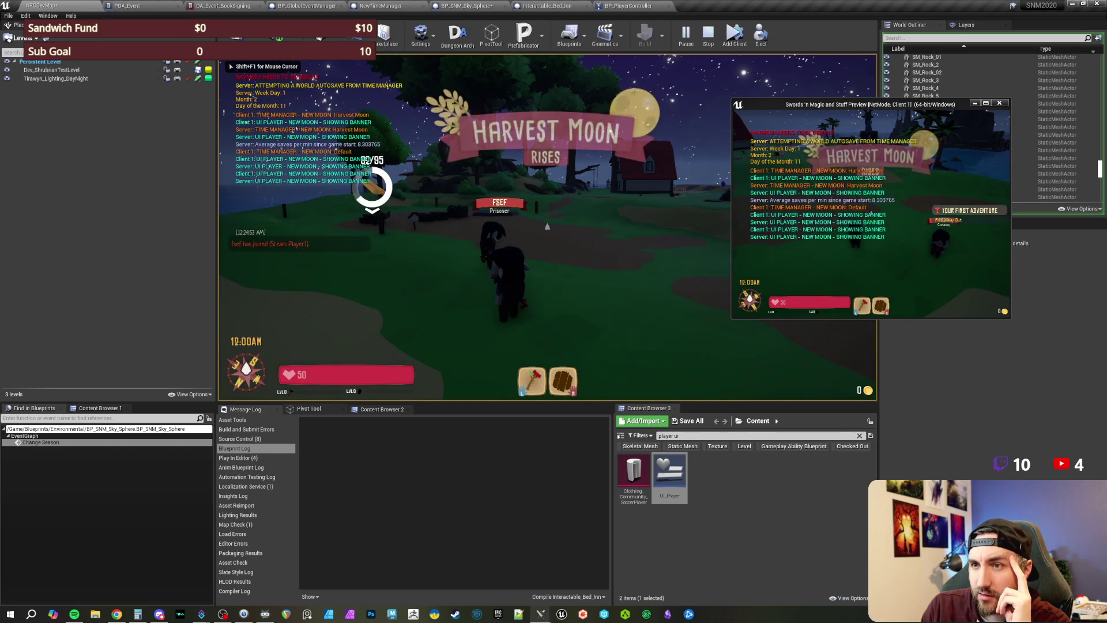
click(552, 232)
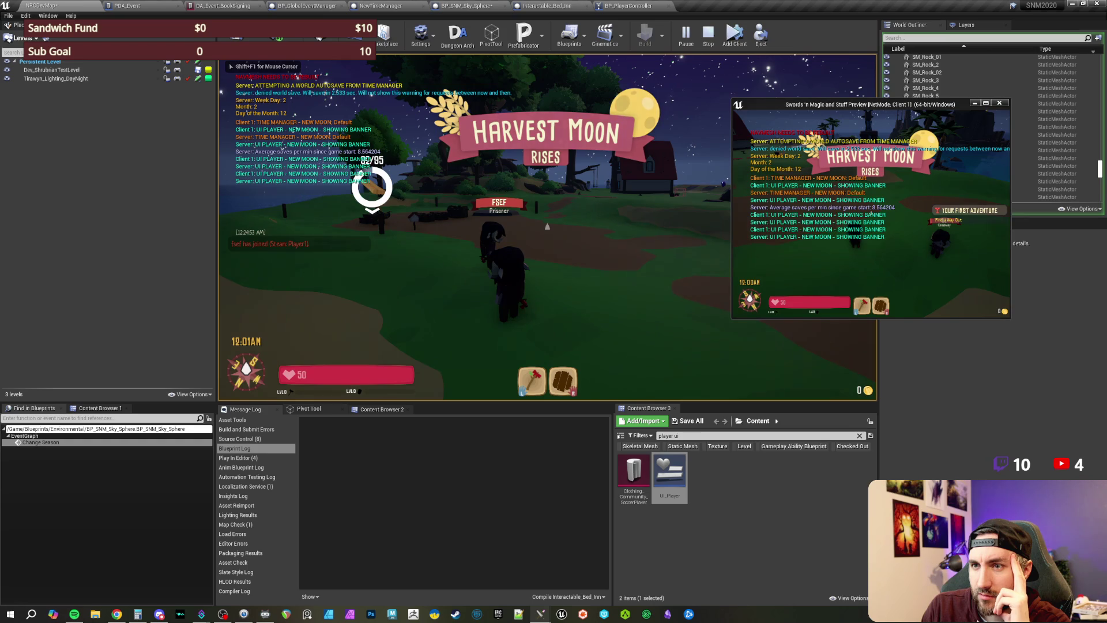
key(Return)
key(Escape)
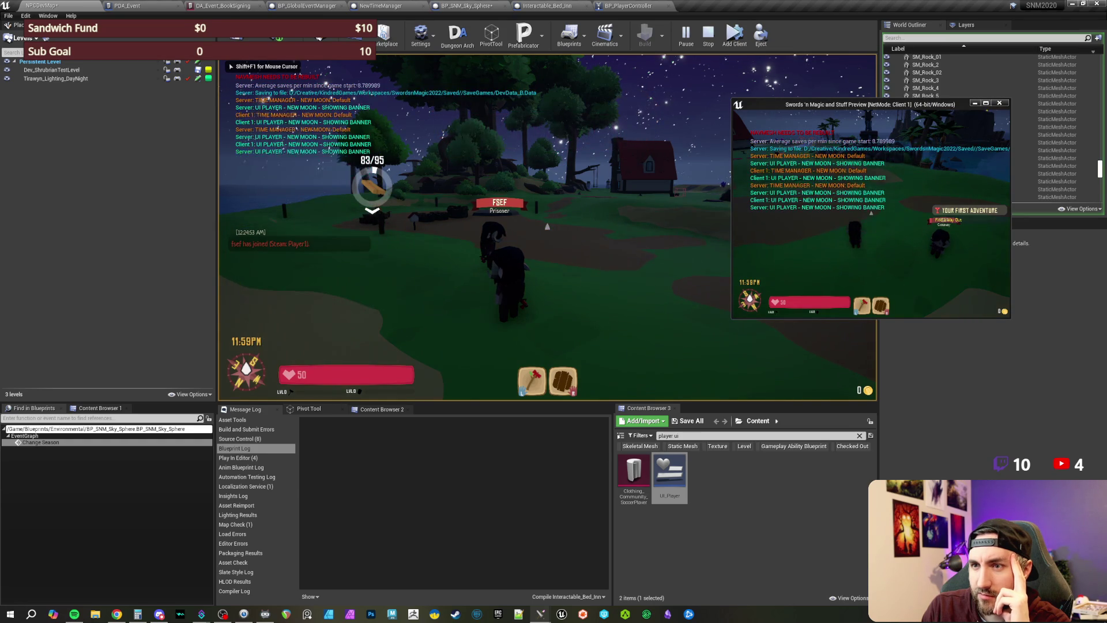
key(Return)
key(Escape)
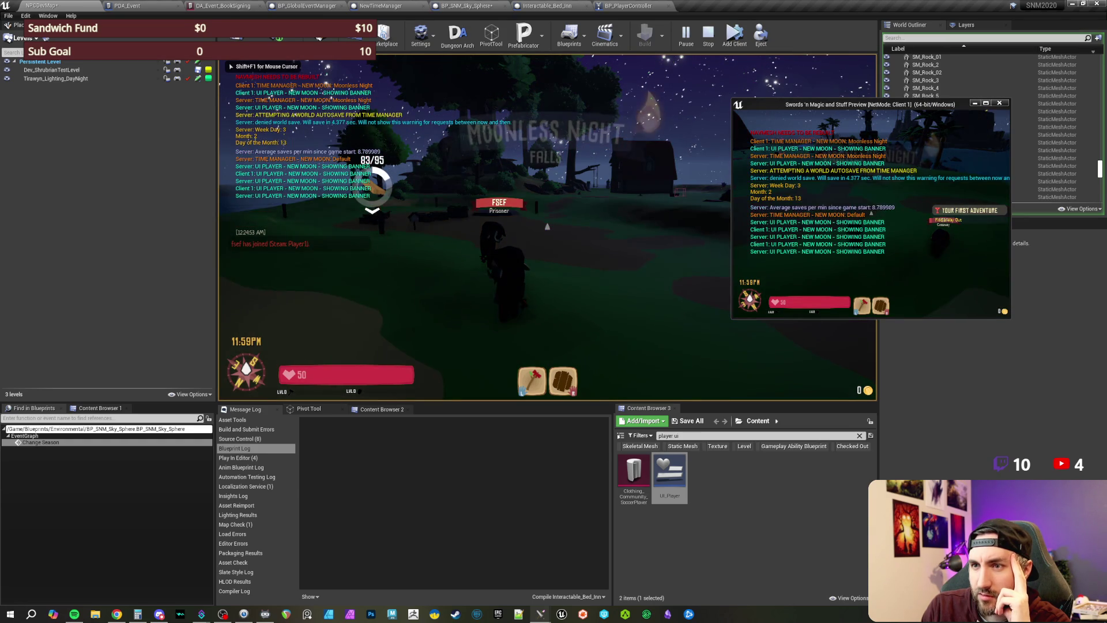
key(Return)
key(Escape)
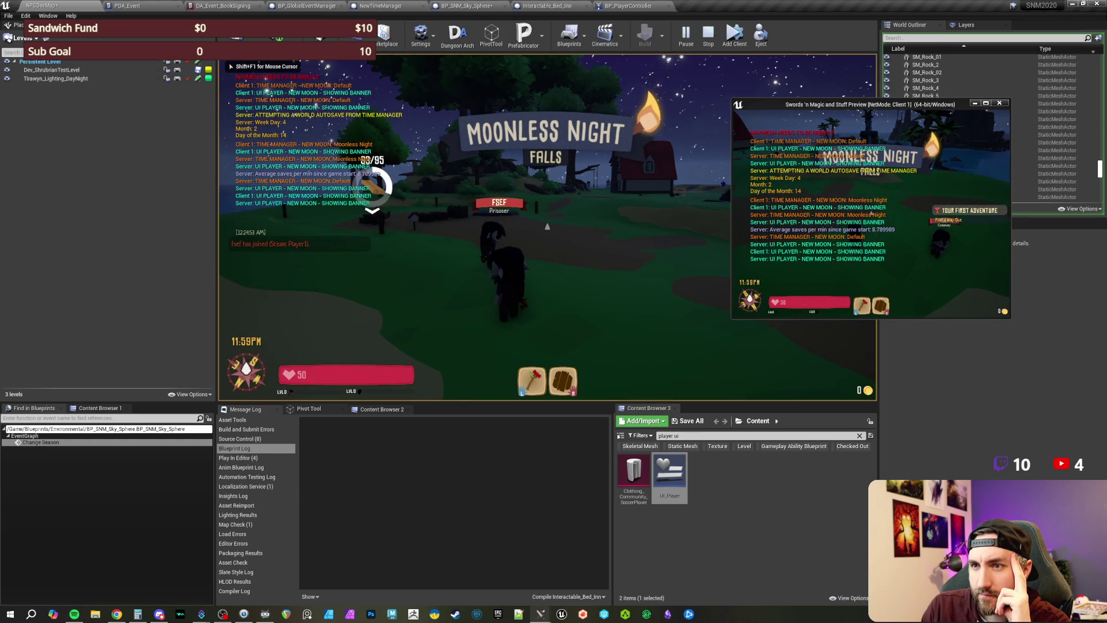
Step: Advance another day and capture the log as the season turns to Winter
click(552, 232)
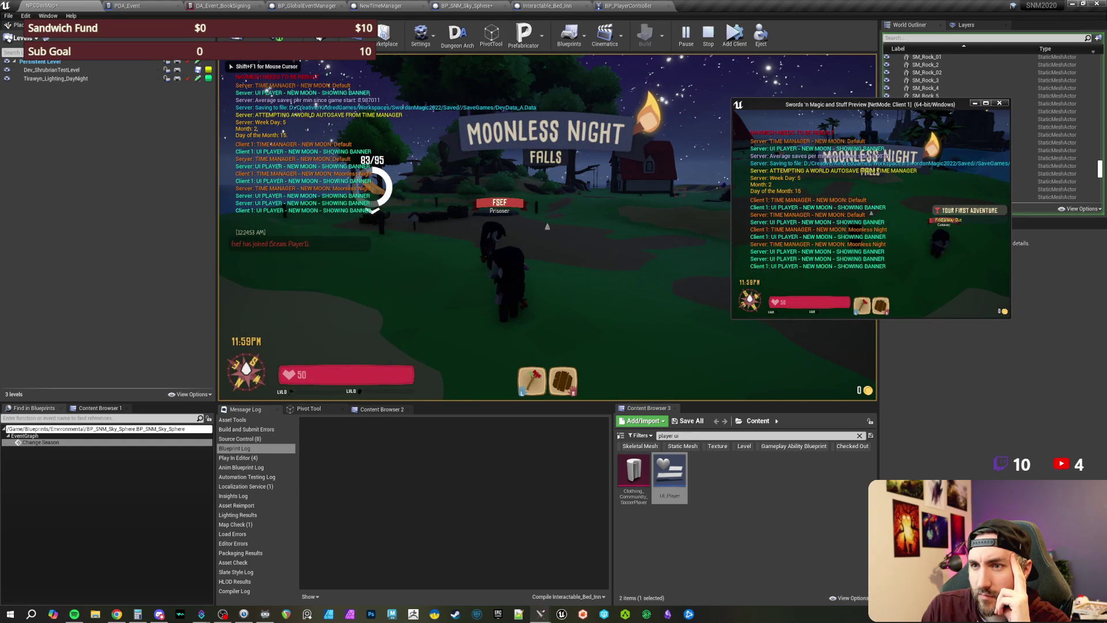
key(Return)
key(Escape)
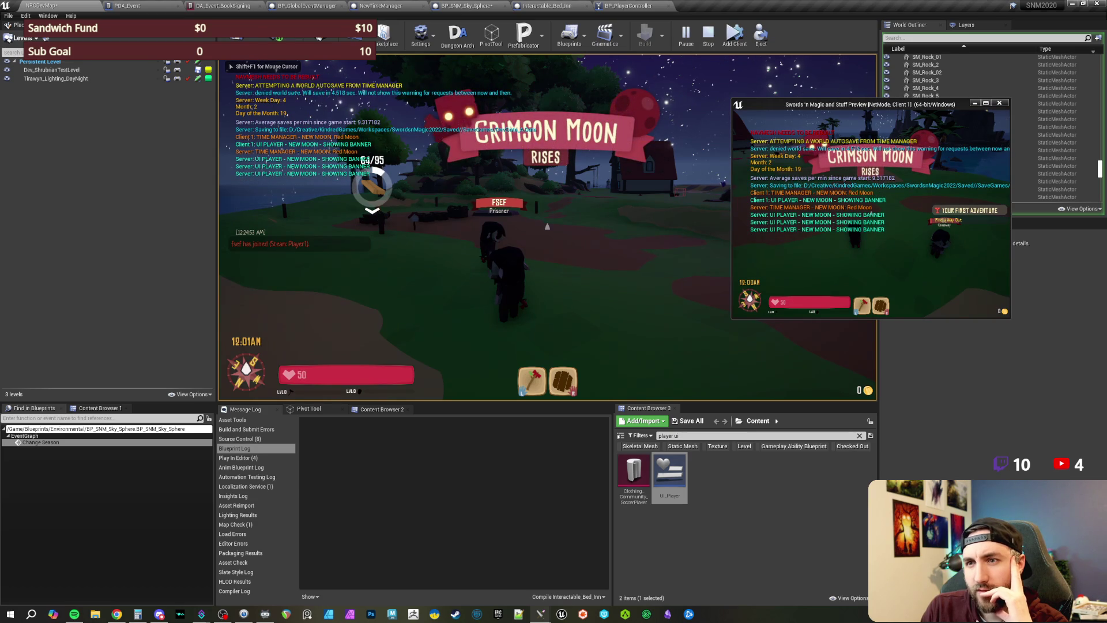
key(Return)
key(Return)
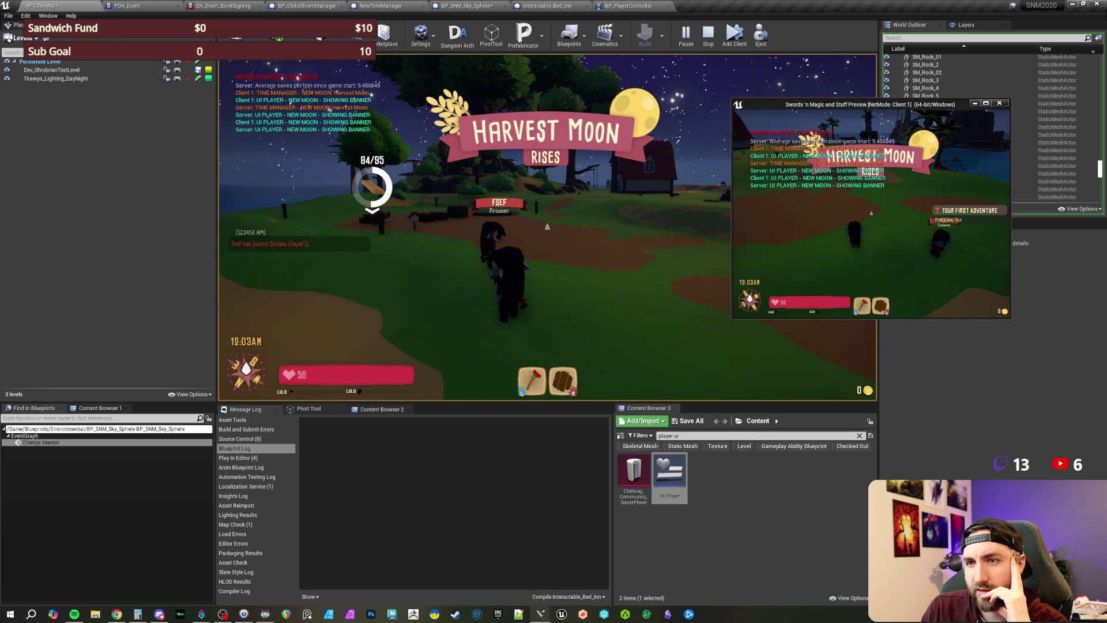
key(Return)
key(Return)
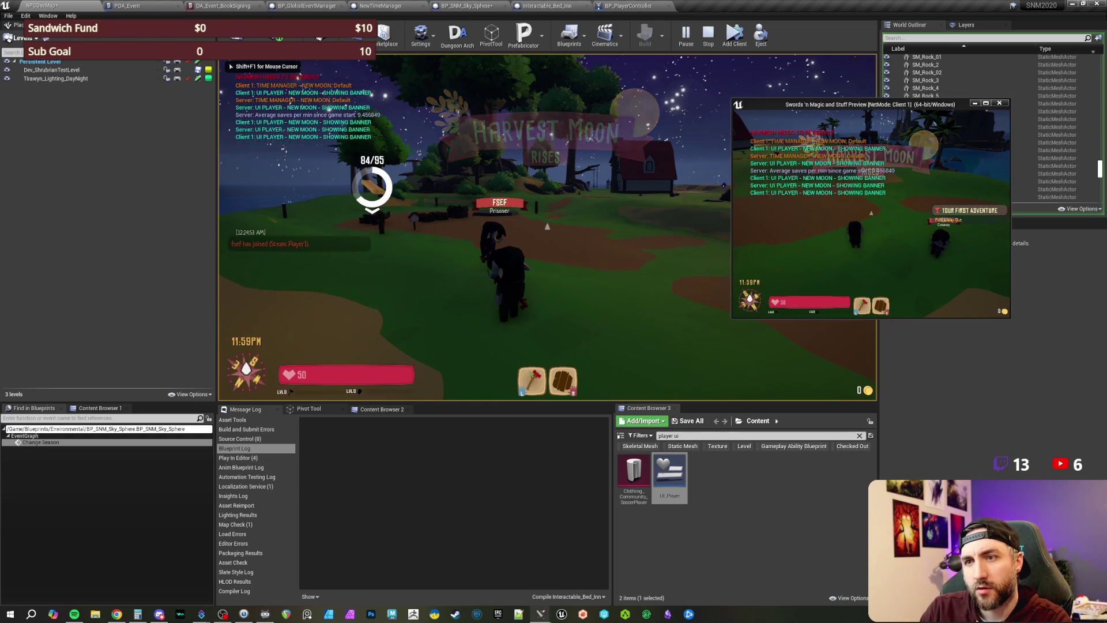
key(ctrl+Print)
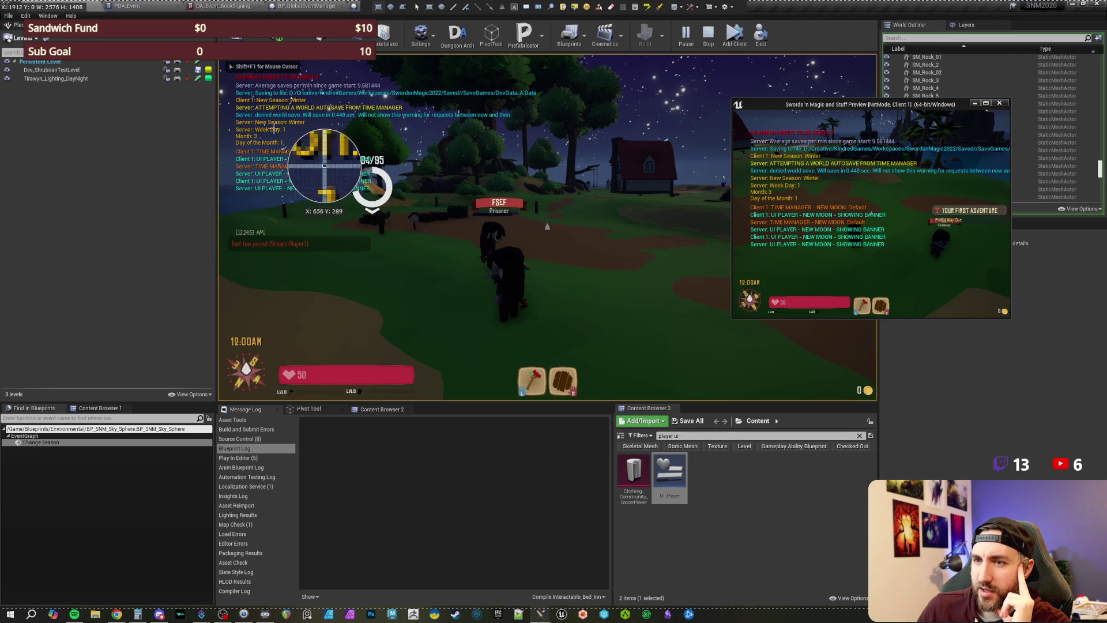
key(Escape)
Step: Set the snowy game's clock to 11:59 PM with /settime 2499
click(548, 225)
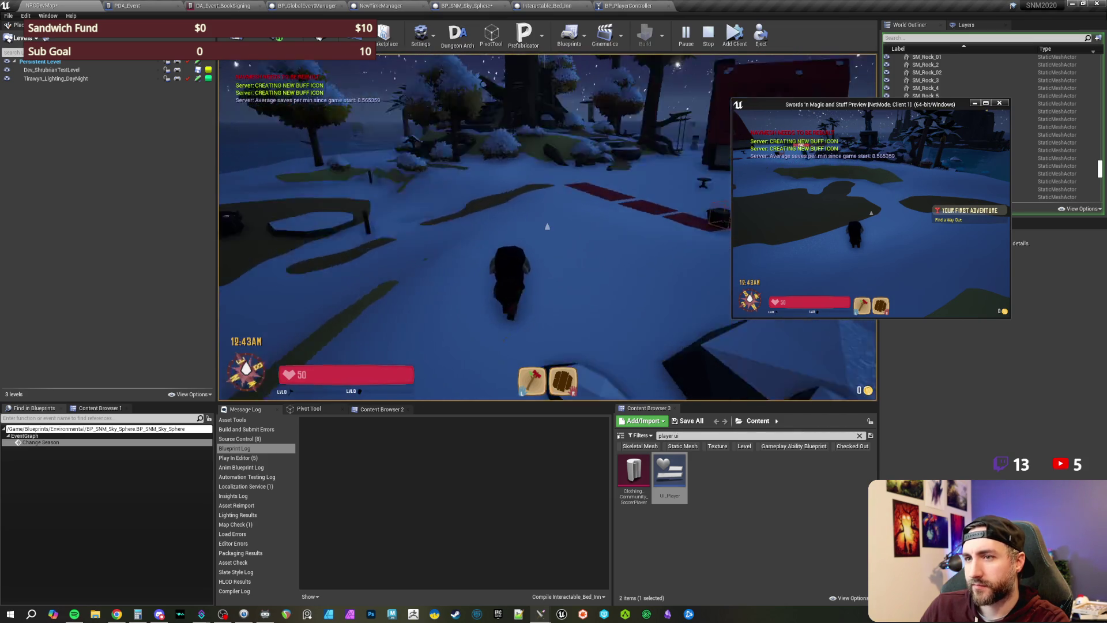
key(Return)
text(/settime 2499)
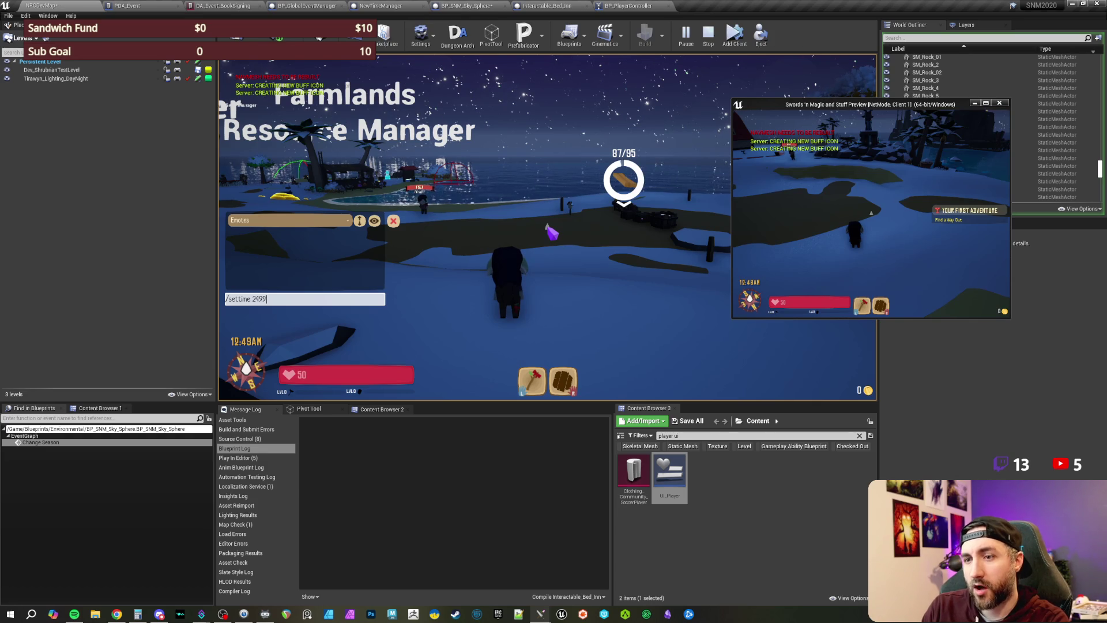
key(Return)
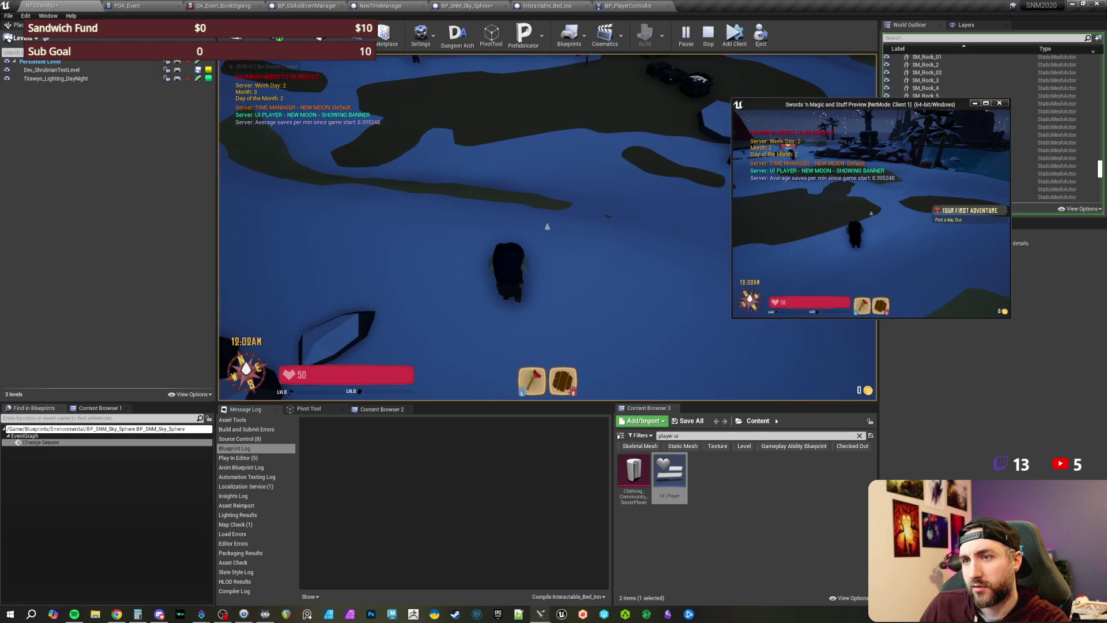
Step: Walk to the rain bucket, open its storage with F and close it again
key(w)
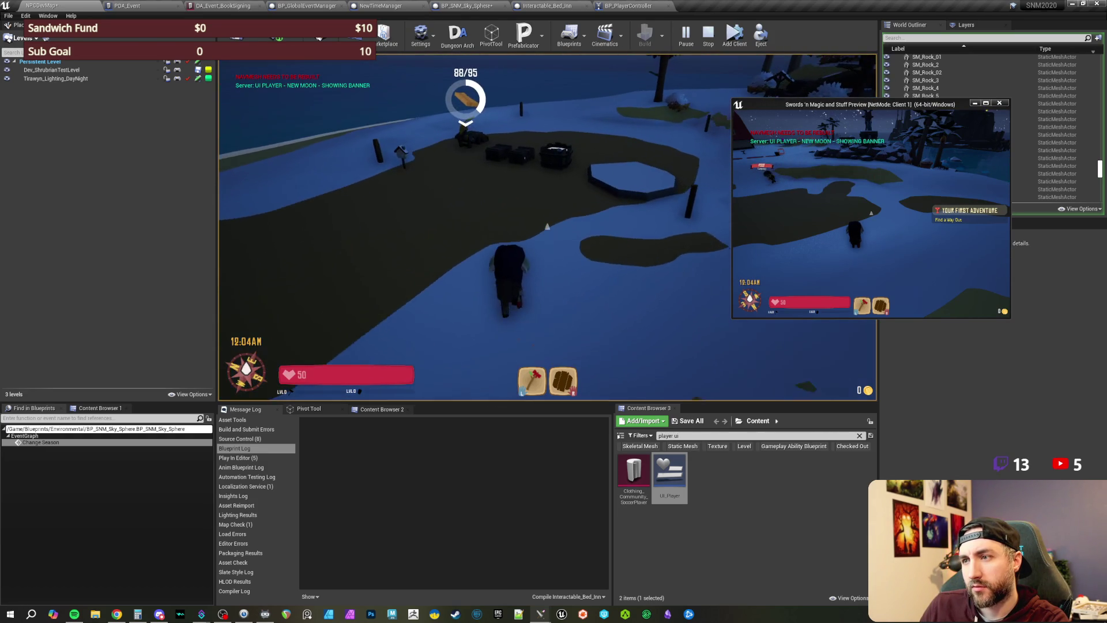
key(f)
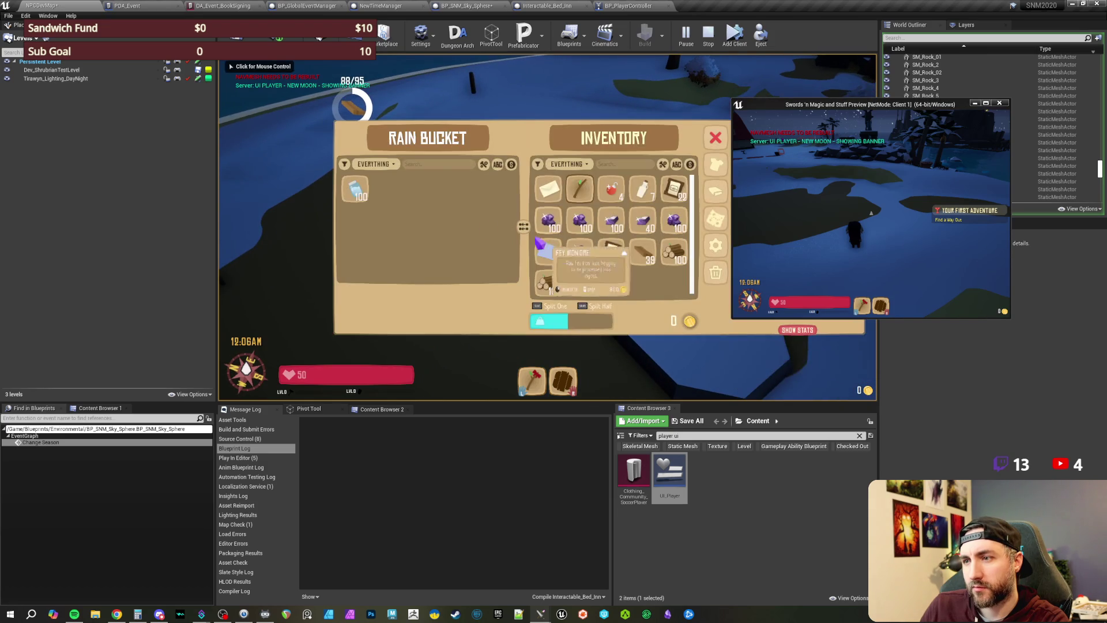
key(Escape)
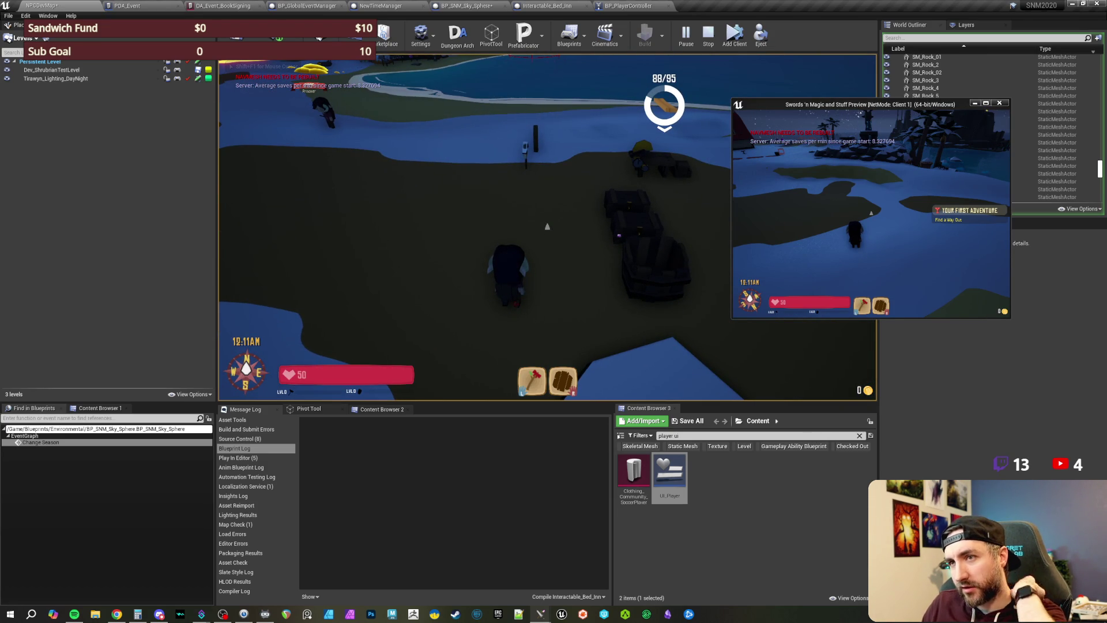
click(379, 87)
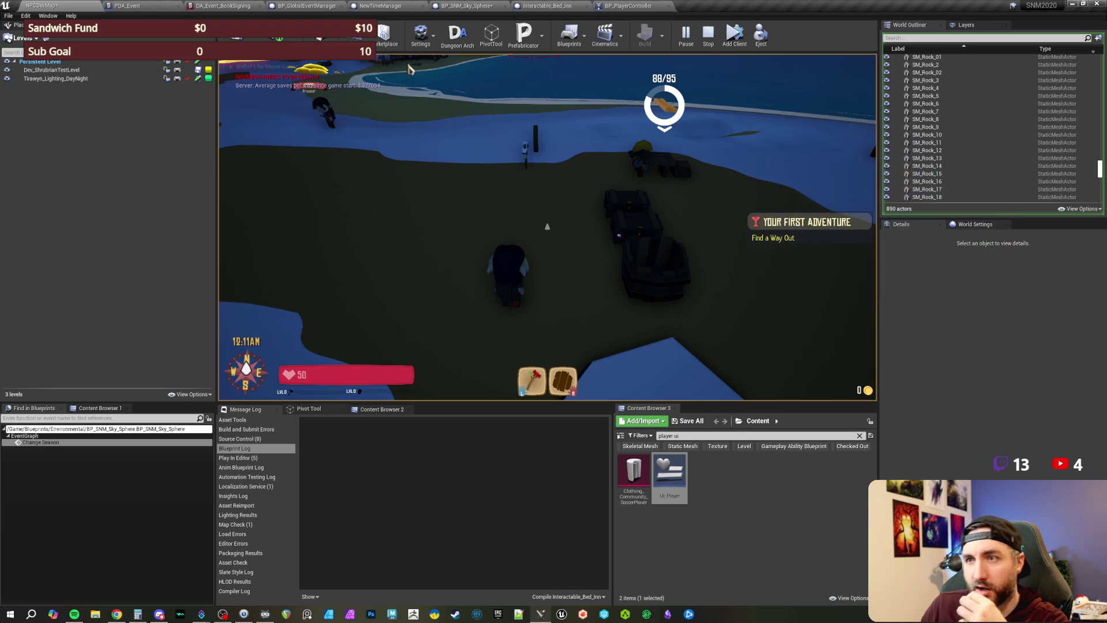
Step: Stop the play session and pan the On New Day graph over to the Select node
key(Escape)
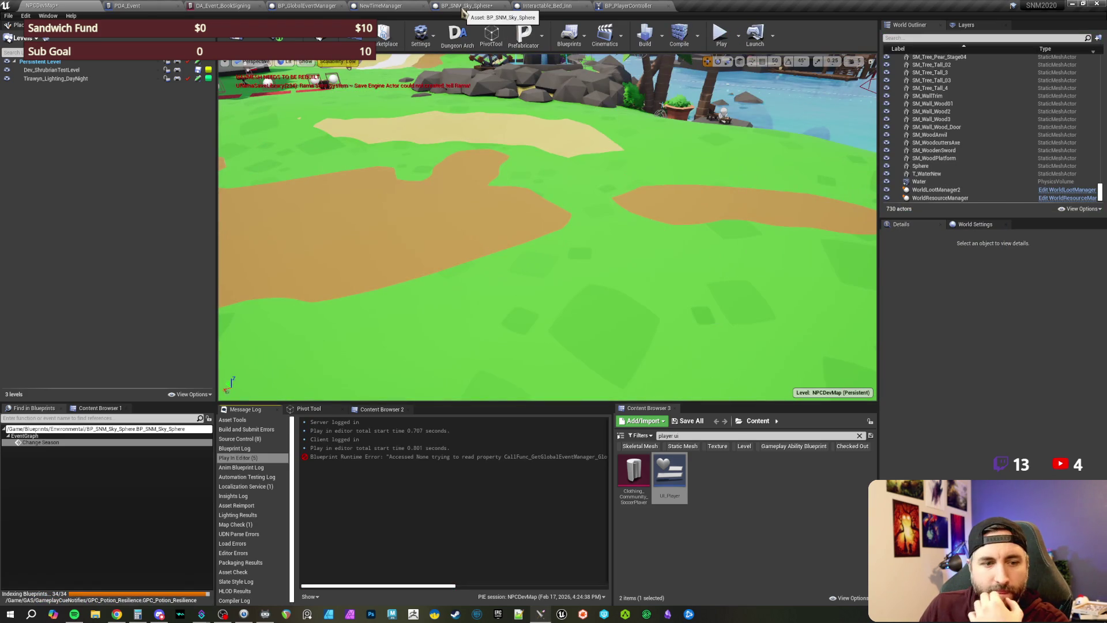
click(380, 6)
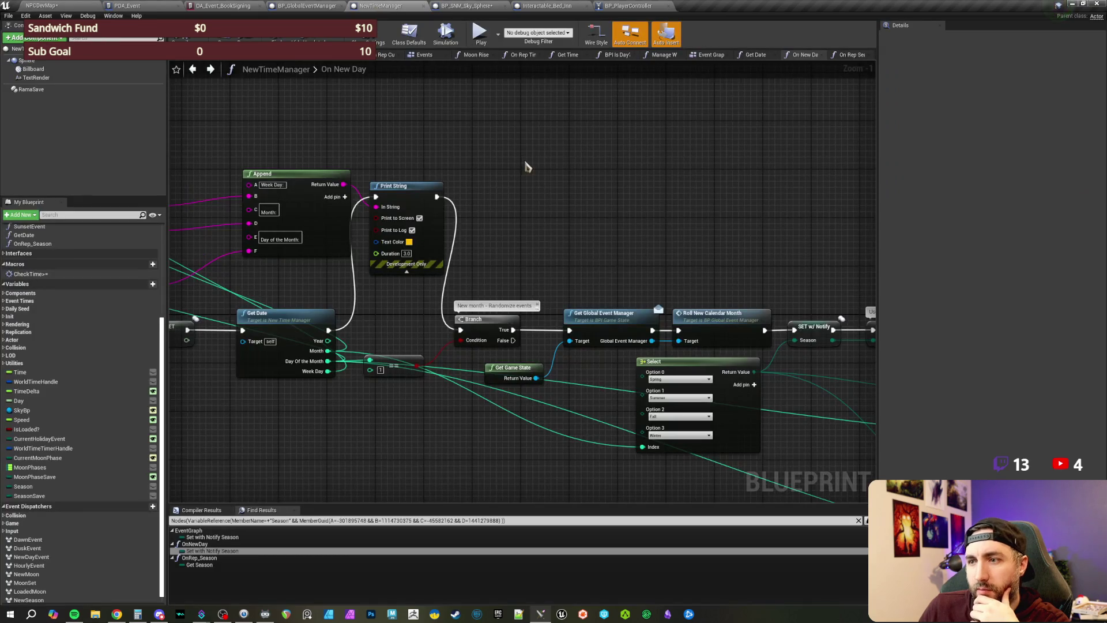
drag(647, 277, 500, 190)
drag(663, 259, 519, 196)
drag(807, 346, 699, 365)
scroll(647, 342, up, 1)
mouse_move(645, 339)
mouse_down()
mouse_move(517, 324)
mouse_move(517, 314)
mouse_move(523, 348)
mouse_up()
mouse_move(580, 306)
mouse_down()
mouse_move(605, 256)
mouse_move(605, 219)
mouse_move(648, 185)
mouse_up()
drag(454, 314, 527, 324)
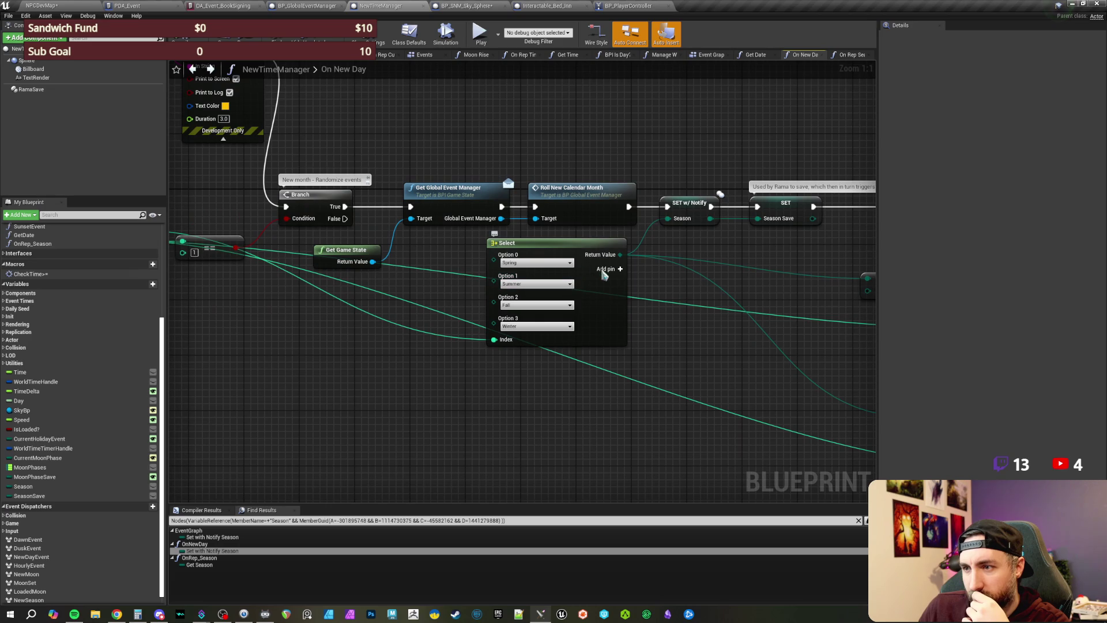
Step: Add a fifth Select pin and set Options 1–4 to Spring, Summer, Fall and Winter
click(621, 269)
drag(620, 270, 539, 267)
click(451, 282)
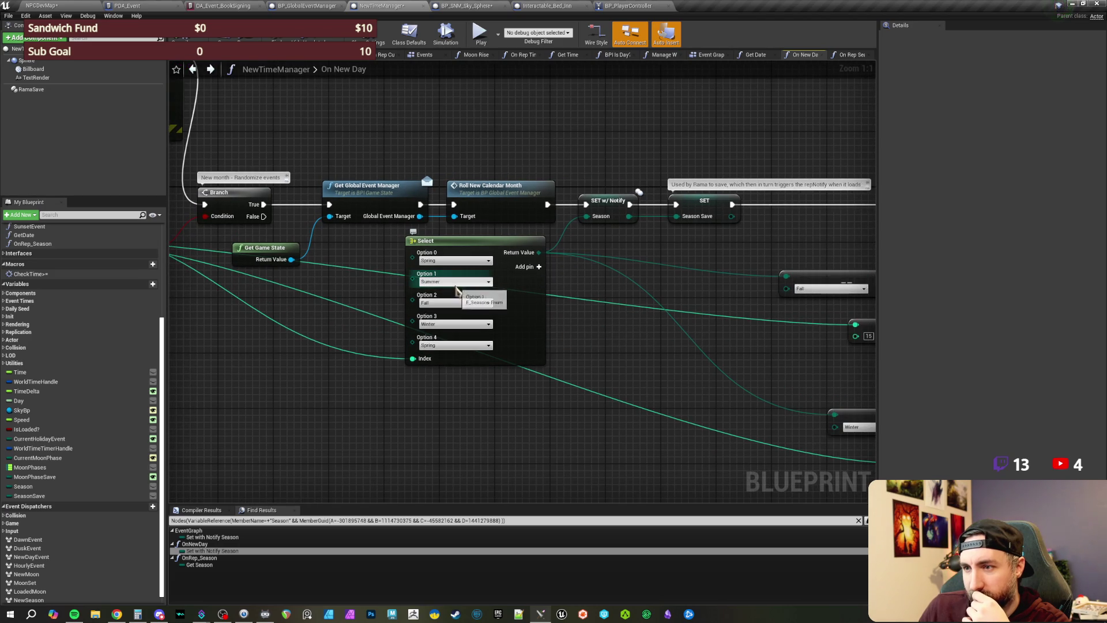
click(430, 289)
click(449, 303)
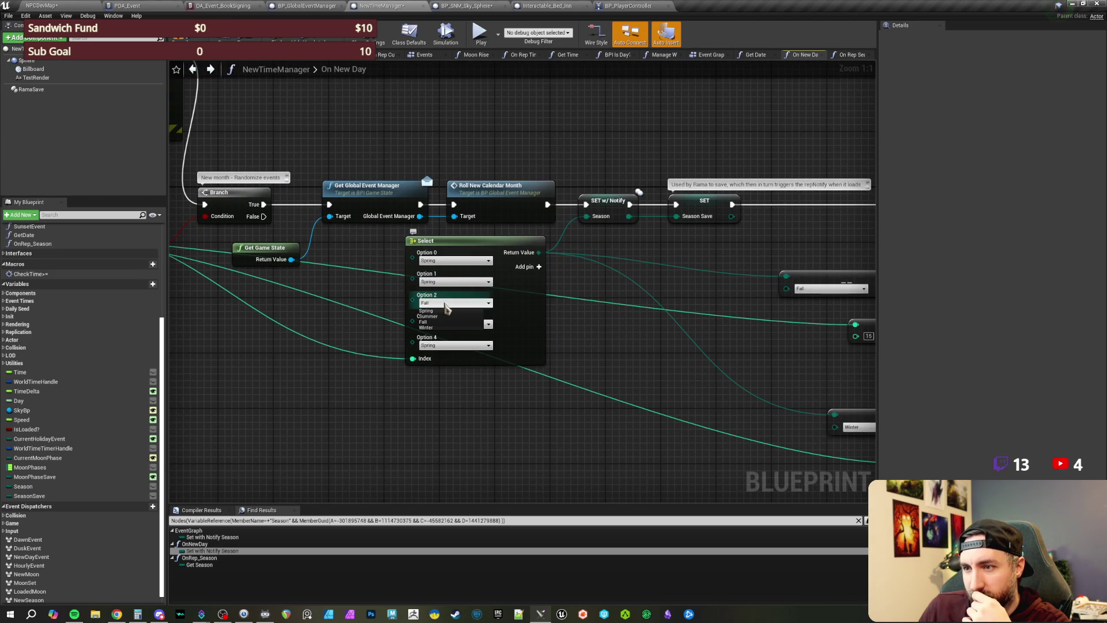
click(438, 316)
click(455, 324)
click(425, 343)
click(455, 345)
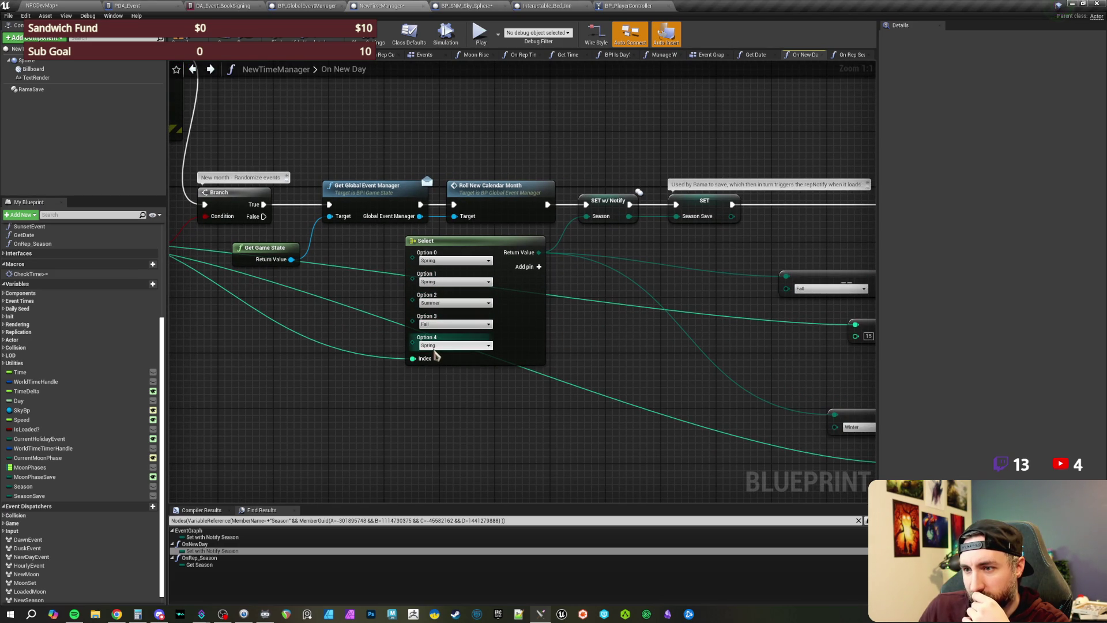
click(426, 370)
Step: Check the Append, Print String and Get Date nodes, then return to the NPCDevMap level
drag(453, 241, 469, 260)
click(469, 260)
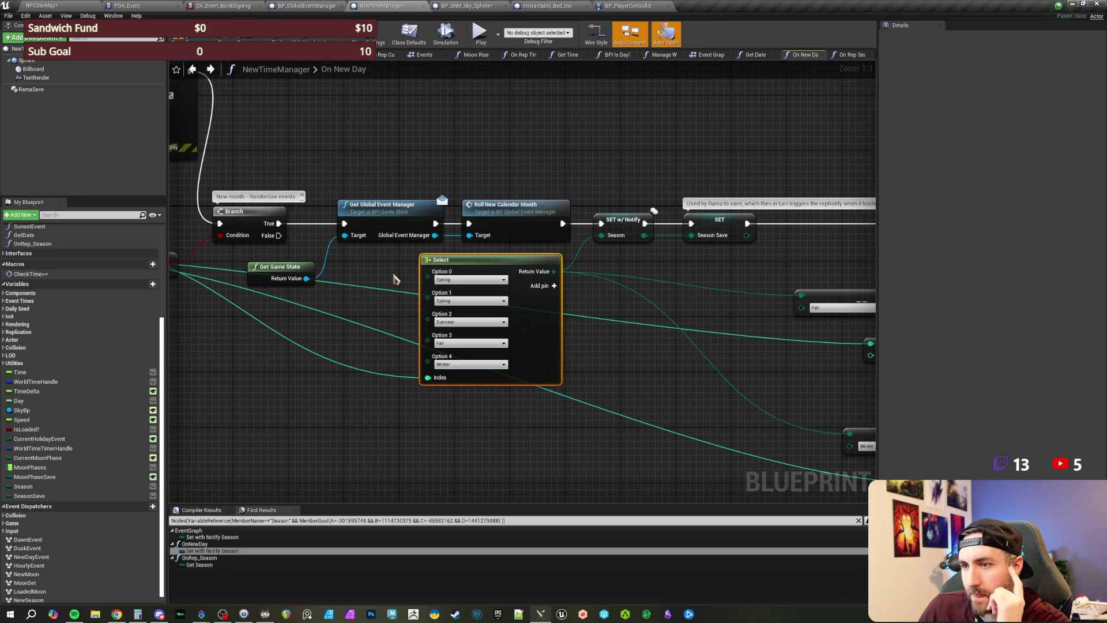
click(395, 276)
scroll(396, 277, down, 1)
drag(396, 276, 482, 163)
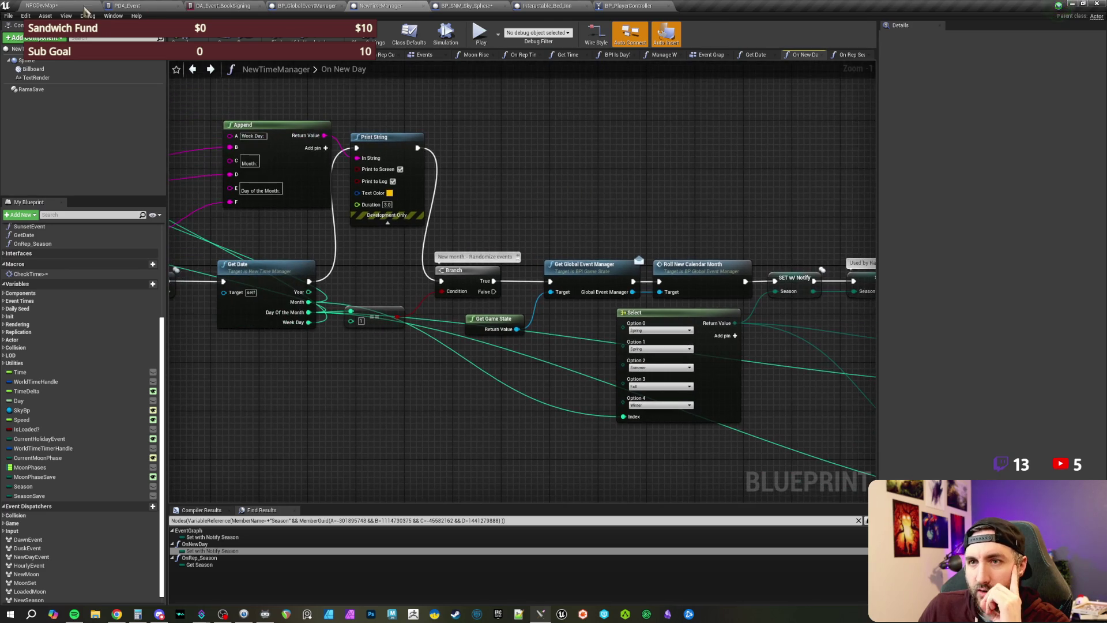
click(66, 7)
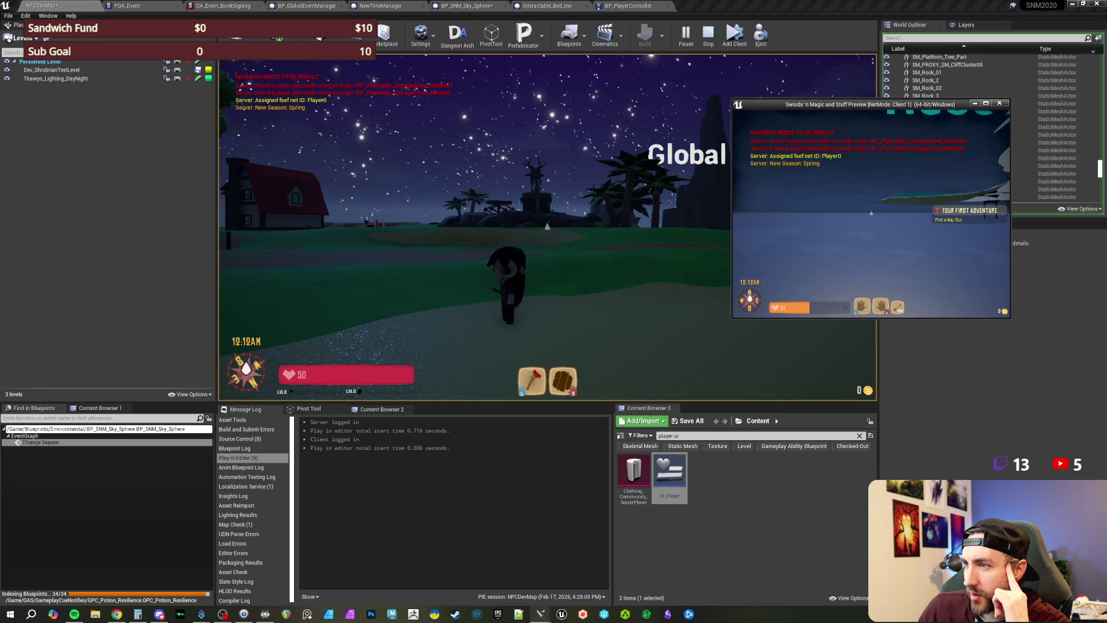
Step: Walk the client toward the server player in the Spring test, then stop and reopen NewTimeManager
key(w)
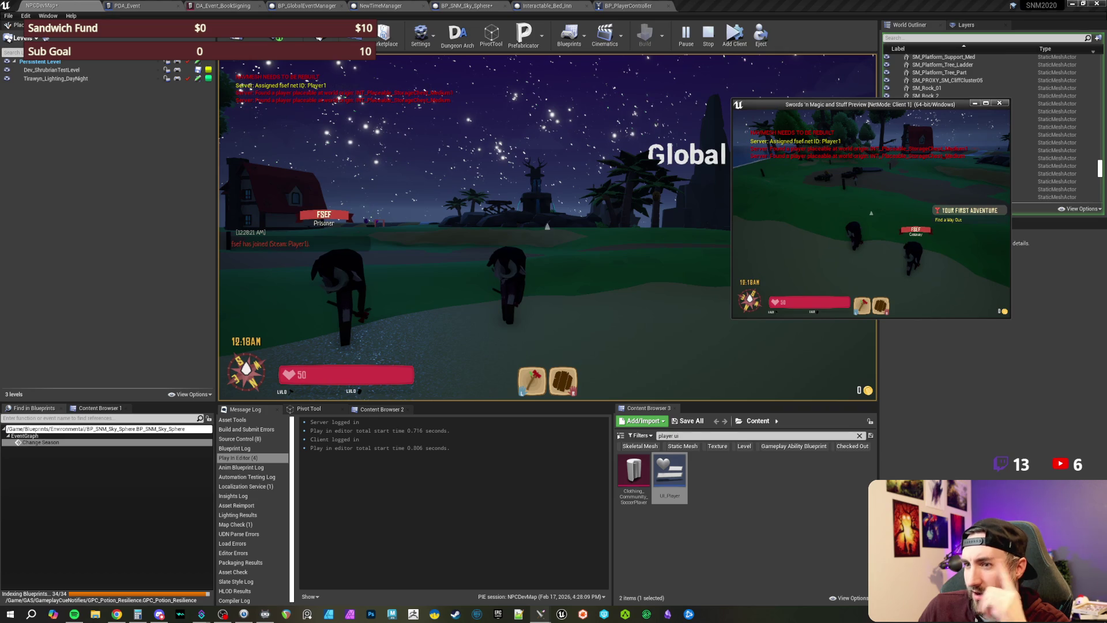
key(Escape)
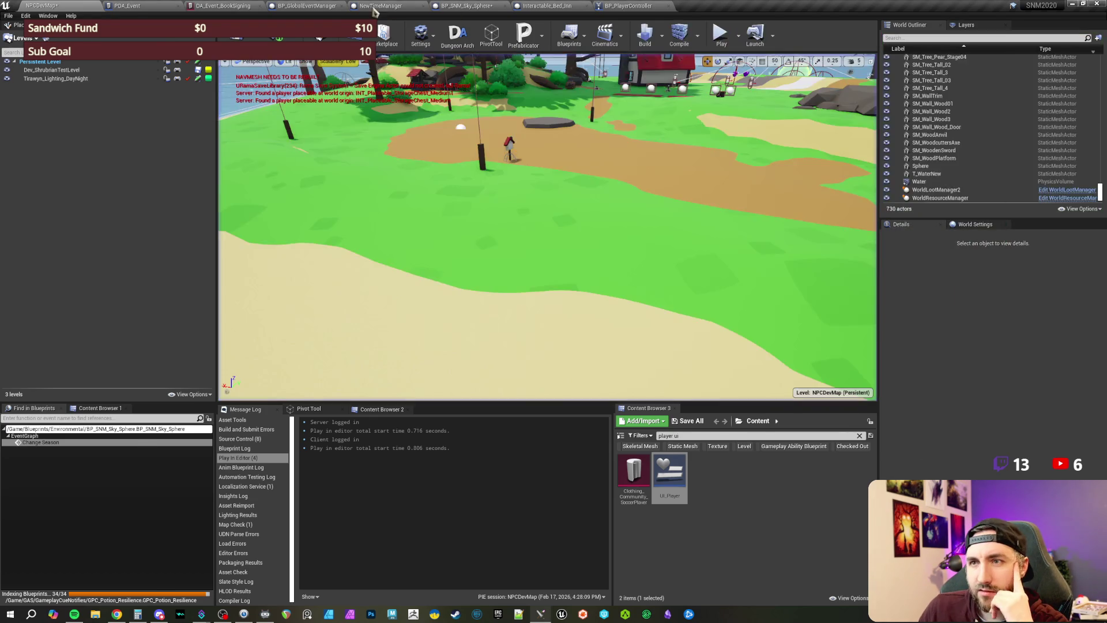
click(380, 5)
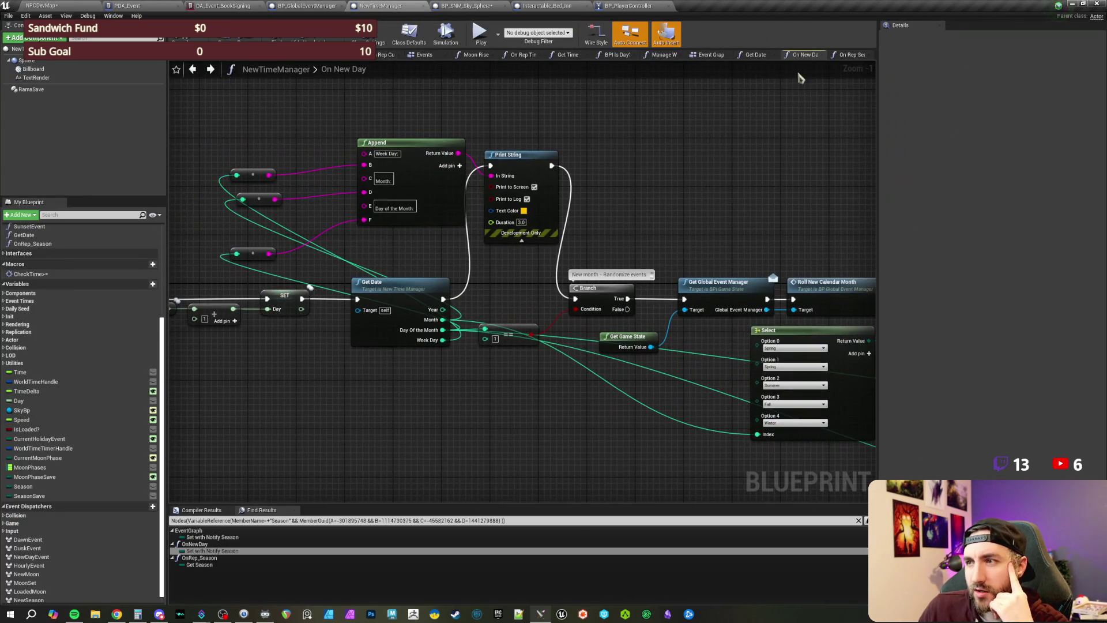
Step: In the Event Graph, search 'set season' beside the SET Season node without adding anything
click(711, 55)
scroll(507, 198, down, 4)
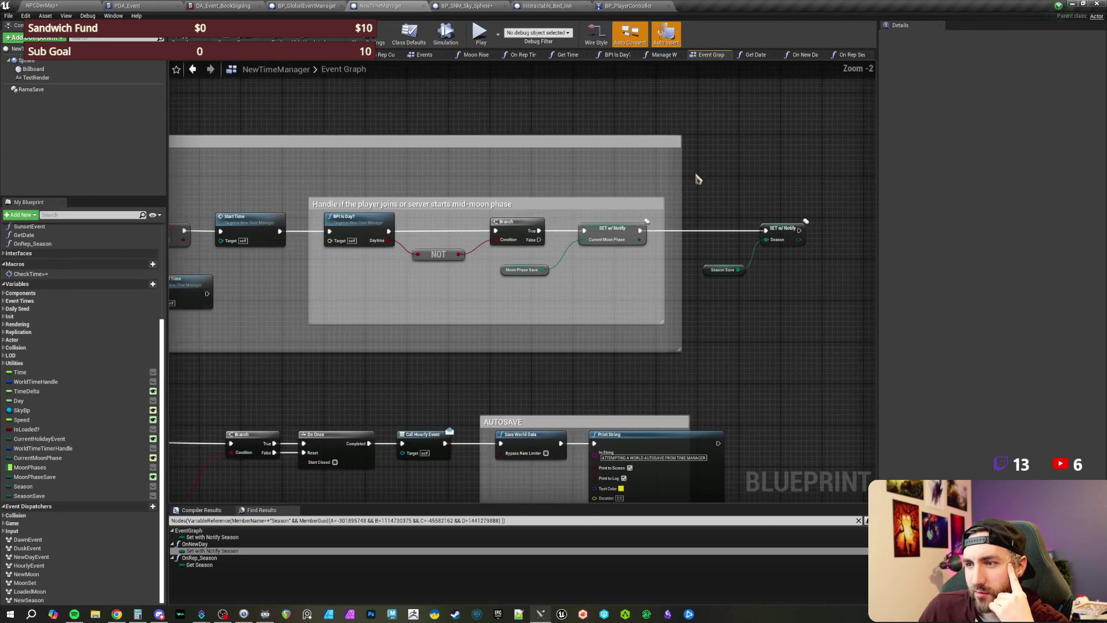
scroll(577, 165, up, 4)
drag(477, 209, 478, 211)
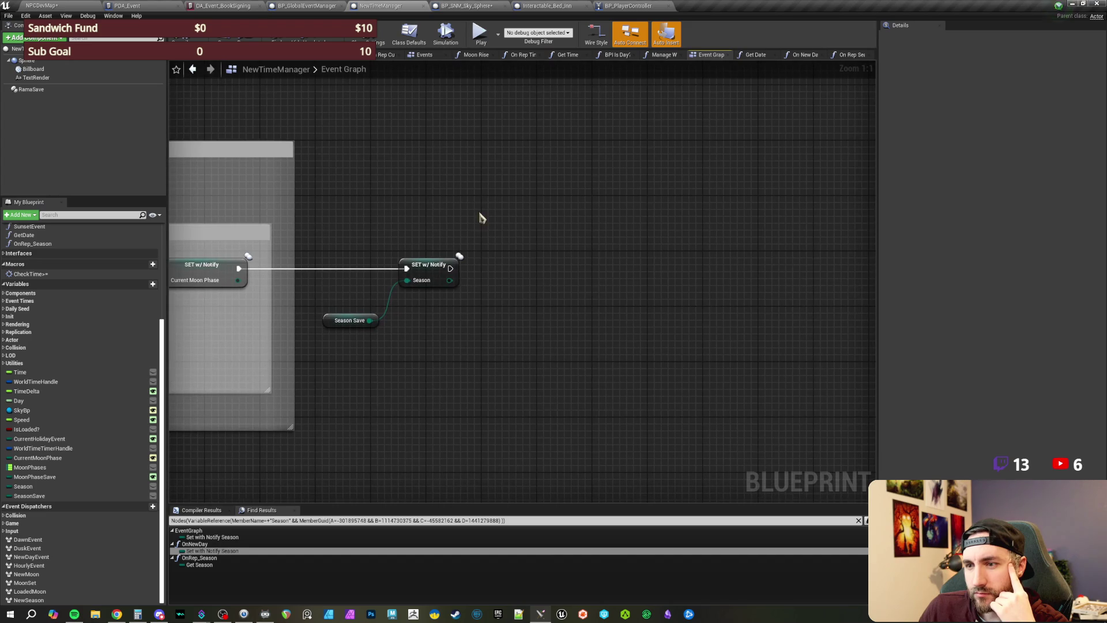
right_click(538, 341)
text(set season)
key(Escape)
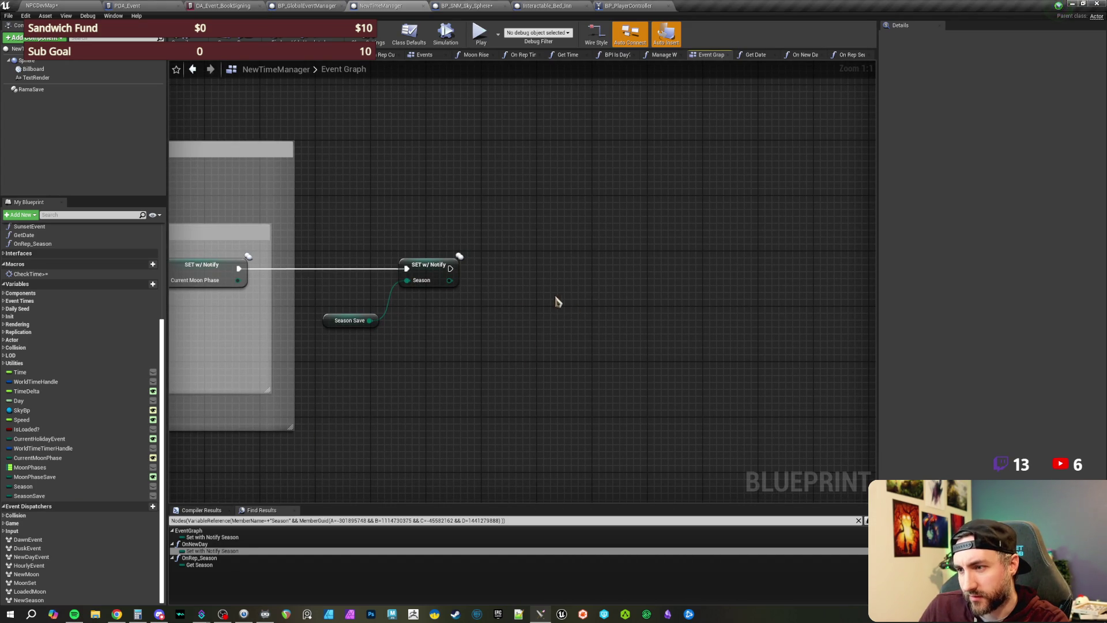
drag(555, 301, 544, 299)
drag(472, 245, 340, 369)
click(448, 358)
drag(447, 358, 421, 353)
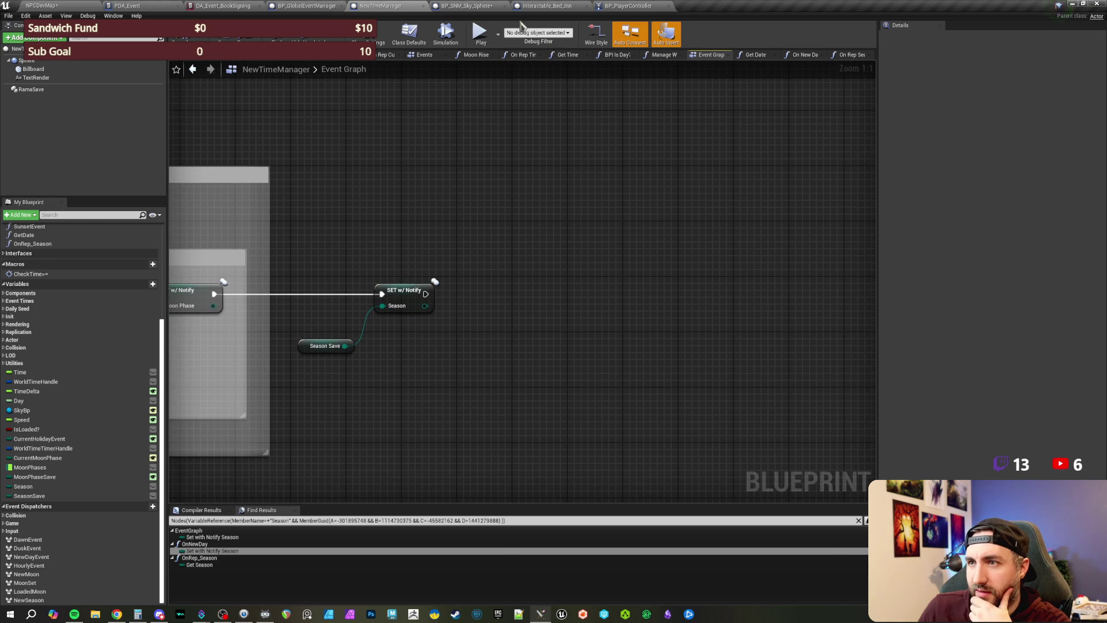
Step: Place a Sky Bp getter node, then pan to the Event BeginPlay, Delay and Cast nodes
right_click(491, 168)
text(skybp)
key(Return)
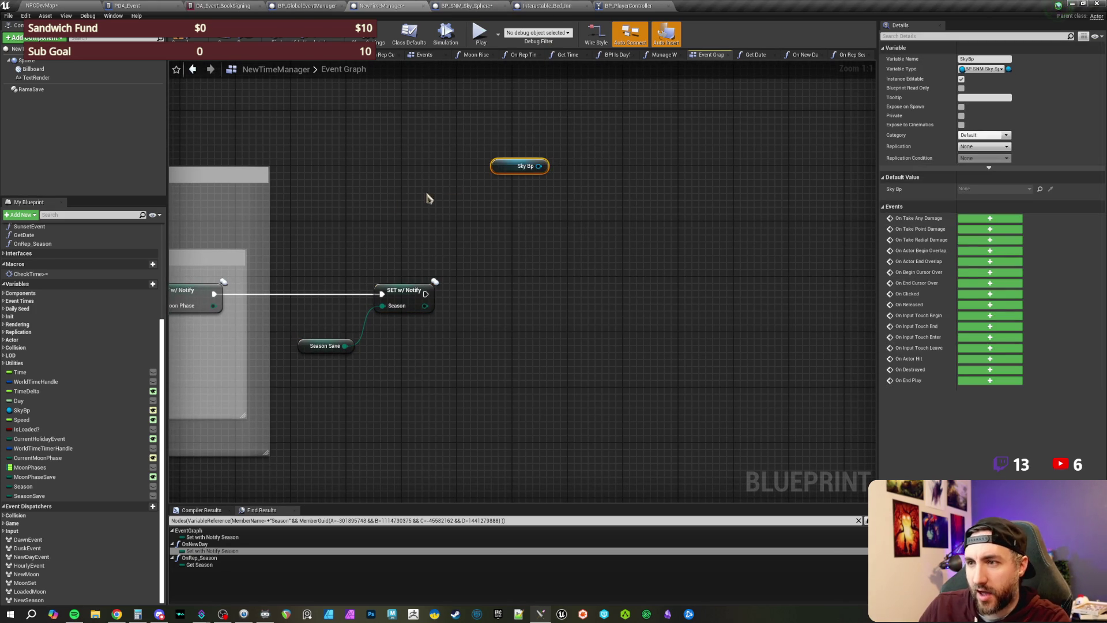
scroll(450, 185, down, 4)
scroll(785, 223, up, 2)
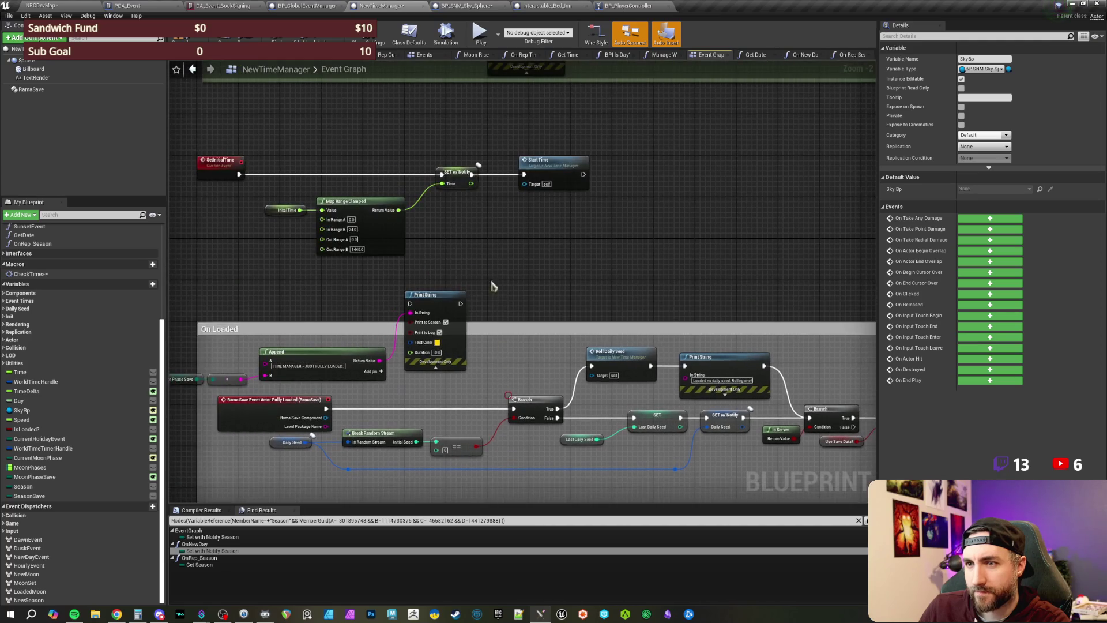
scroll(507, 280, up, 1)
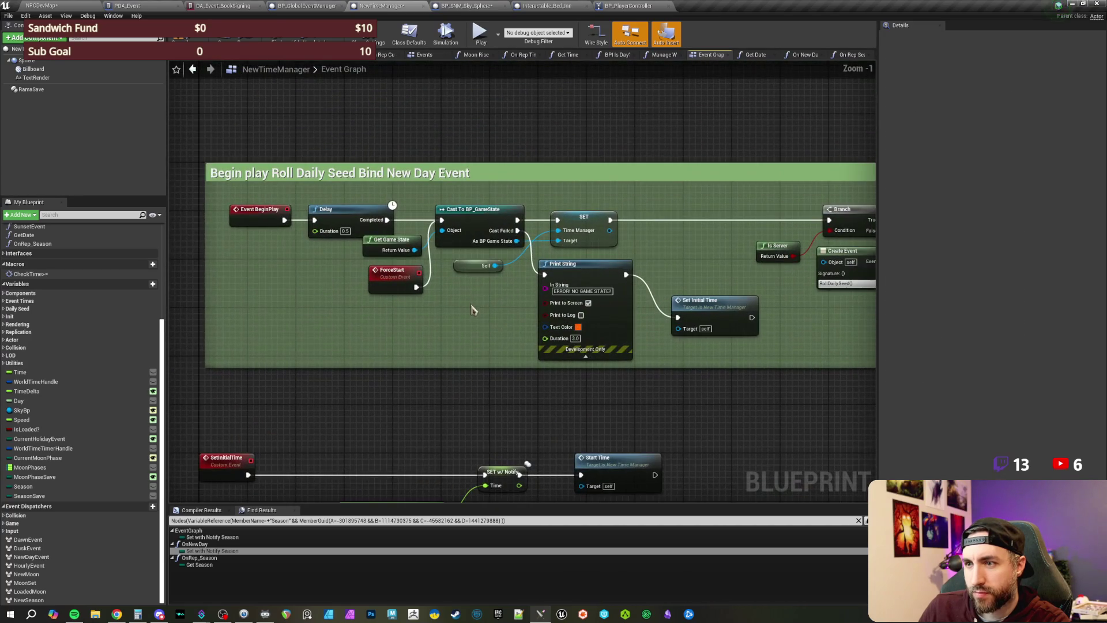
drag(705, 252, 282, 261)
scroll(531, 339, down, 2)
scroll(531, 338, up, 2)
mouse_move(417, 295)
mouse_down()
mouse_move(773, 281)
mouse_move(694, 248)
mouse_move(753, 340)
mouse_move(638, 344)
mouse_move(637, 377)
mouse_move(554, 324)
mouse_up()
Step: Run Find References on the Sky Bp node, then switch to the NPCDevMap level
click(544, 291)
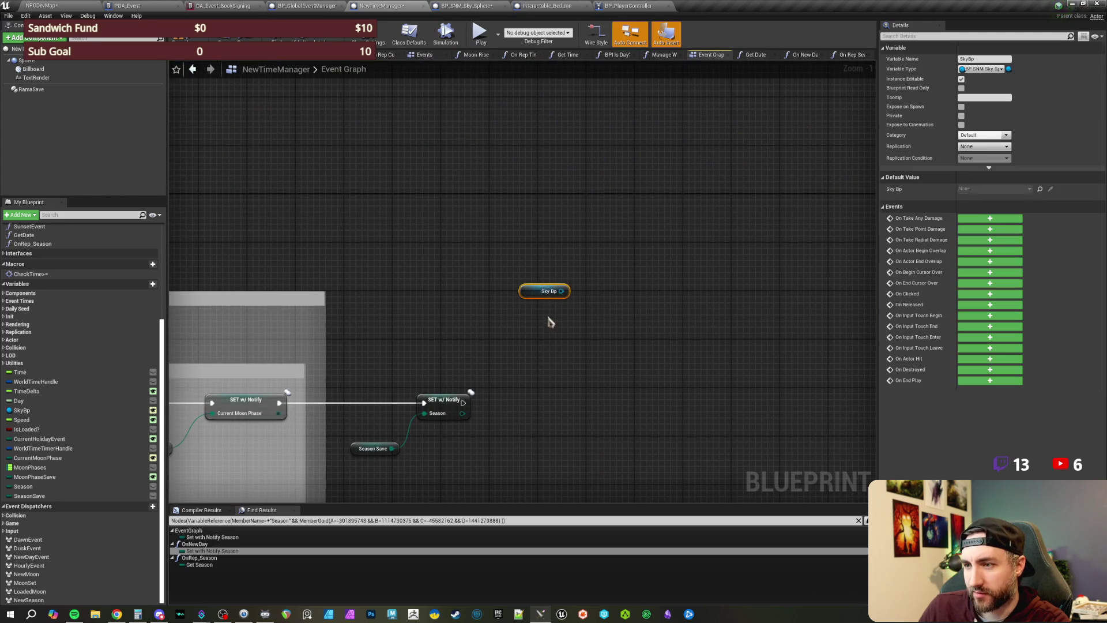
right_click(534, 291)
click(559, 371)
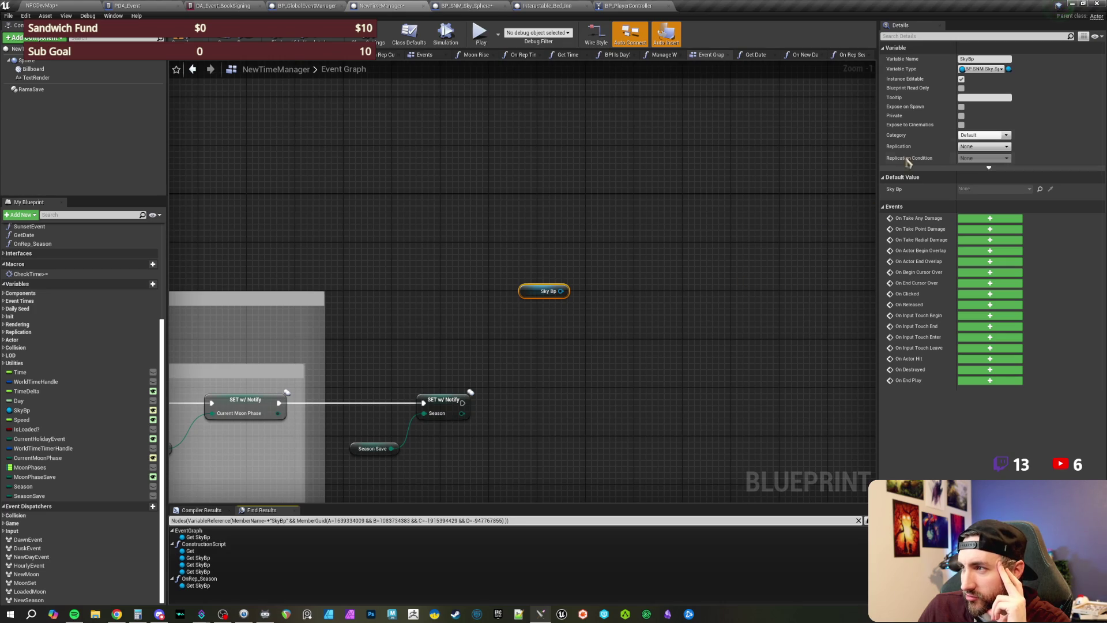
click(613, 173)
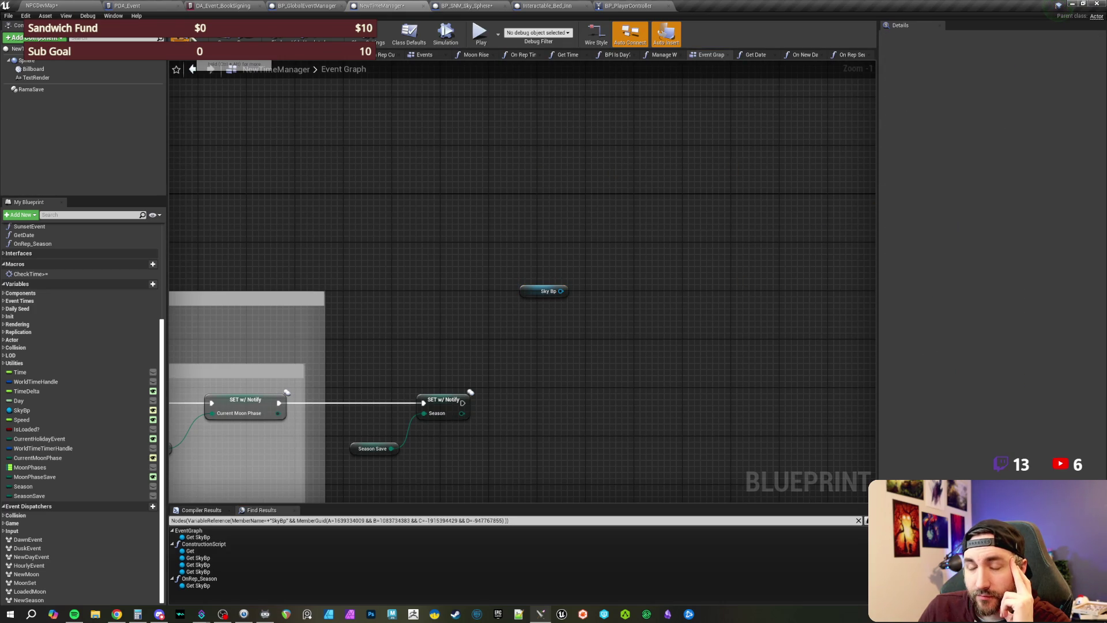
click(71, 6)
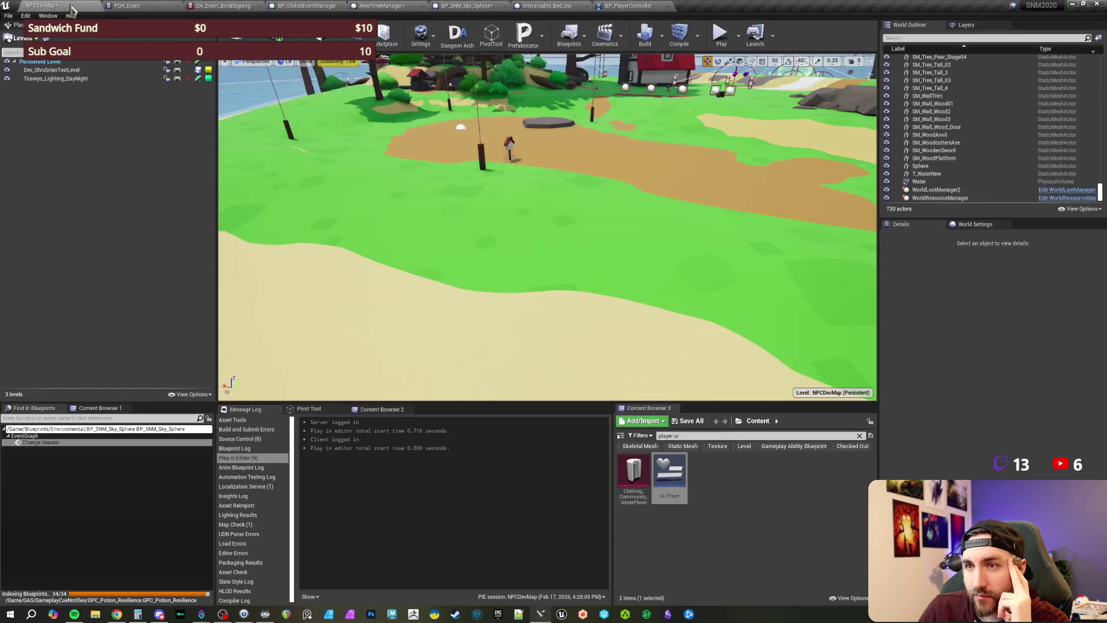
Step: Search 'time man' in the World Outliner, select NewTimeManager to check Sky Bp, then return to the Event Graph
click(931, 38)
text(time man)
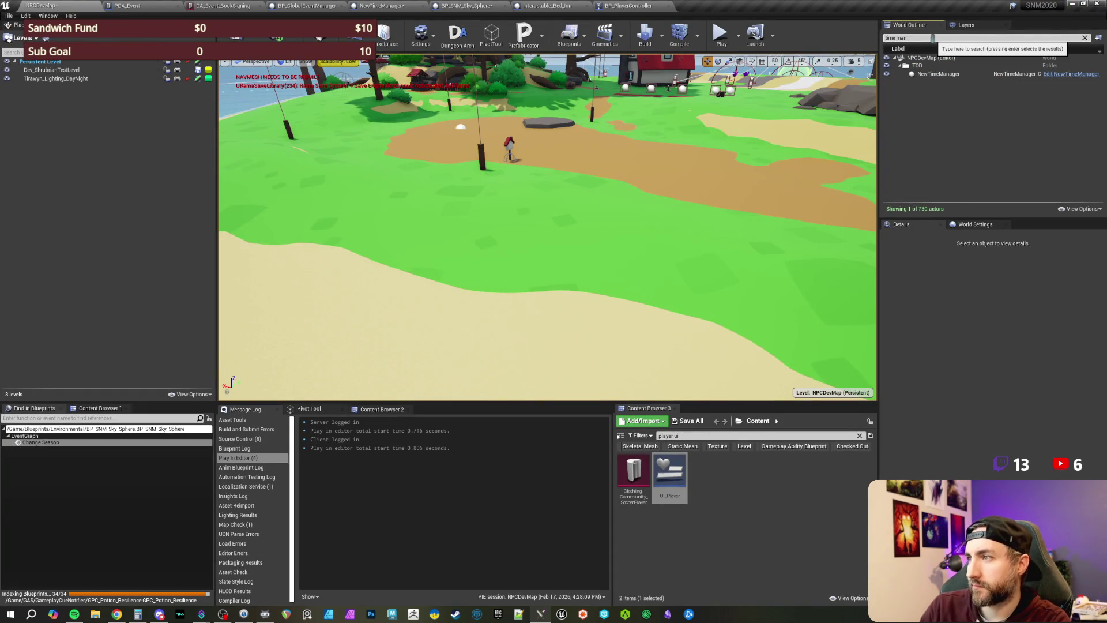
click(962, 74)
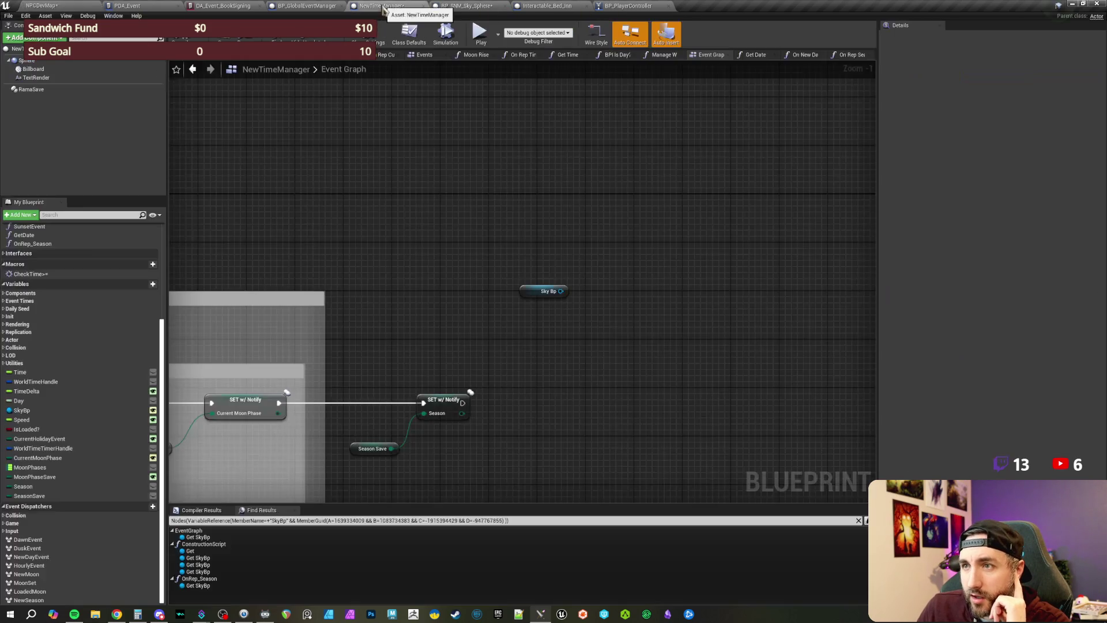
click(392, 6)
scroll(498, 224, up, 1)
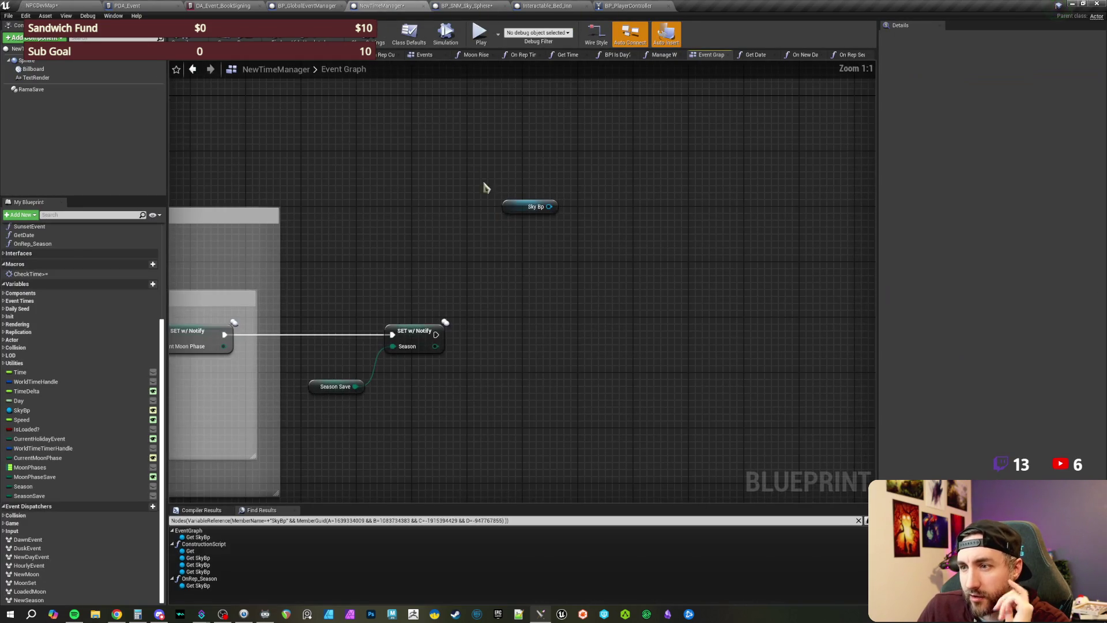
Step: Add a Set Season node from the Sky Bp pin and chain it after the Season SET node
drag(510, 202, 438, 372)
drag(448, 334, 469, 313)
text(set season)
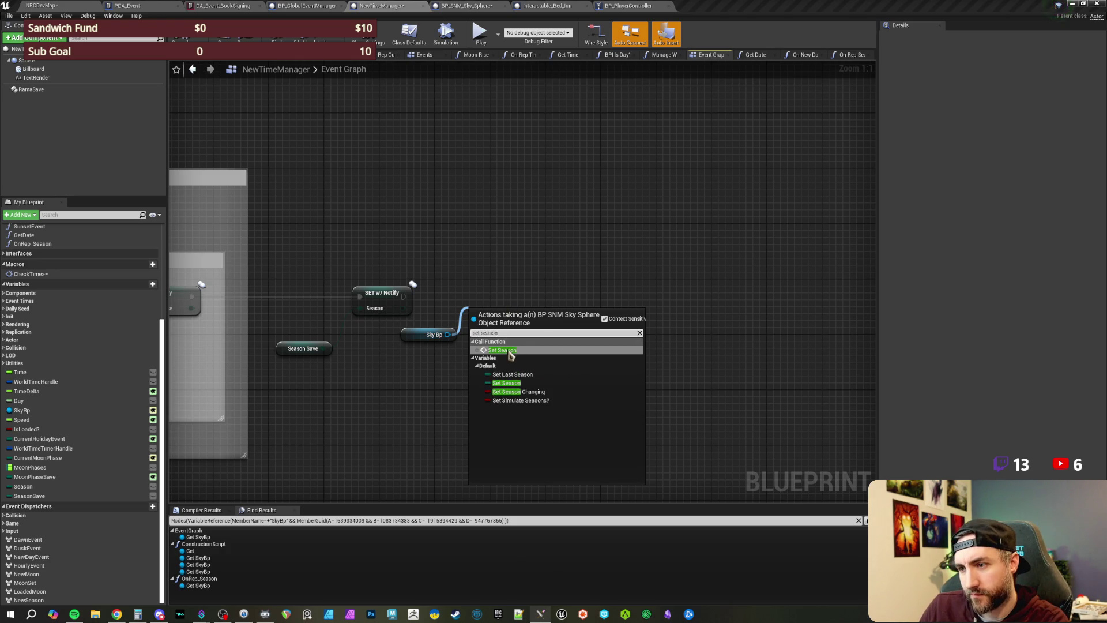
key(Return)
drag(495, 312, 517, 286)
mouse_move(403, 296)
mouse_down()
mouse_move(497, 304)
mouse_move(535, 277)
mouse_up()
click(551, 262)
drag(425, 333, 437, 333)
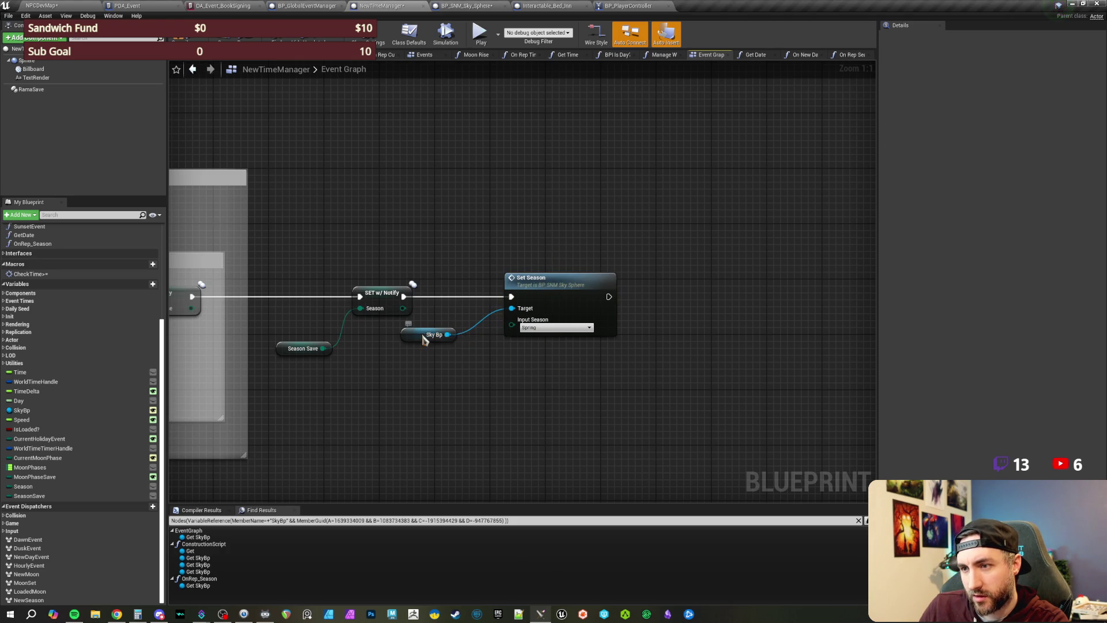
mouse_move(432, 230)
mouse_down()
mouse_move(501, 362)
mouse_move(521, 351)
mouse_up()
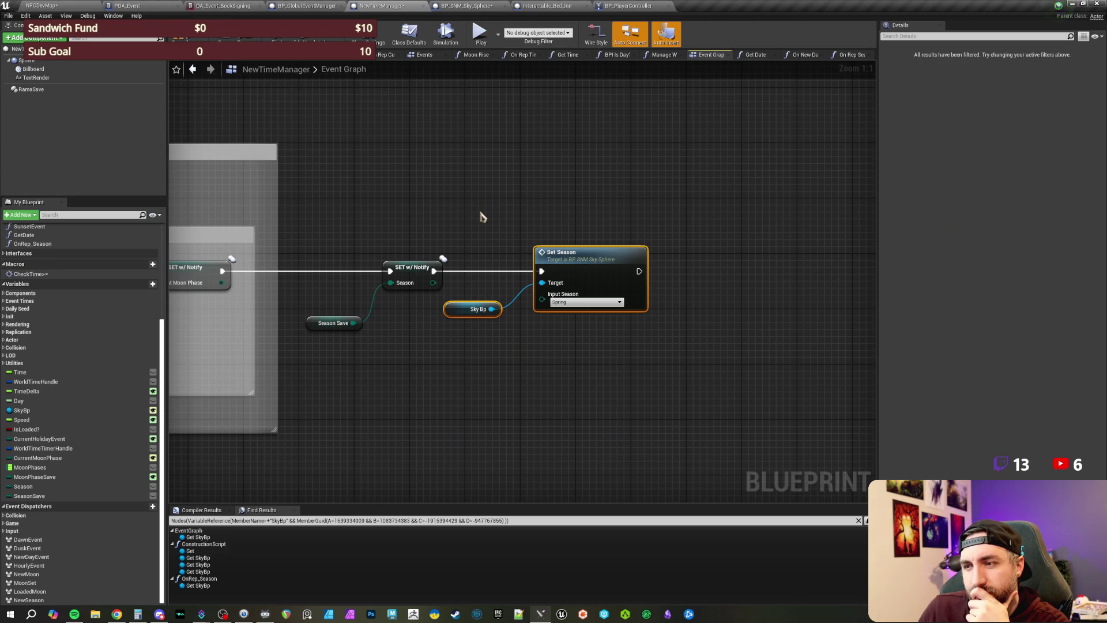
Step: Review the player-join, daily seed and Start Time sections, then open the On Rep Season function
mouse_move(425, 223)
mouse_down()
mouse_move(409, 207)
mouse_move(540, 200)
mouse_move(421, 224)
mouse_move(734, 215)
mouse_move(851, 231)
mouse_up()
mouse_move(767, 233)
mouse_down()
mouse_move(1055, 231)
mouse_move(720, 223)
mouse_up()
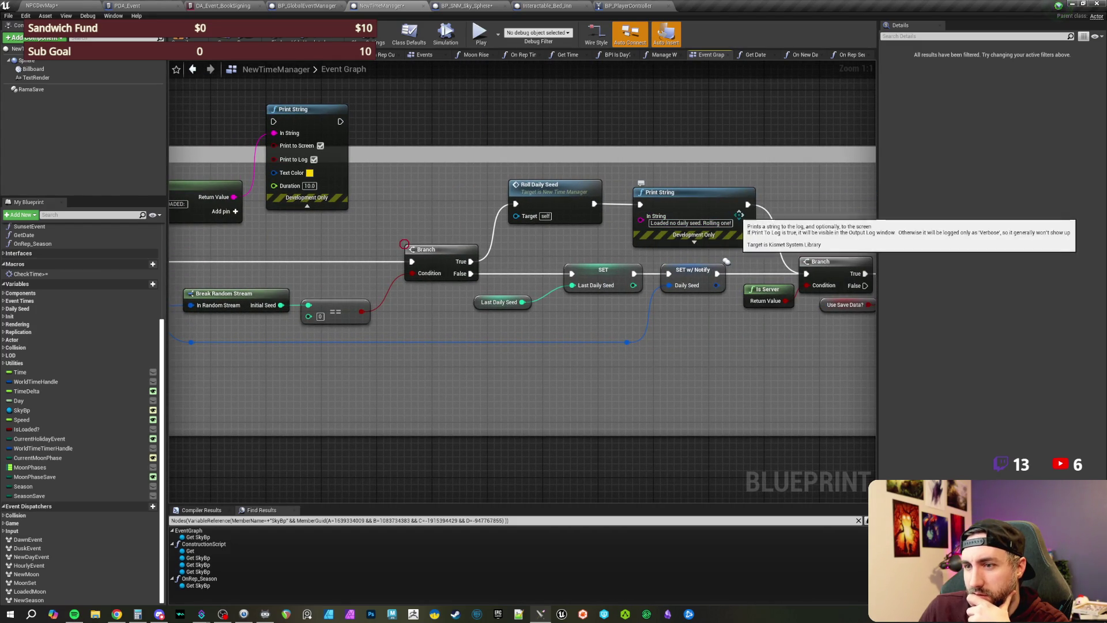
mouse_move(515, 226)
mouse_down()
mouse_move(721, 237)
mouse_move(479, 232)
mouse_up()
scroll(720, 237, down, 2)
scroll(766, 235, up, 2)
mouse_move(620, 218)
mouse_down()
mouse_move(657, 218)
mouse_move(736, 259)
mouse_up()
click(562, 271)
drag(807, 225, 499, 216)
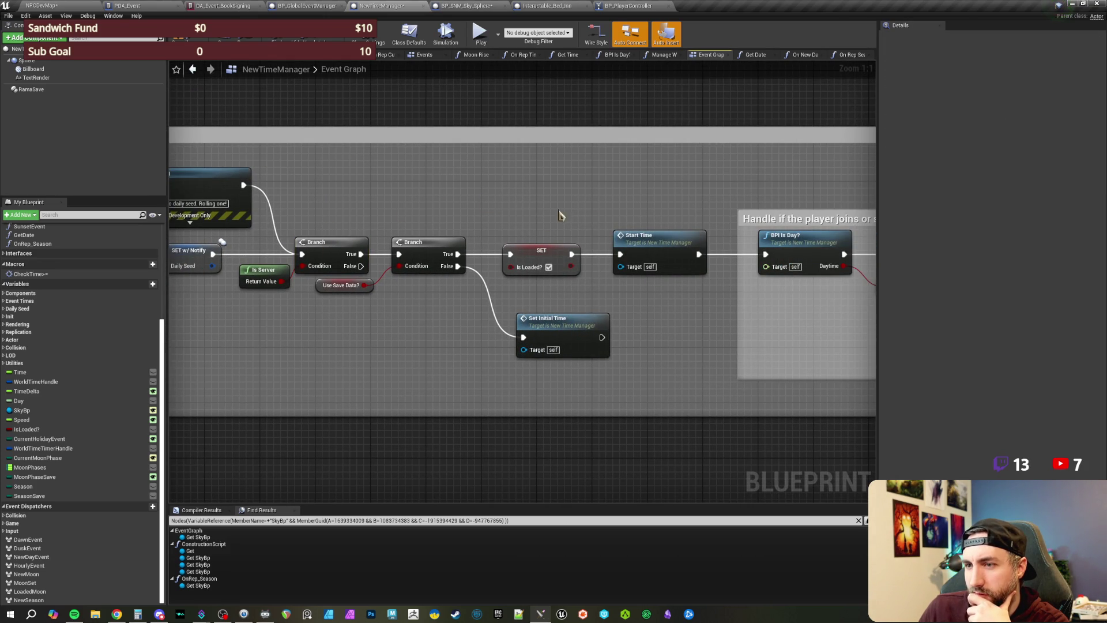
scroll(523, 209, down, 1)
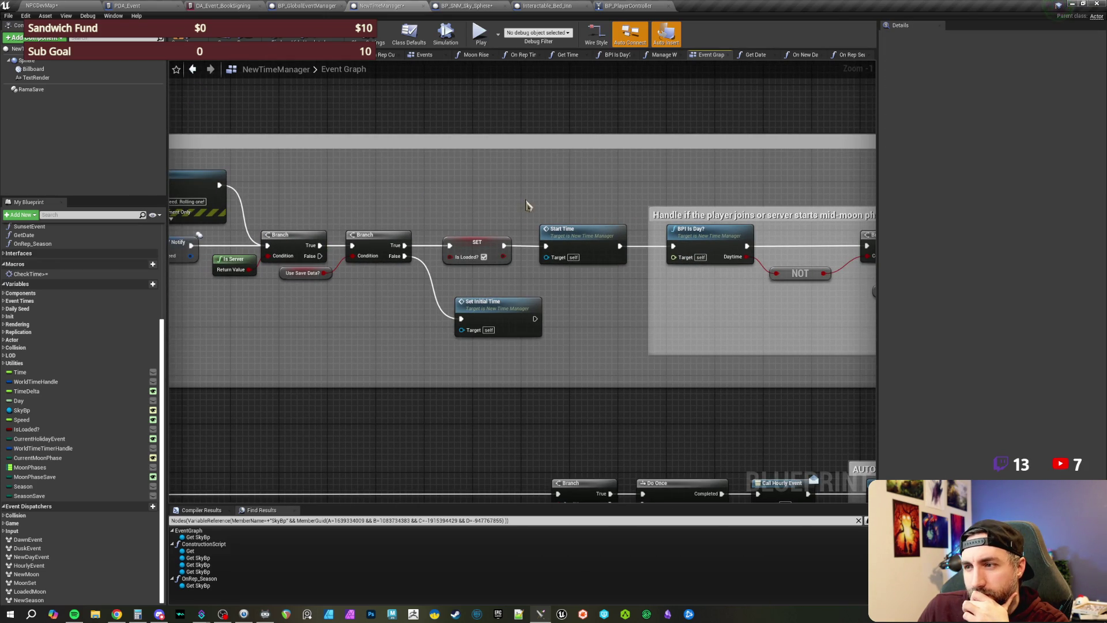
drag(791, 181, 331, 178)
scroll(505, 218, up, 1)
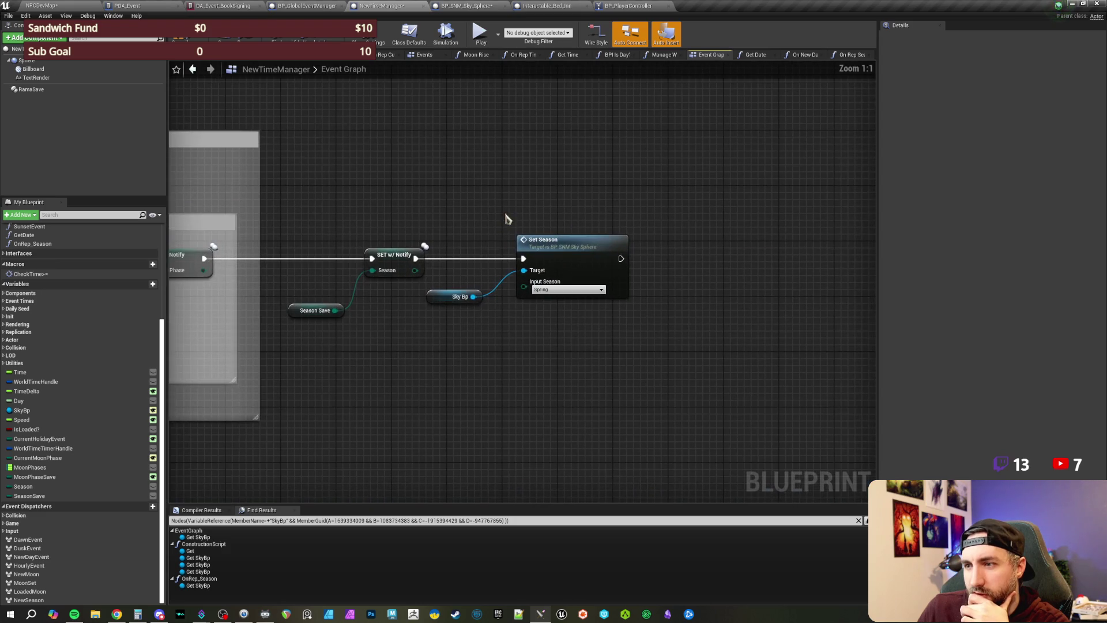
drag(498, 227, 480, 248)
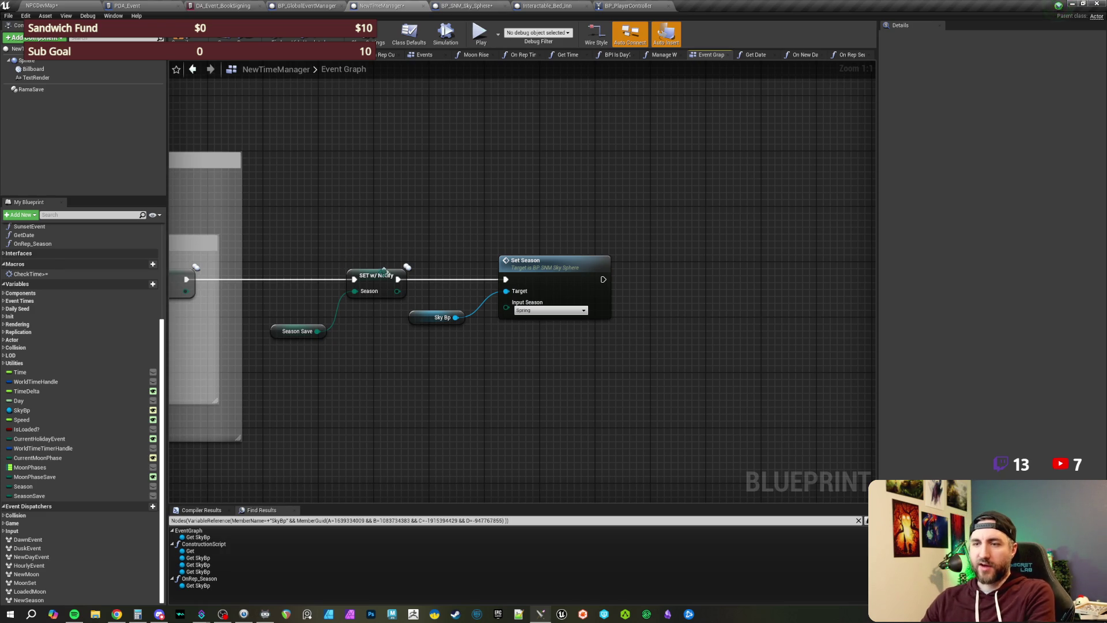
double_click(383, 277)
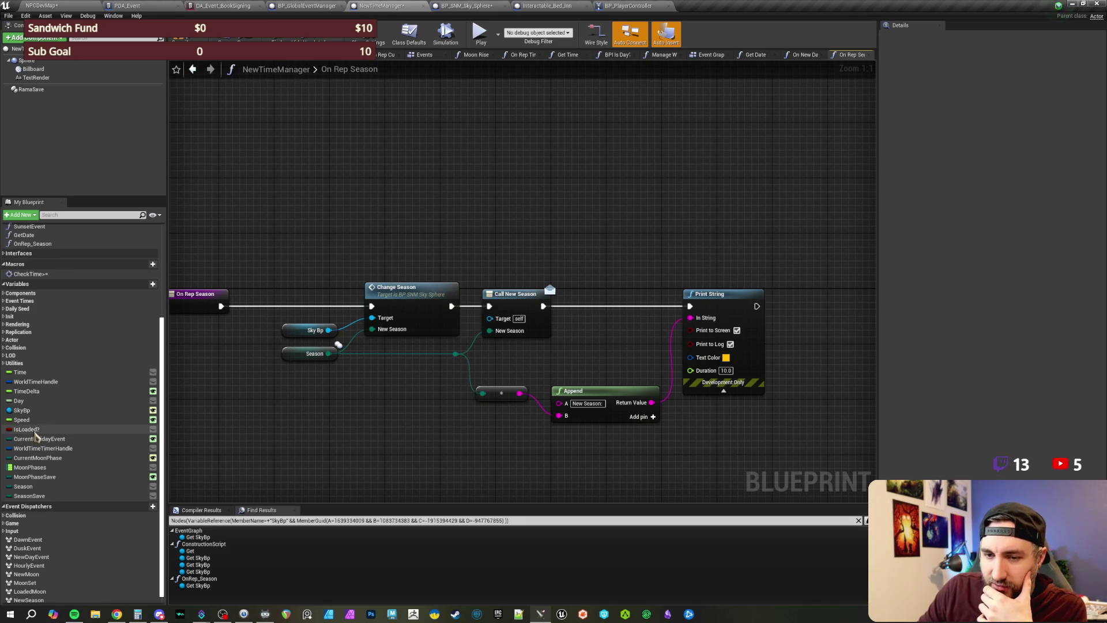
click(29, 429)
click(193, 68)
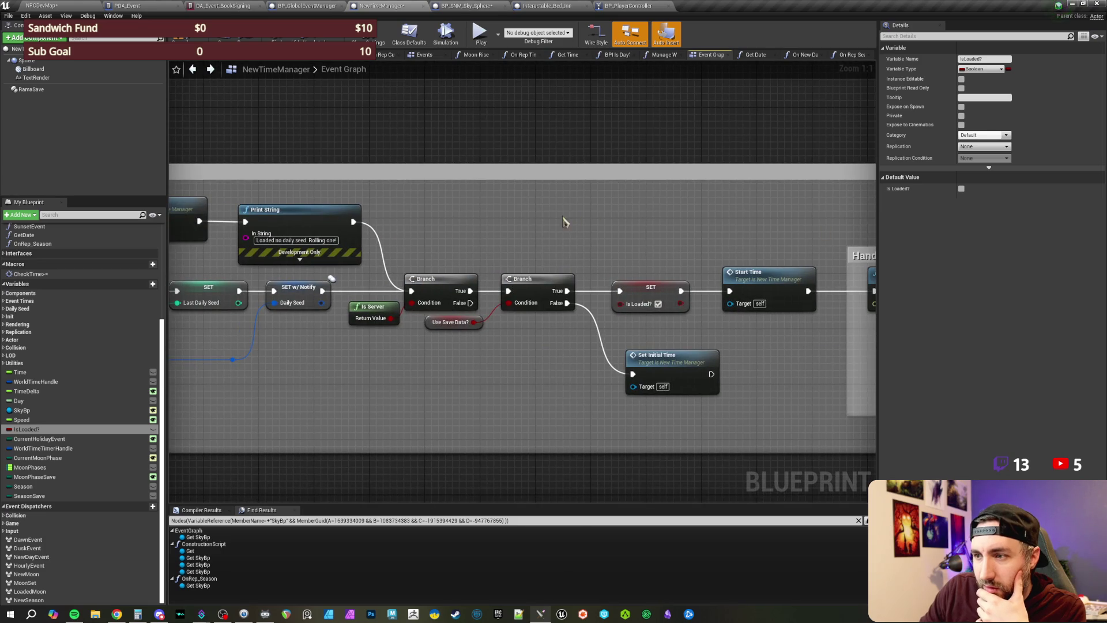
click(659, 290)
scroll(489, 234, down, 2)
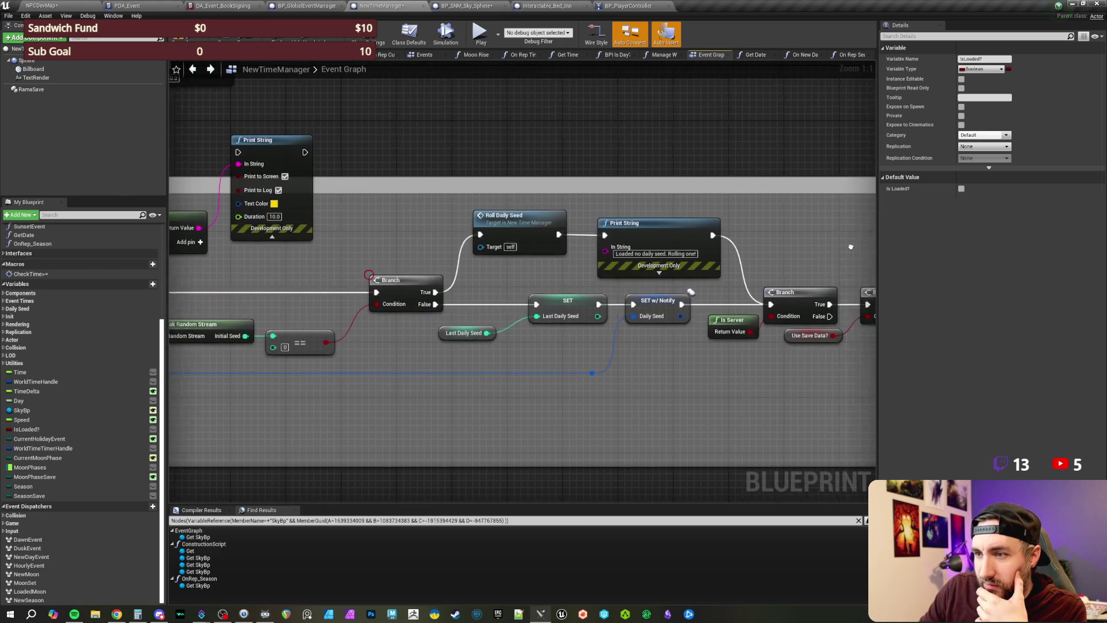
scroll(687, 242, up, 2)
drag(687, 242, 631, 235)
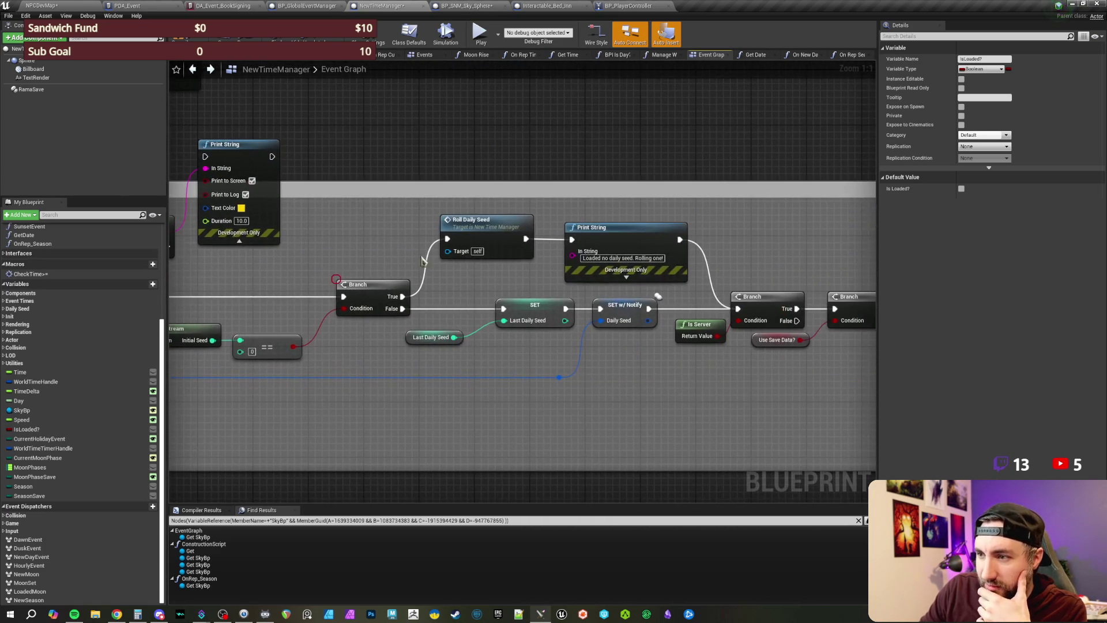
drag(716, 247, 401, 247)
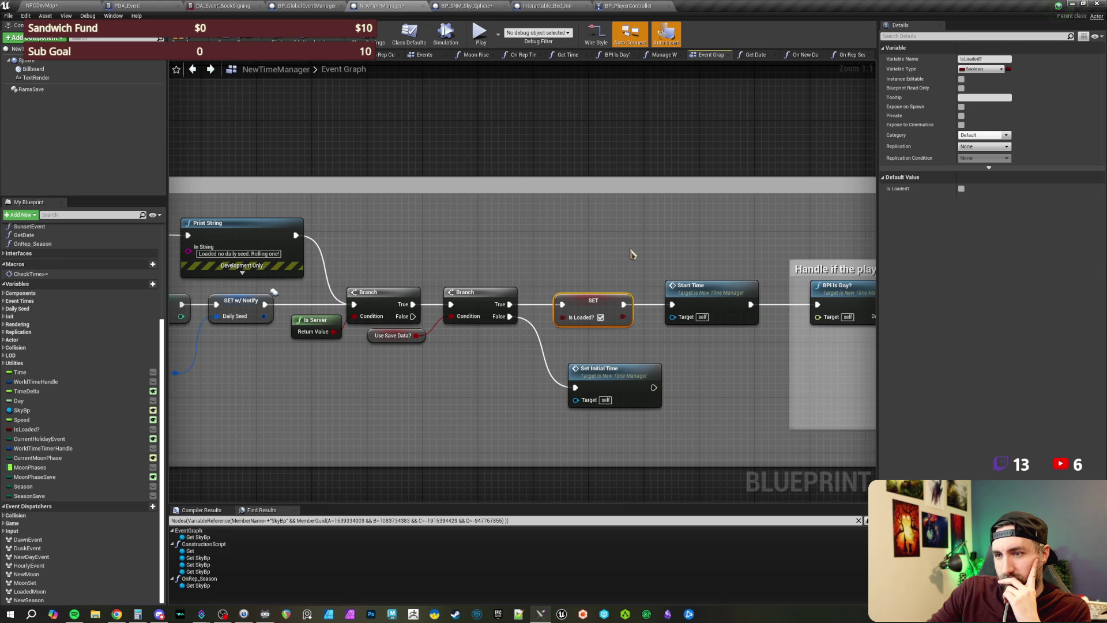
click(632, 254)
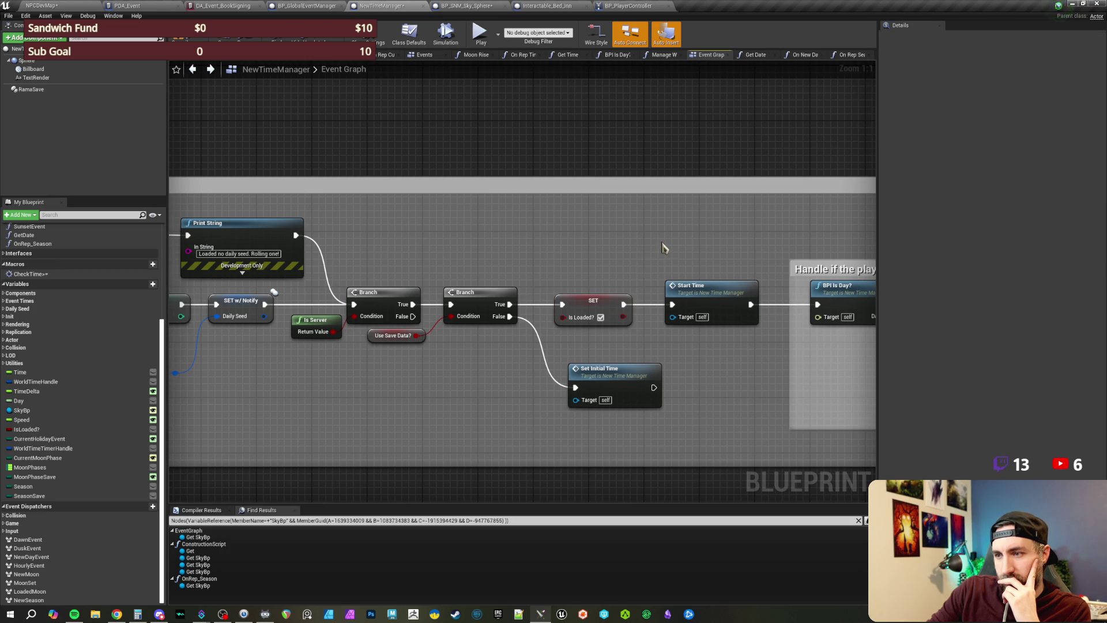
drag(662, 244, 455, 245)
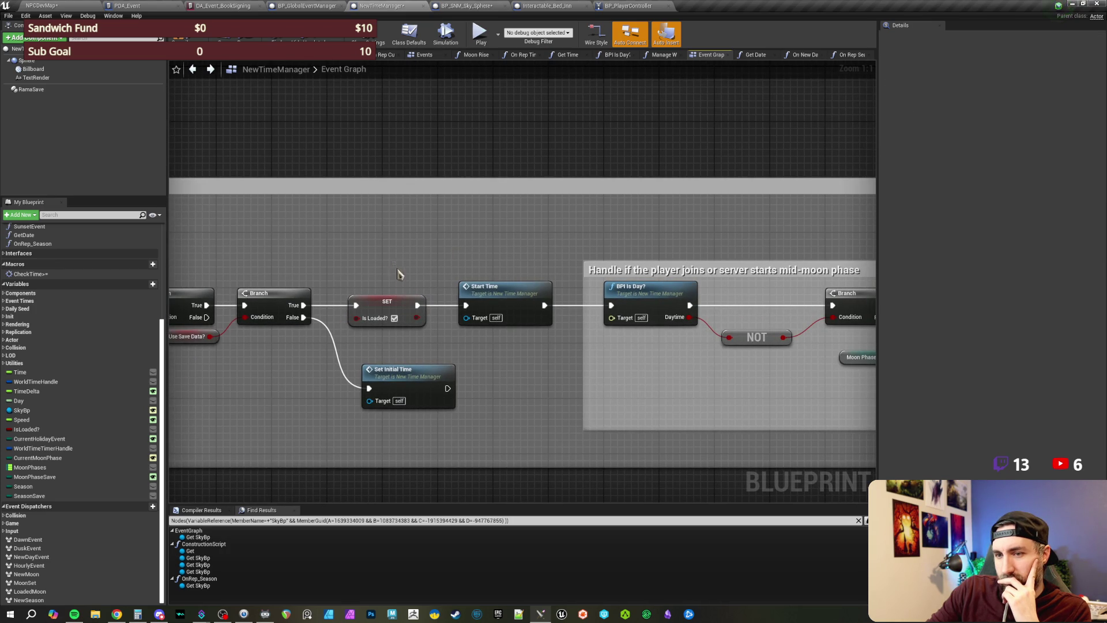
click(406, 308)
click(553, 245)
drag(663, 224, 403, 218)
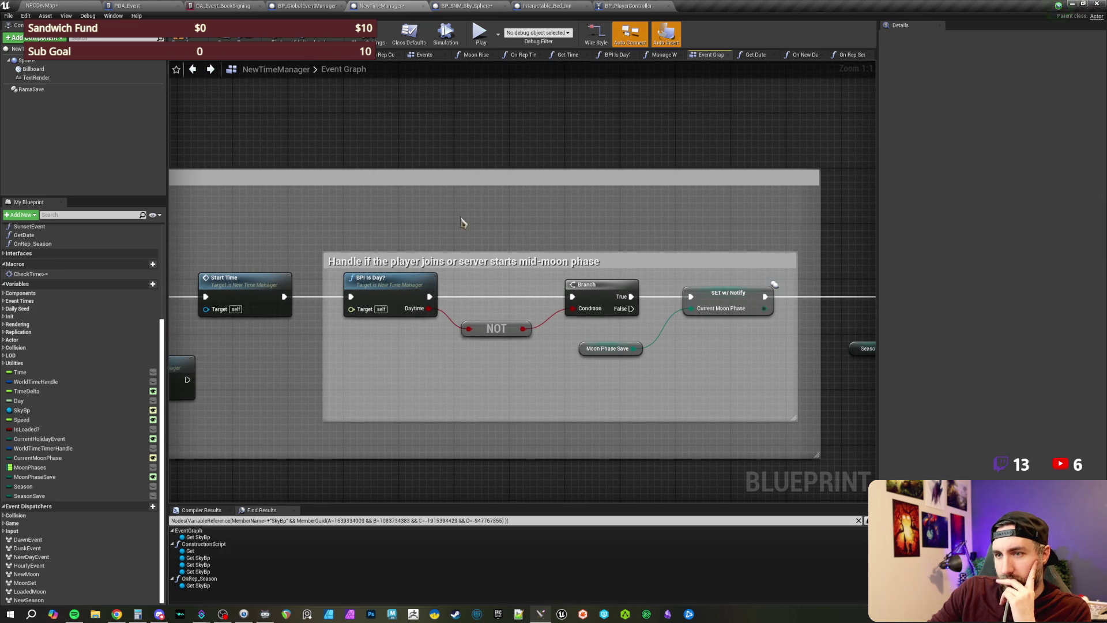
drag(512, 223, 737, 223)
click(349, 291)
click(416, 246)
scroll(415, 255, down, 2)
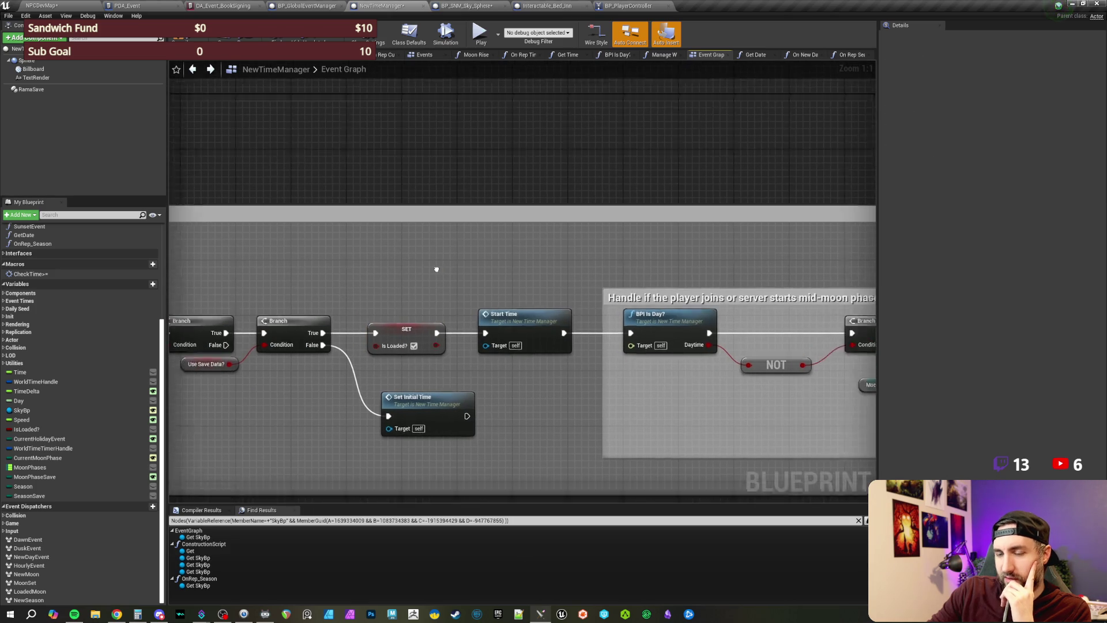
scroll(458, 284, up, 2)
drag(437, 255, 447, 309)
click(467, 256)
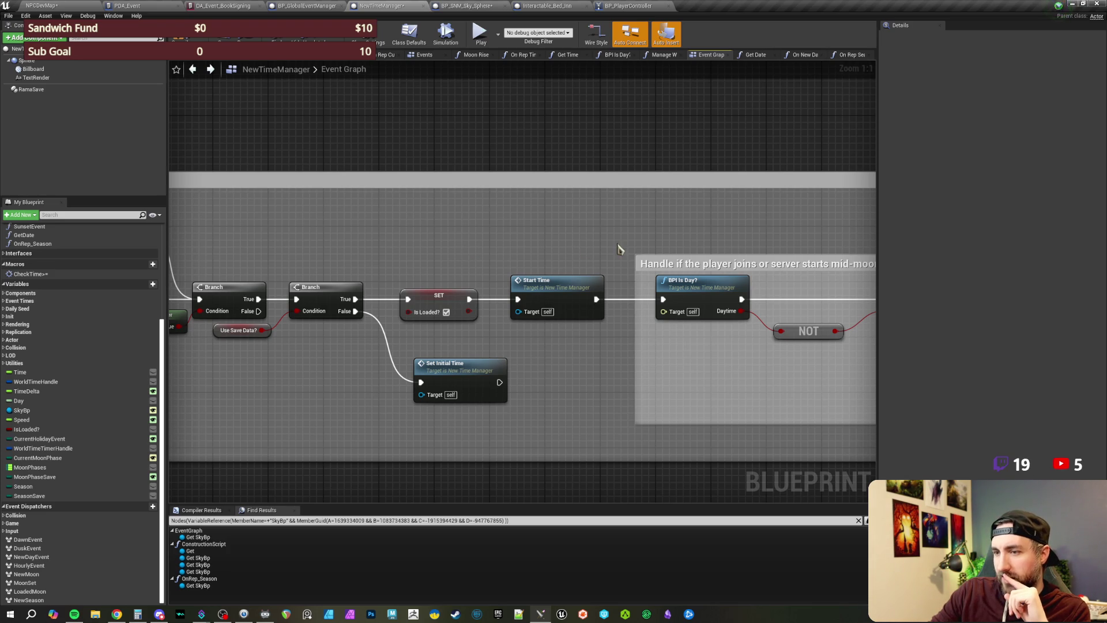
drag(638, 247, 385, 239)
drag(833, 234, 412, 236)
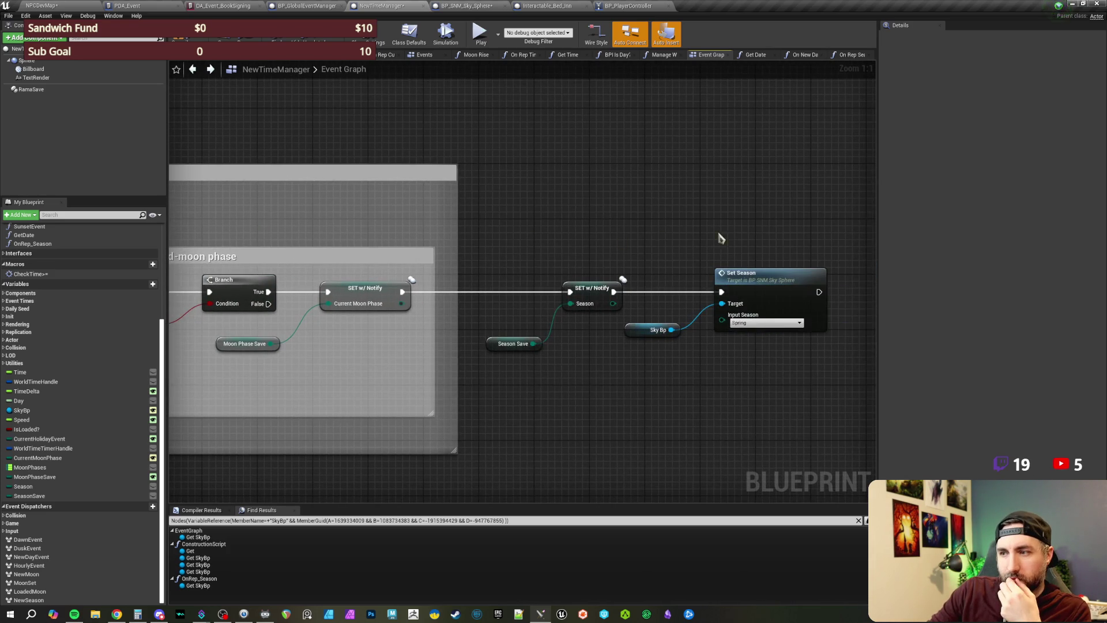
drag(718, 235, 571, 216)
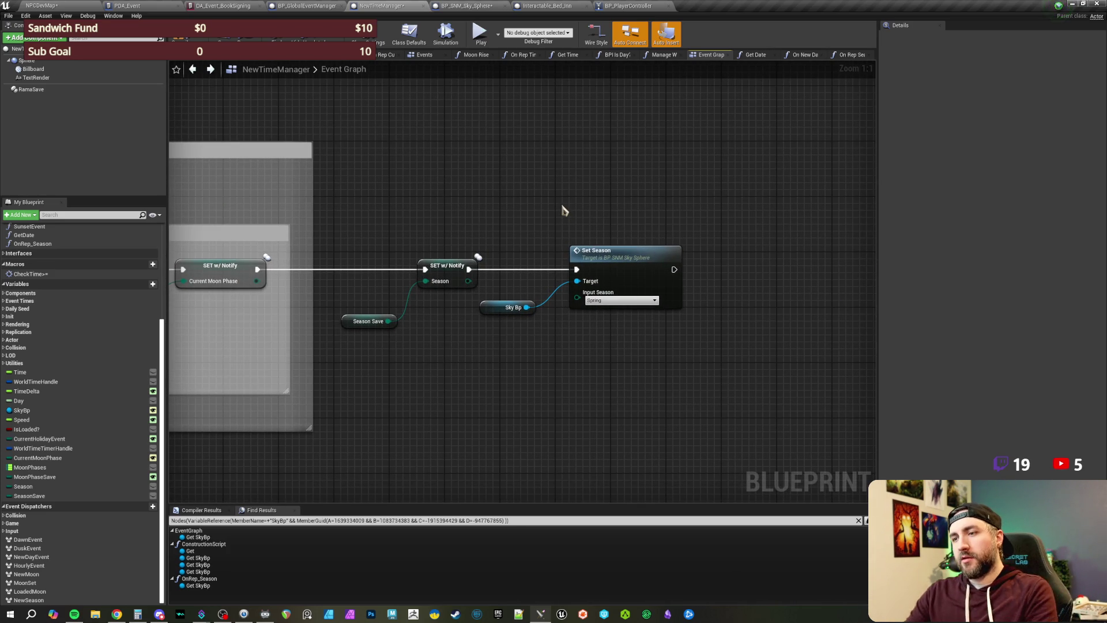
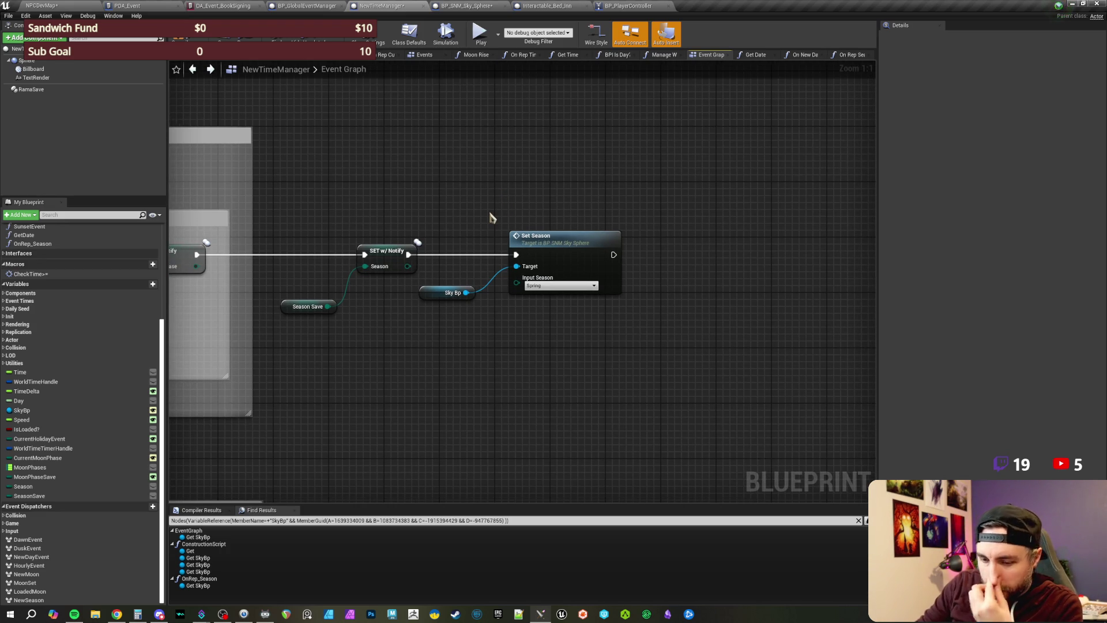
Step: Unwire and delete the Set Season and Sky Bp nodes, then open OnRep_Season from My Blueprint
alt+click(470, 256)
drag(450, 242, 572, 353)
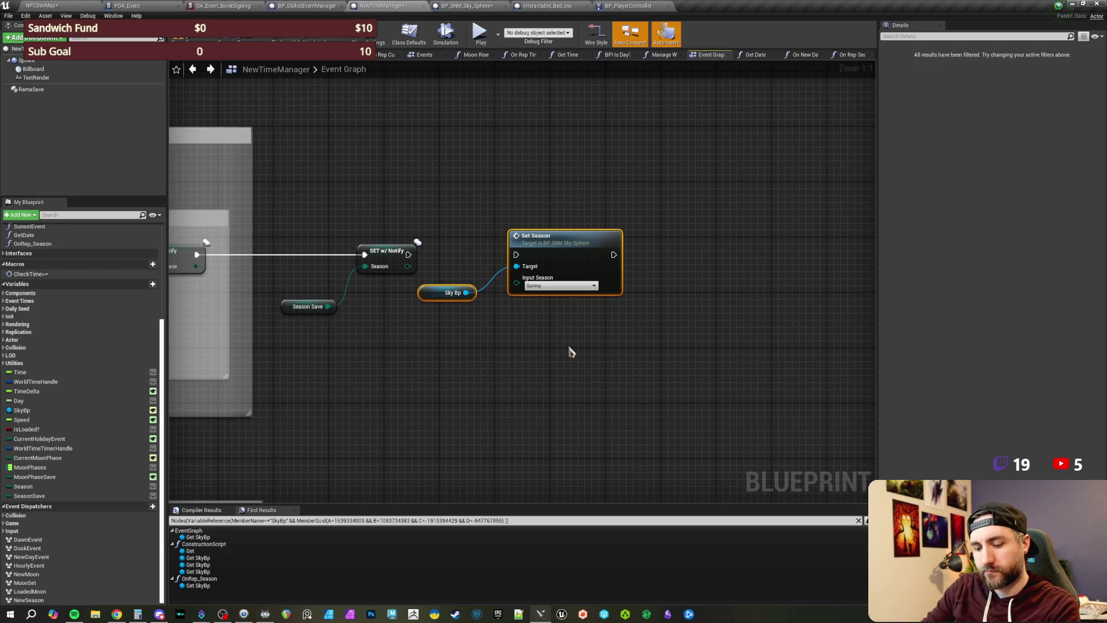
key(Delete)
double_click(458, 265)
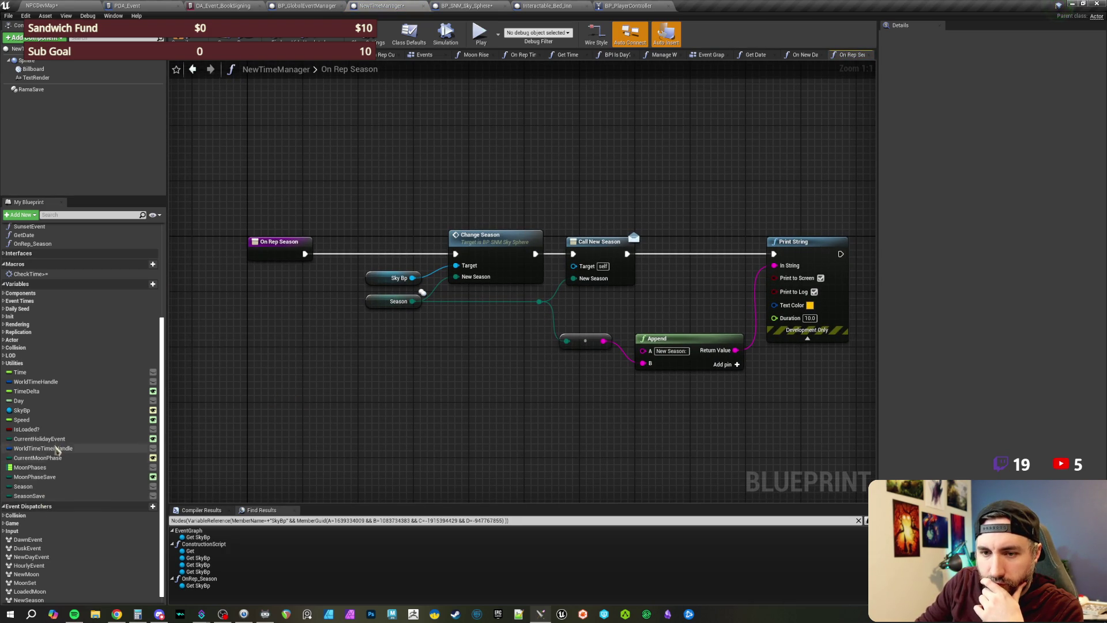
Step: Shift the season nodes right and insert Get Date into the On Rep Season execution chain
scroll(66, 317, up, 2)
mouse_move(24, 262)
mouse_down()
mouse_move(278, 378)
mouse_move(324, 366)
mouse_up()
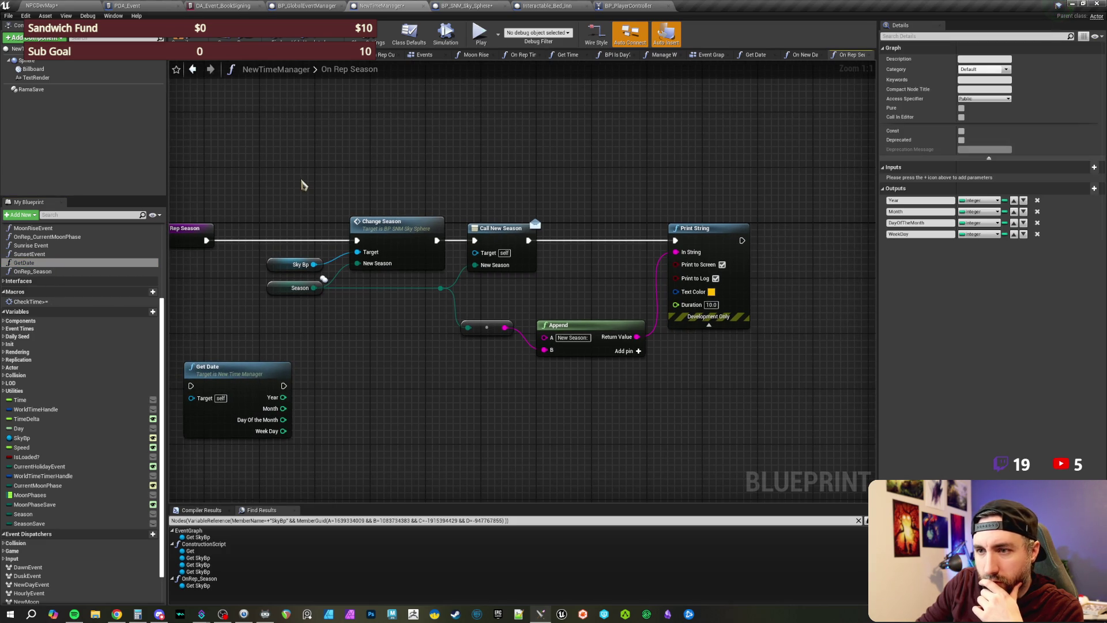
mouse_move(304, 184)
mouse_down()
mouse_move(657, 276)
mouse_move(803, 346)
mouse_up()
drag(419, 238, 620, 238)
click(485, 180)
drag(229, 386, 270, 241)
click(327, 192)
Step: Compare Day Of The Month == 1 and feed the result into a new Branch node
mouse_move(326, 192)
mouse_down()
mouse_move(378, 309)
mouse_move(392, 297)
mouse_move(421, 303)
mouse_up()
text(==)
key(Return)
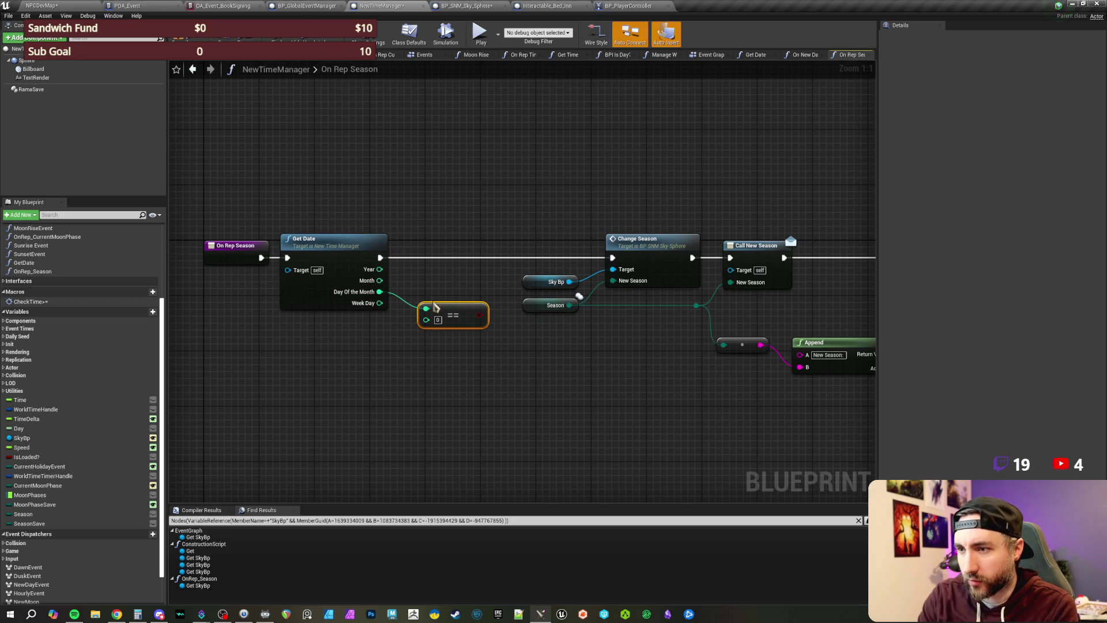
click(438, 319)
text(1)
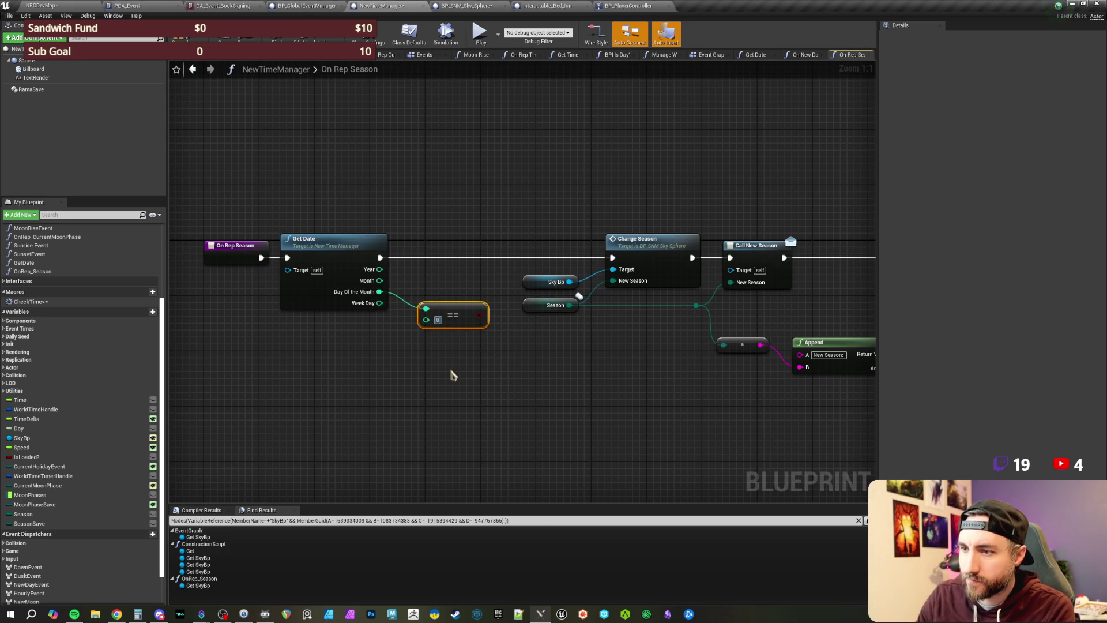
mouse_move(479, 314)
mouse_down()
mouse_move(457, 252)
mouse_move(493, 247)
mouse_move(625, 362)
mouse_move(647, 345)
mouse_move(701, 345)
mouse_up()
text(branch)
key(Return)
Step: Align the Branch, equals node and Get Date neatly in the On Rep Season graph
scroll(625, 363, down, 1)
drag(352, 239, 420, 238)
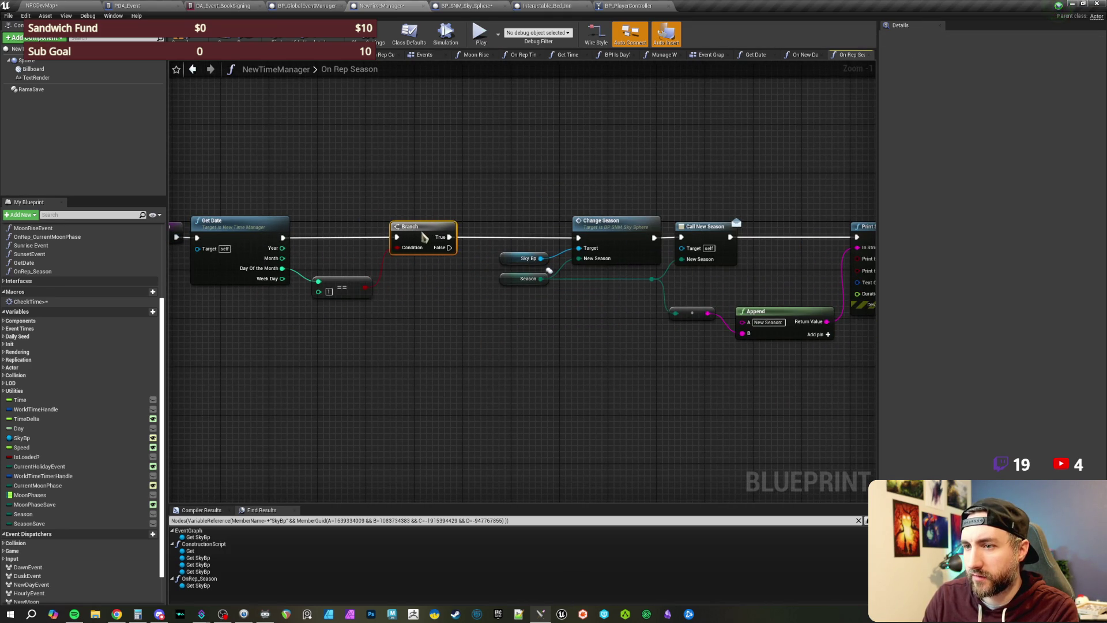
drag(355, 299, 352, 287)
ctrl+click(276, 271)
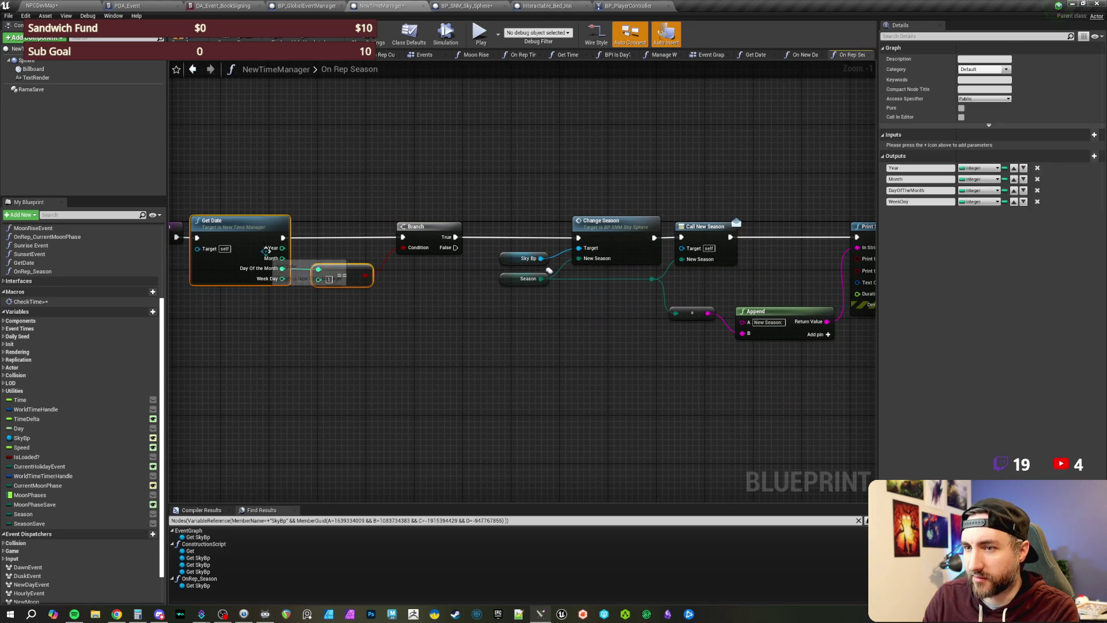
drag(321, 192, 428, 210)
drag(379, 256, 366, 249)
click(464, 230)
scroll(450, 225, up, 1)
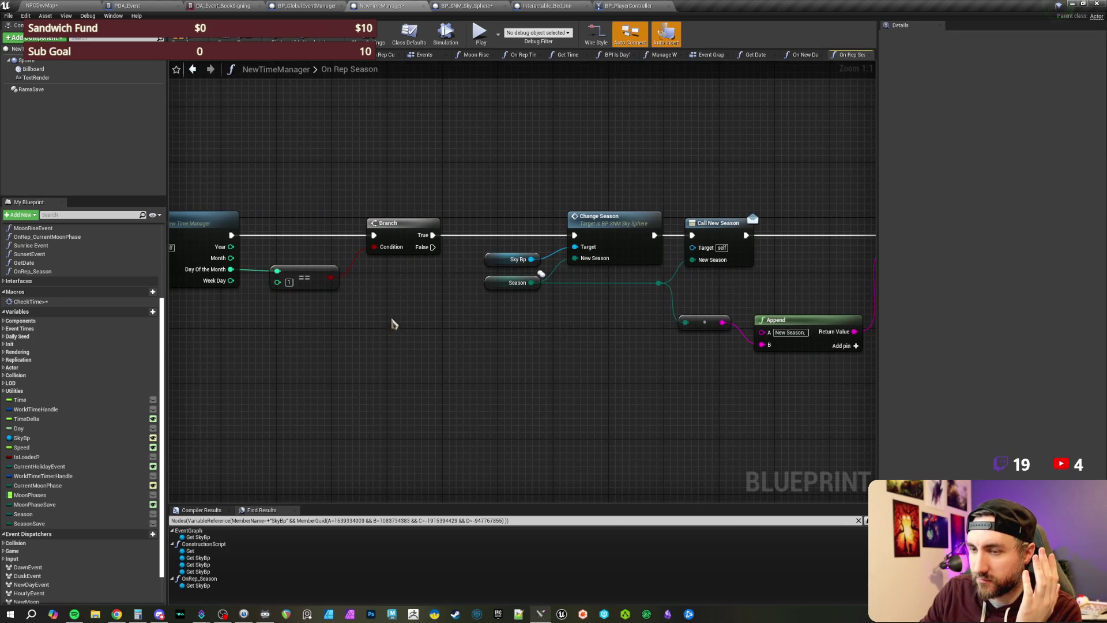
drag(408, 188, 505, 265)
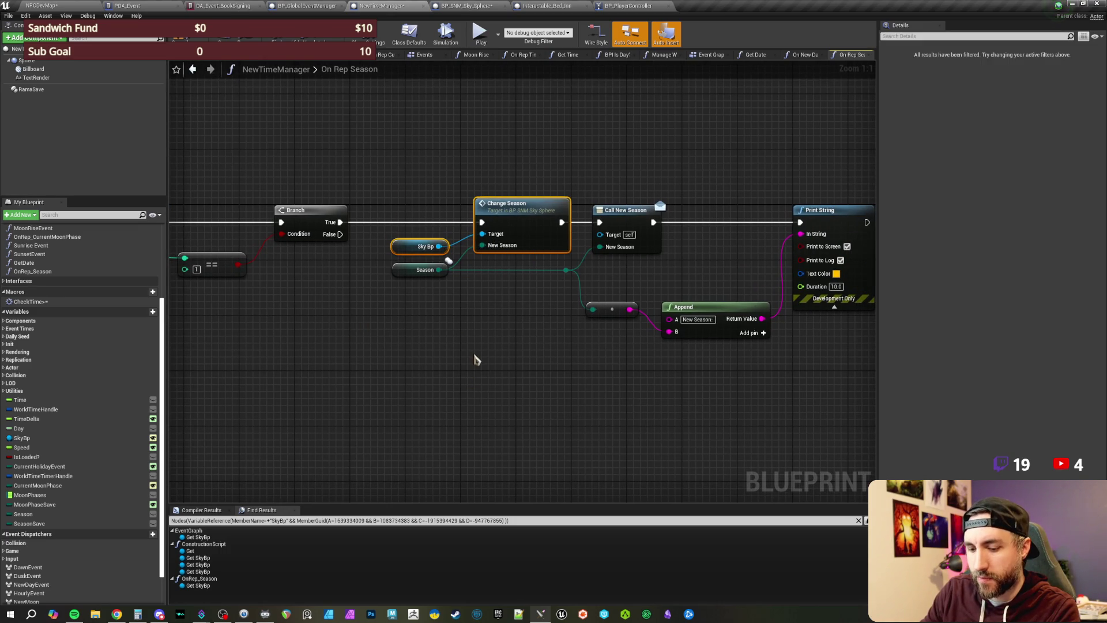
Step: Paste a copy of Sky Bp, discard the extra Change Season, and add Set Season from it
key(ctrl+v)
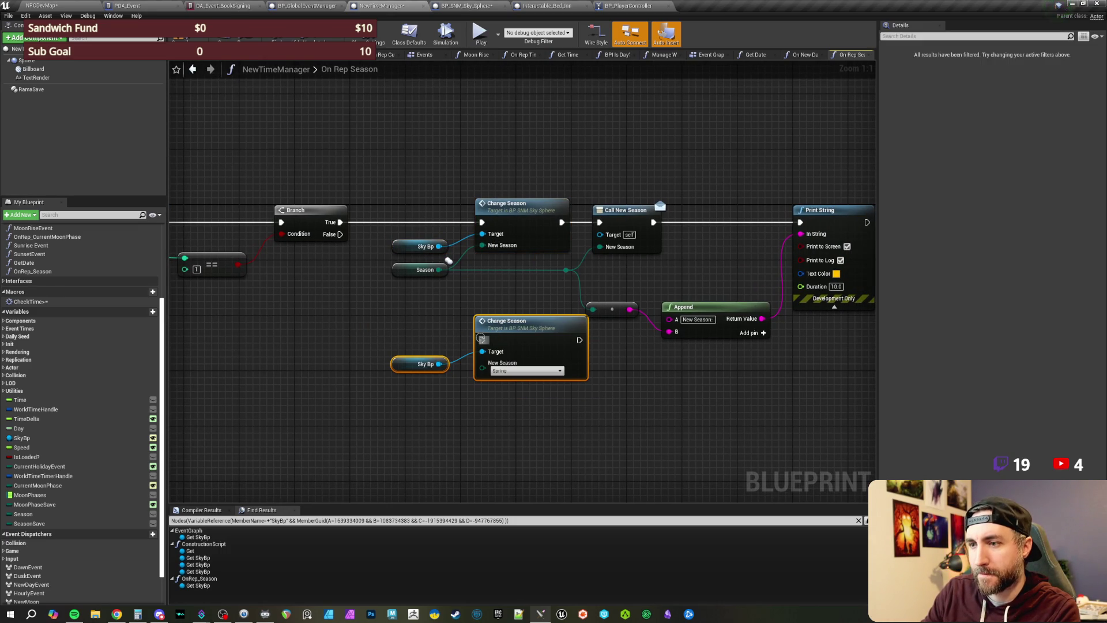
click(481, 338)
key(Delete)
drag(439, 364, 478, 336)
text(set season)
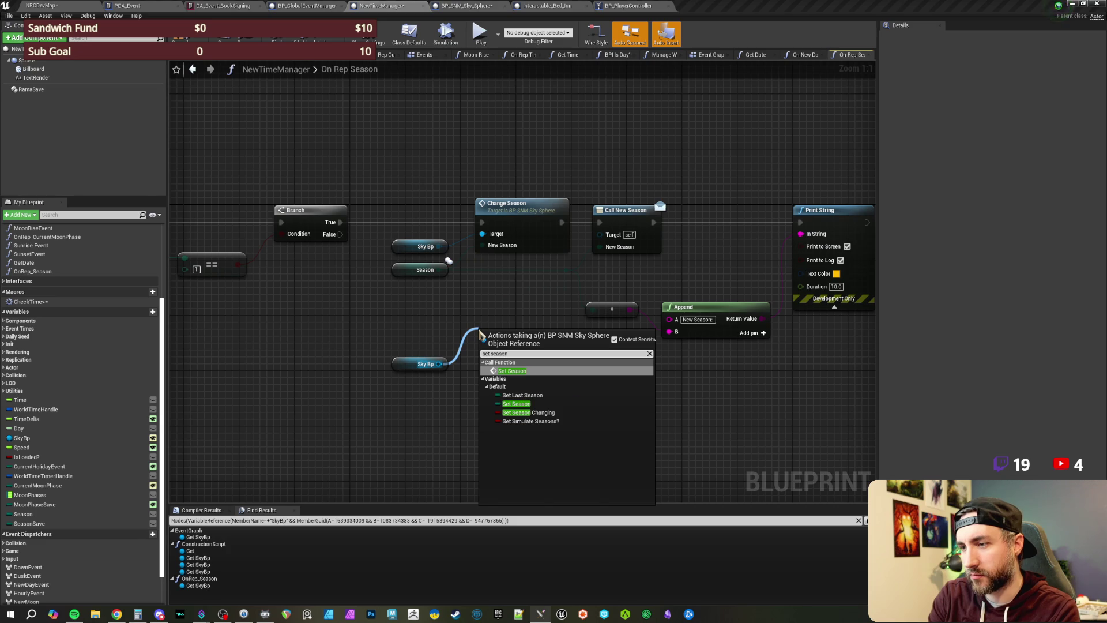
key(Return)
Step: Wire the Branch False output and the Season value into Set Season's inputs
drag(339, 234, 489, 353)
mouse_move(439, 270)
mouse_down()
mouse_move(489, 380)
mouse_move(385, 385)
mouse_up()
mouse_move(459, 369)
mouse_down()
mouse_move(470, 373)
mouse_move(490, 231)
mouse_move(492, 245)
mouse_move(683, 254)
mouse_move(691, 238)
mouse_up()
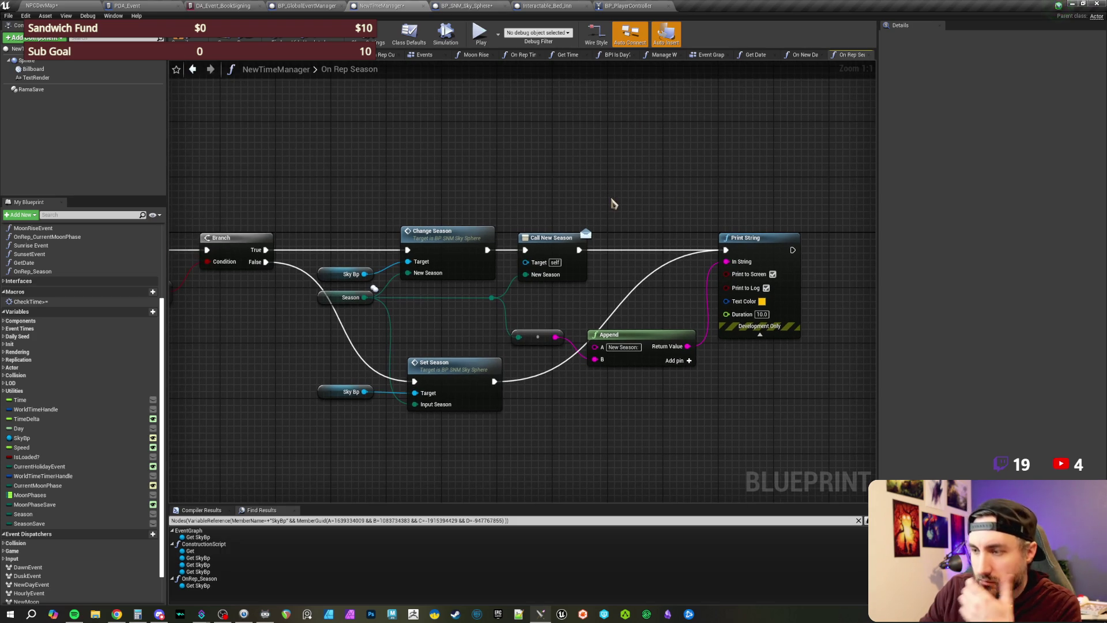
drag(629, 199, 613, 199)
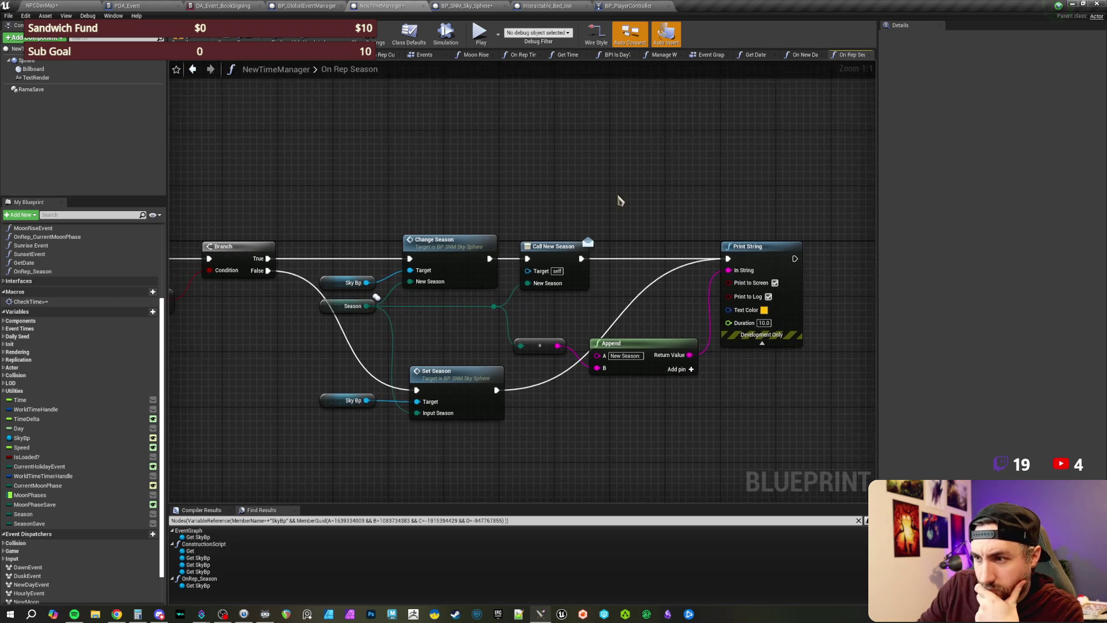
scroll(507, 185, down, 1)
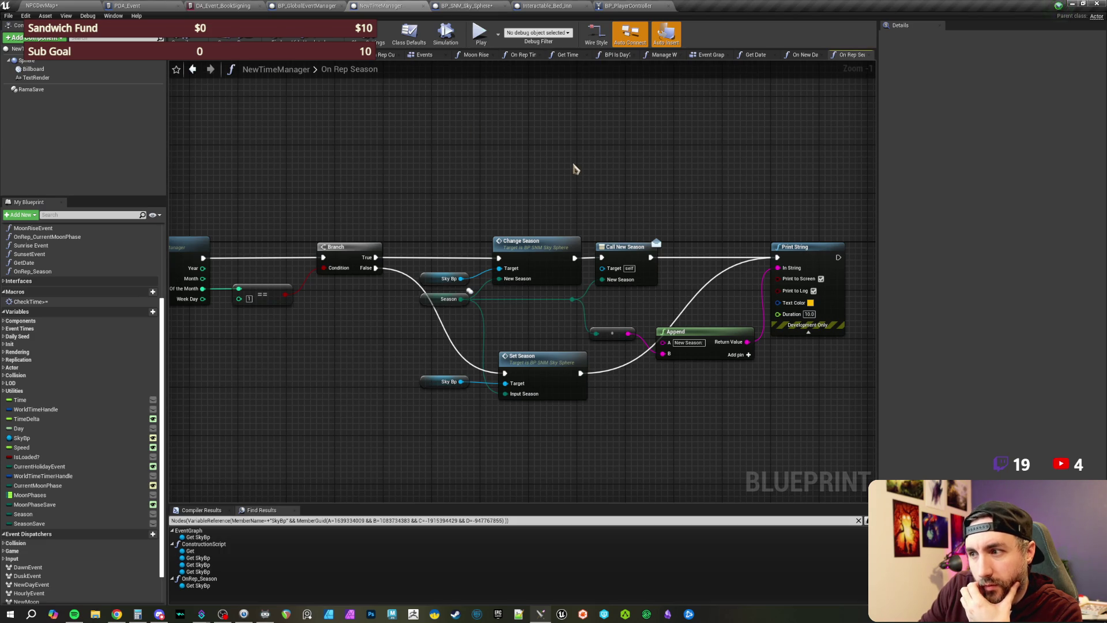
drag(575, 169, 537, 180)
drag(615, 198, 593, 193)
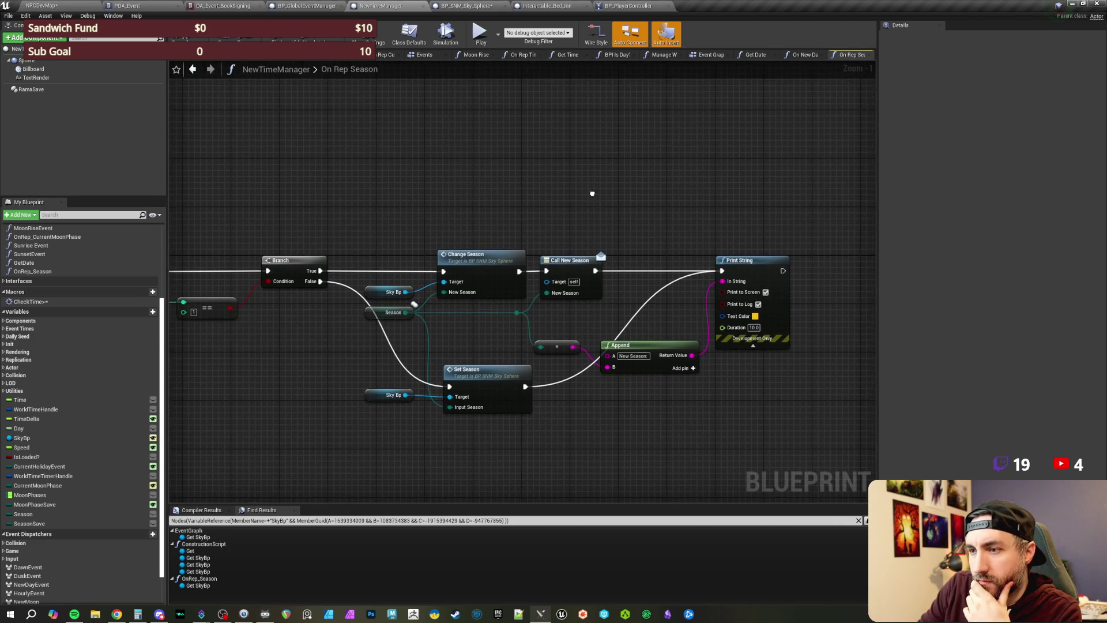
mouse_move(643, 219)
mouse_down()
mouse_move(760, 377)
mouse_move(724, 364)
mouse_move(628, 206)
mouse_move(808, 413)
mouse_move(593, 203)
mouse_up()
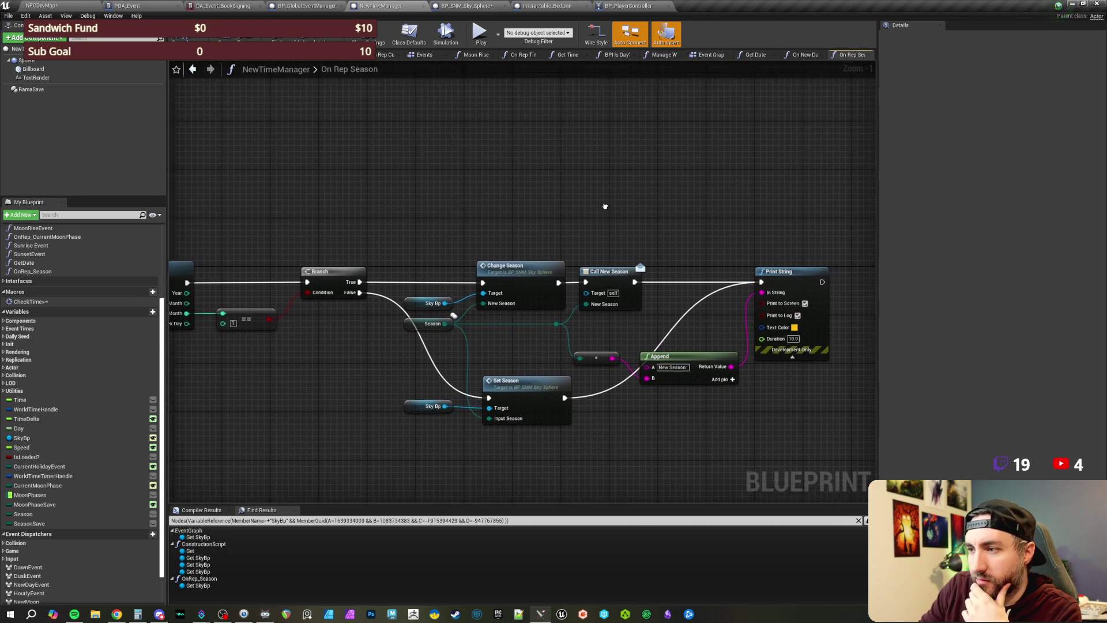
scroll(413, 179, down, 1)
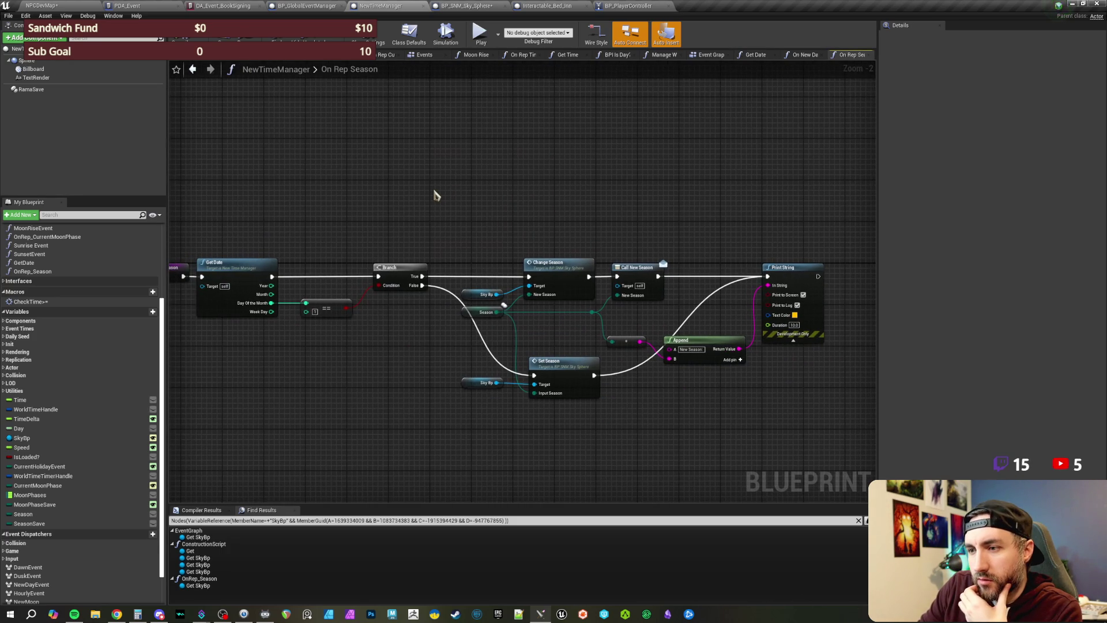
scroll(452, 185, up, 1)
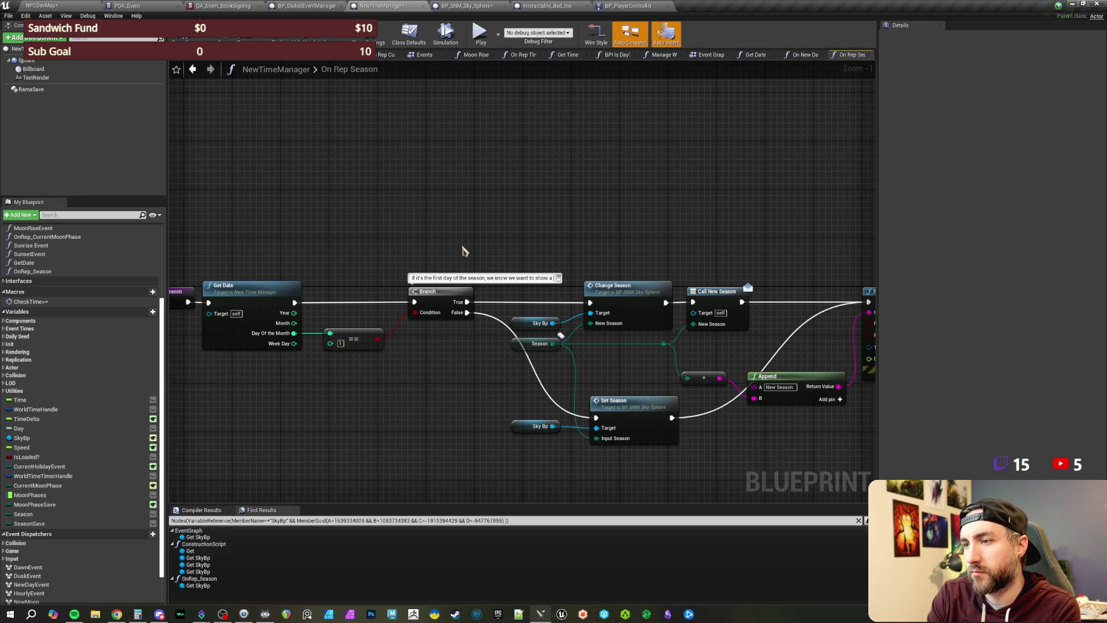
Step: Comment the Branch about gradual transition versus loading into a game, then return to NPCDevMap
text(gradual transition, otherwise we're likely loading into a game in the middle of a season and want to instant cha)
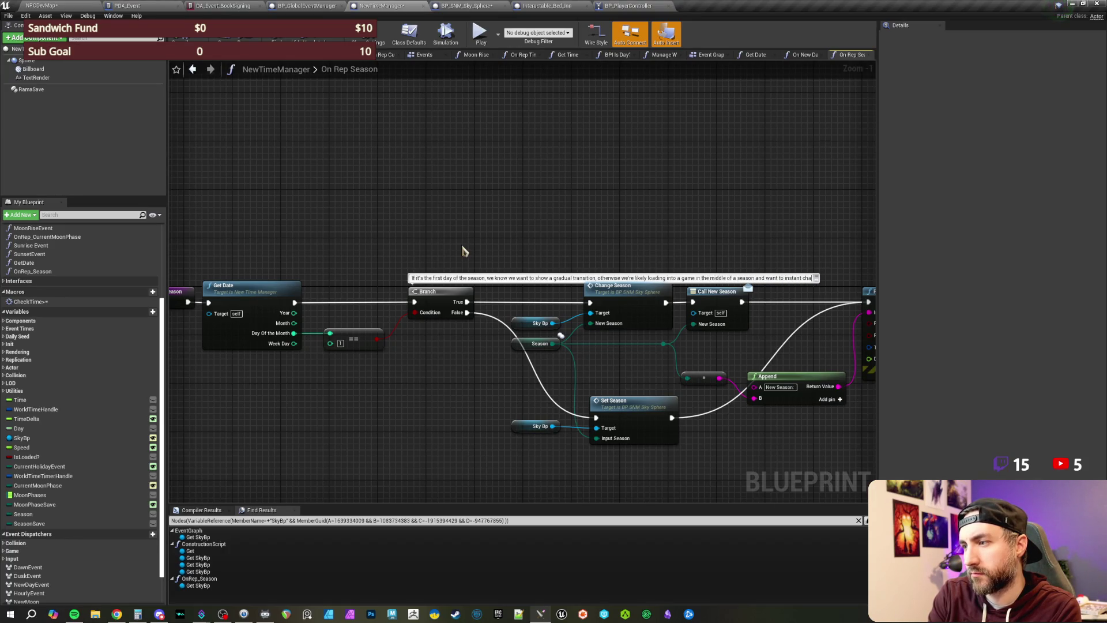
text(nge it.)
scroll(560, 335, down, 1)
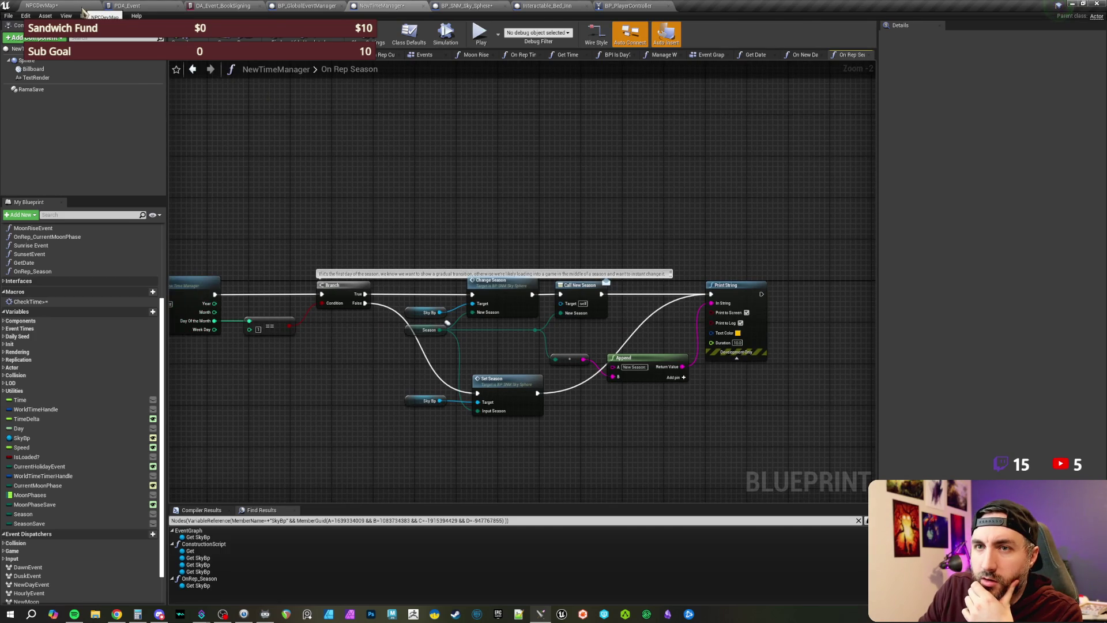
click(84, 8)
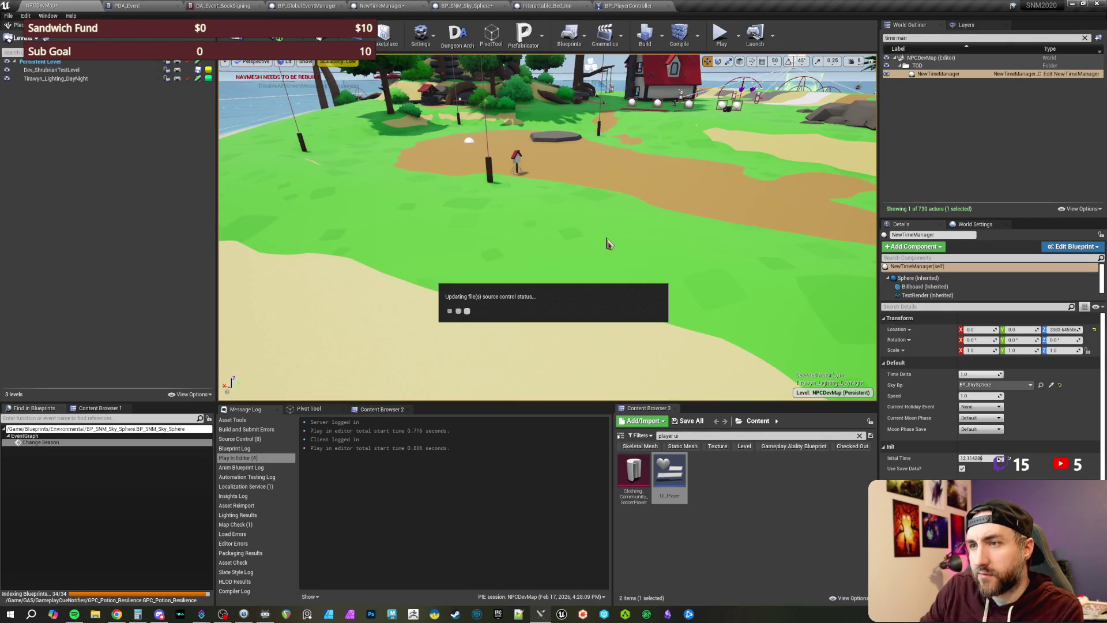
Step: Check out the edited assets and launch a server-plus-client play session of NPCDevMap
click(609, 387)
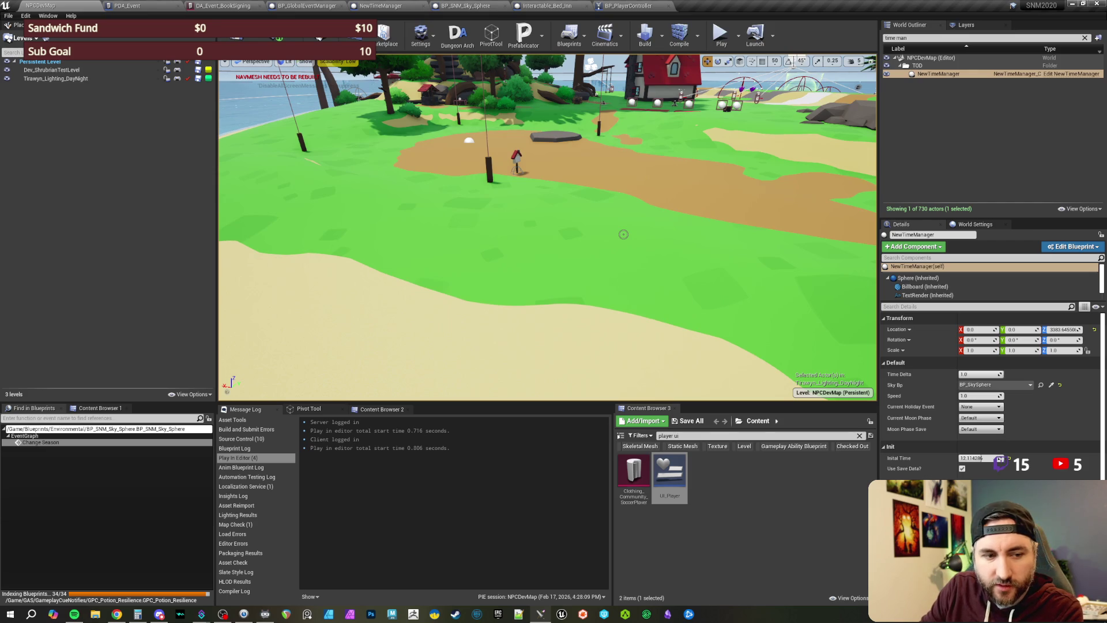
mouse_move(623, 234)
mouse_down()
mouse_move(588, 196)
mouse_move(600, 179)
mouse_up()
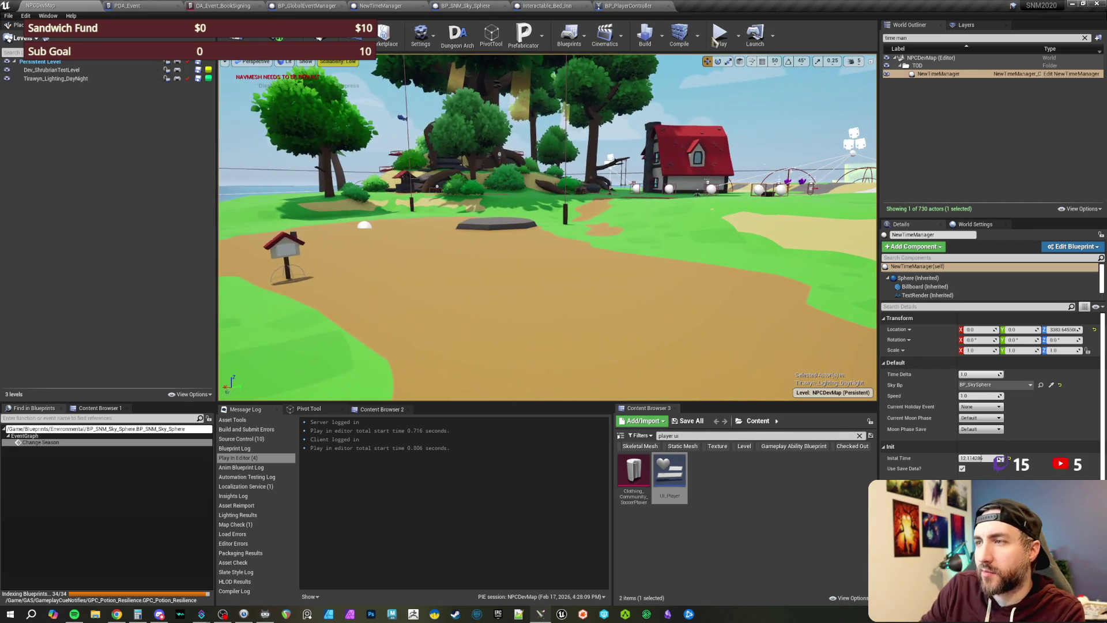
click(720, 38)
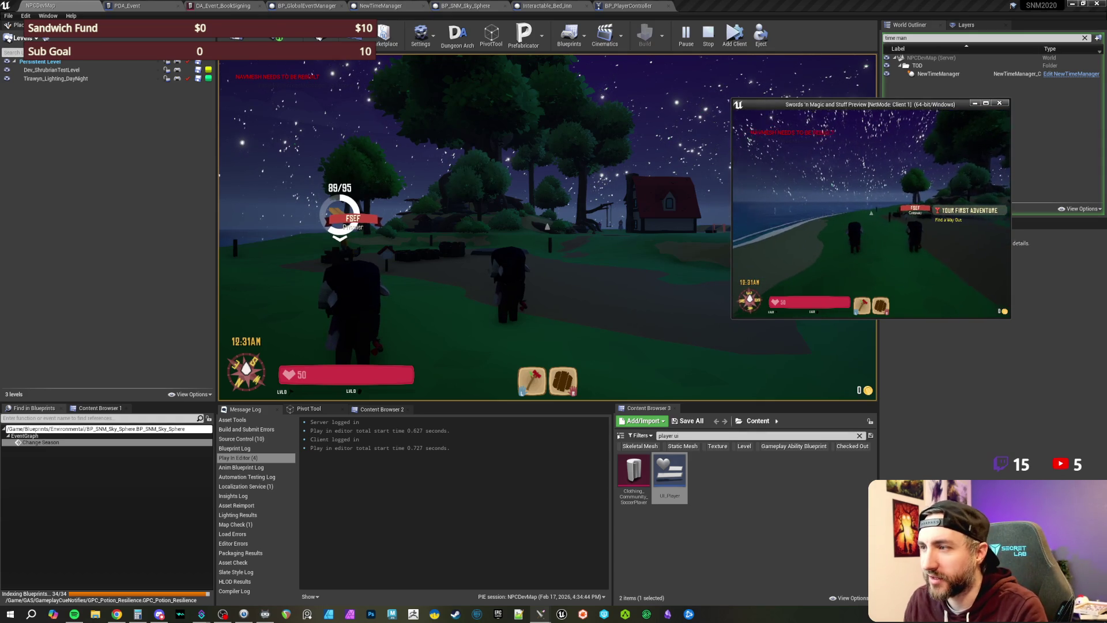
Step: Run /settime 2499 in the game chat repeatedly to skip ahead day by day
click(547, 231)
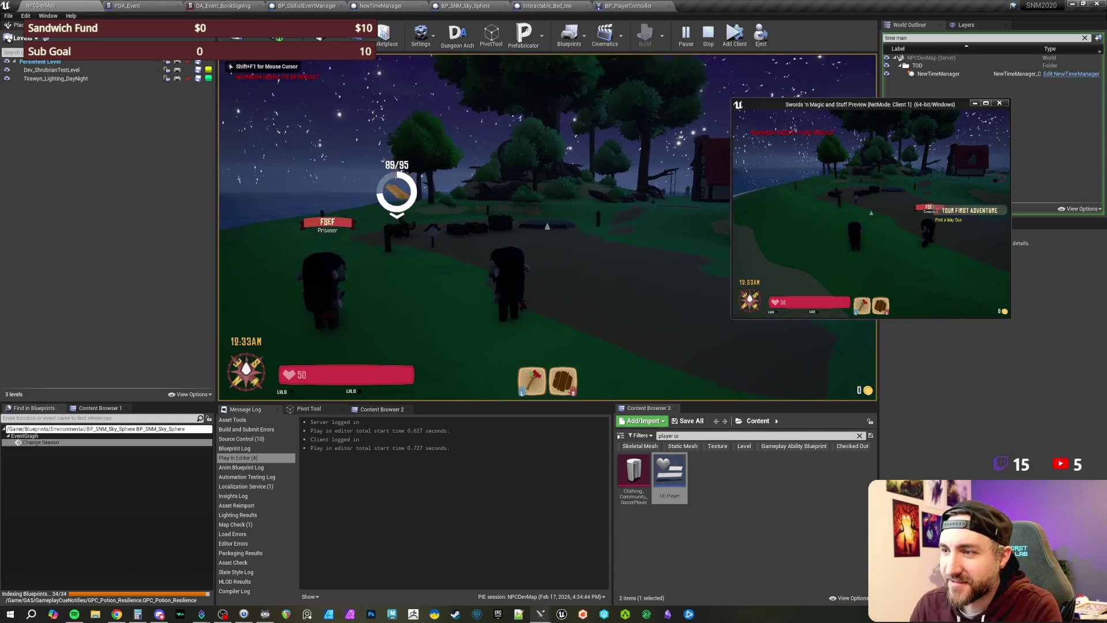
key(Return)
text(/settime)
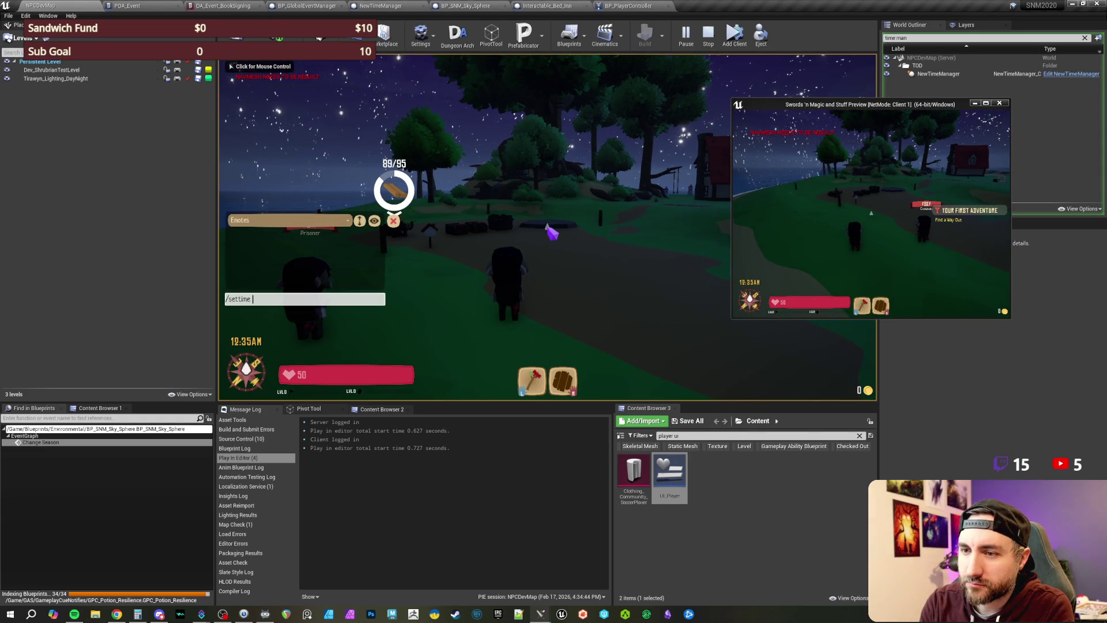
key(Return)
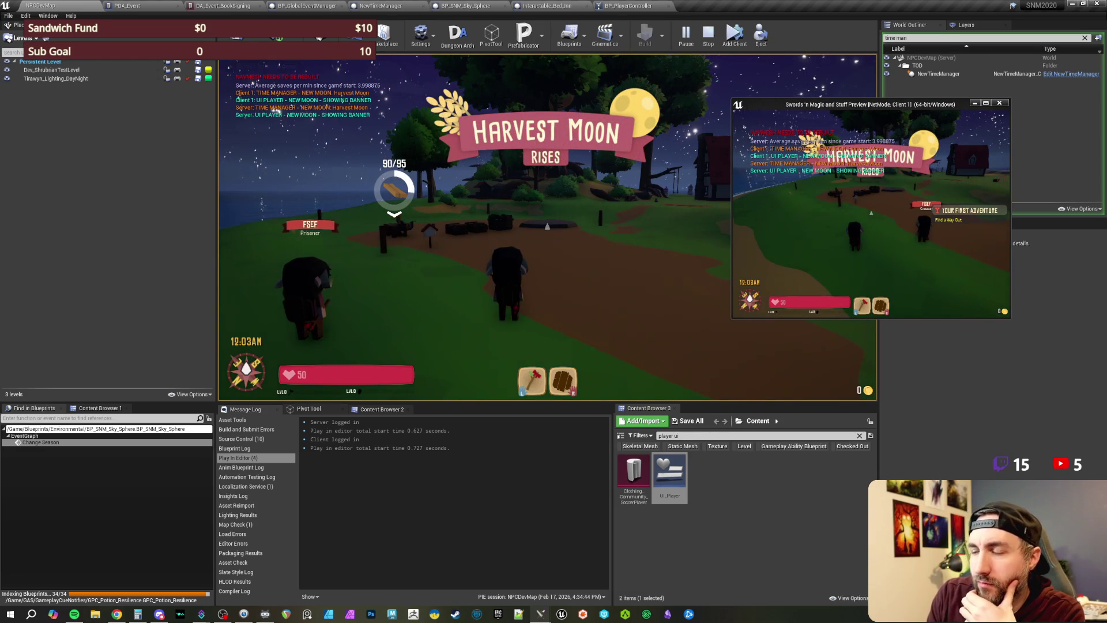
key(Return)
key(Up)
key(Return)
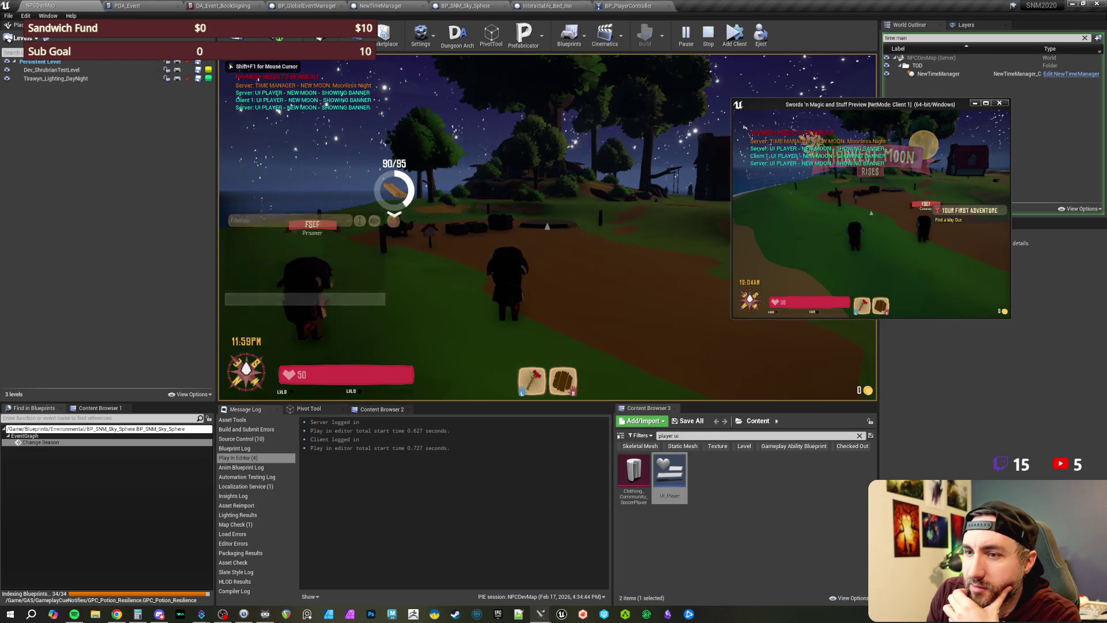
key(Return)
key(Up)
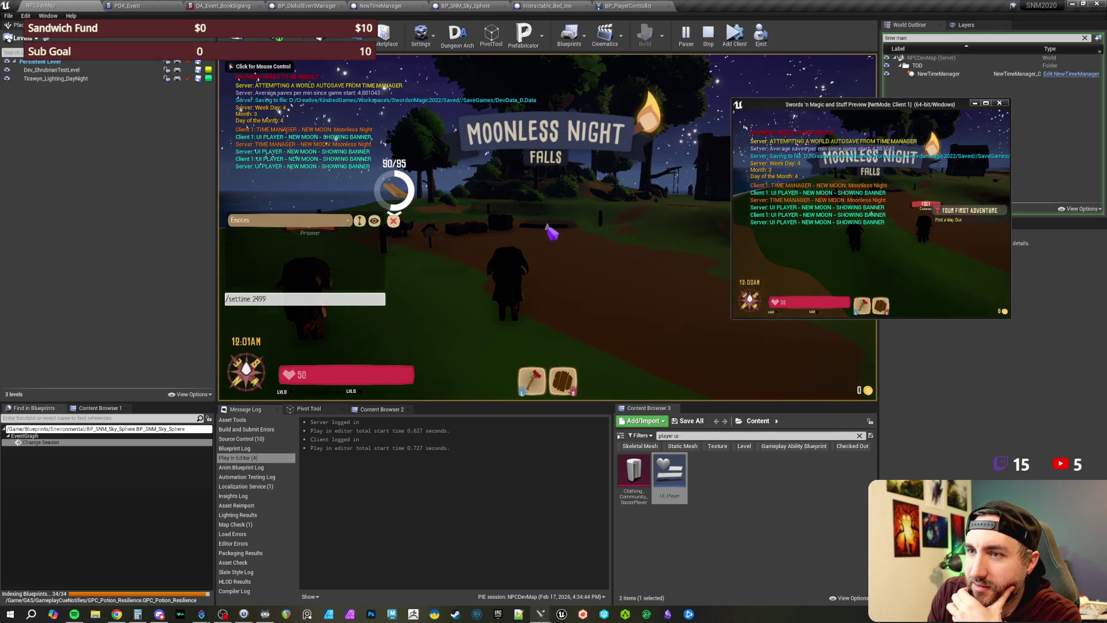
key(Return)
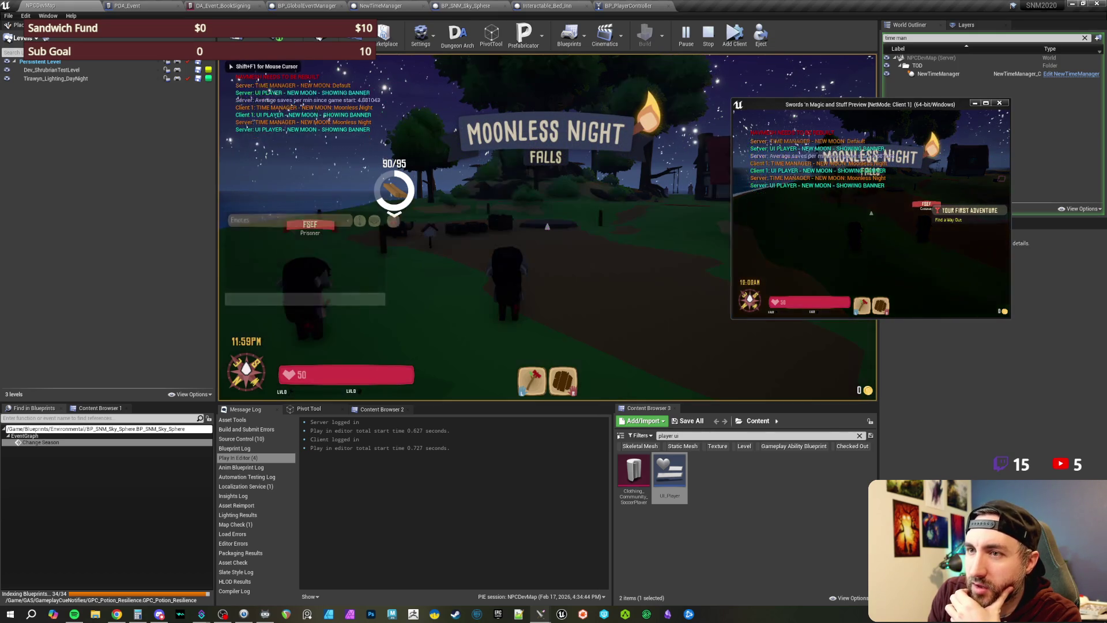
key(Return)
key(Up)
key(Return)
key(Return)
key(Up)
key(Return)
key(Return)
key(Up)
key(Return)
key(Return)
key(Up)
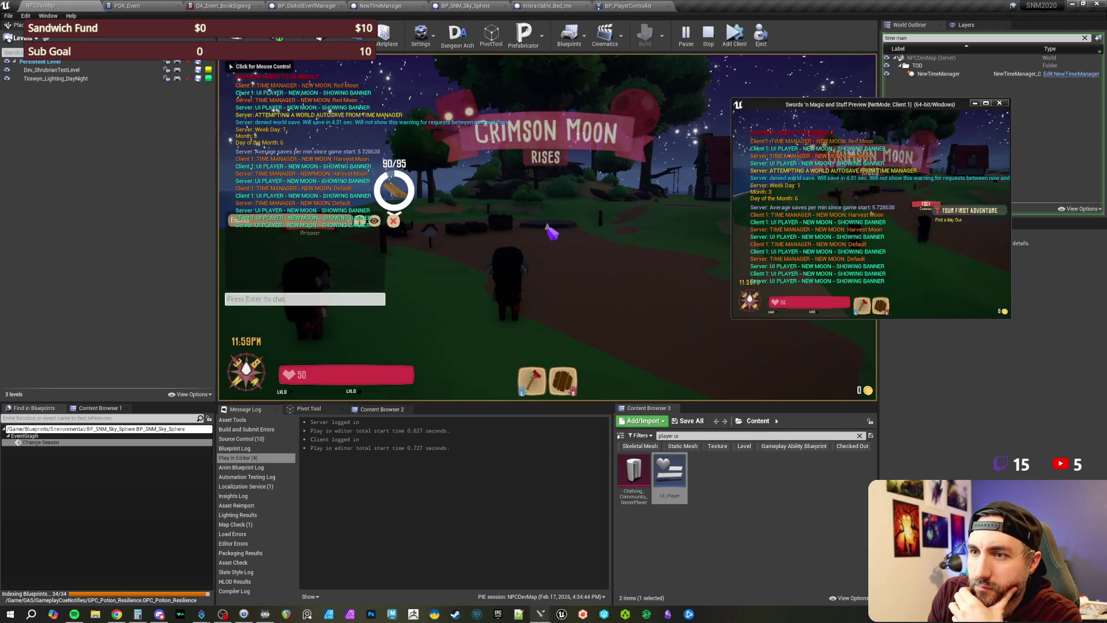
key(Return)
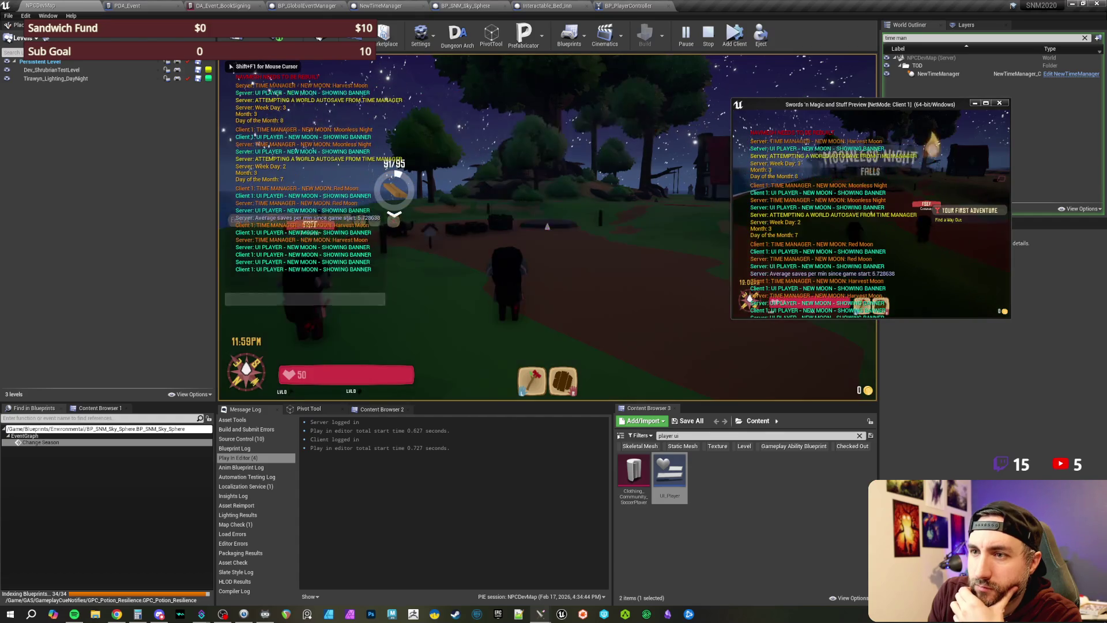
key(Return)
key(Up)
key(Return)
key(Return)
key(Up)
key(Return)
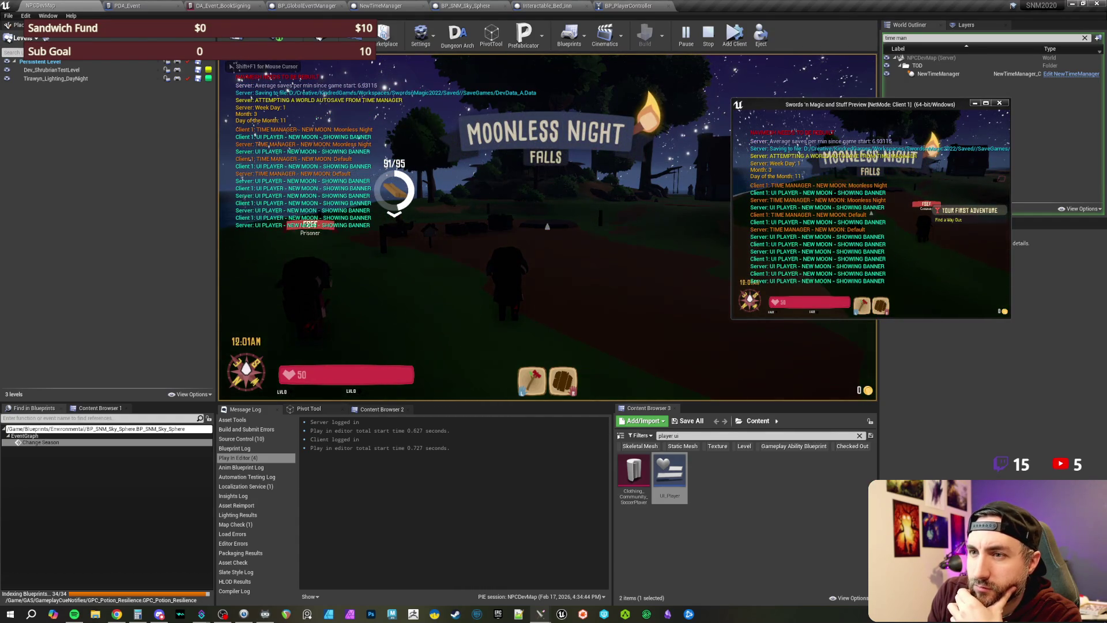
Step: Keep rerunning /settime 2499 until the season rolls into Winter and snow appears
key(Return)
key(Up)
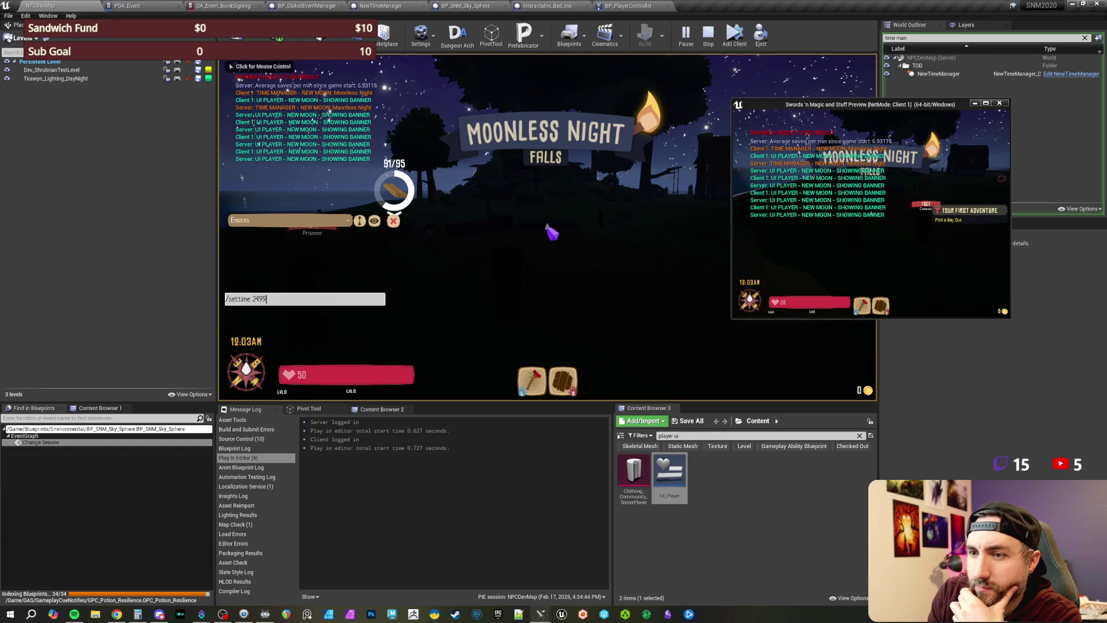
key(Return)
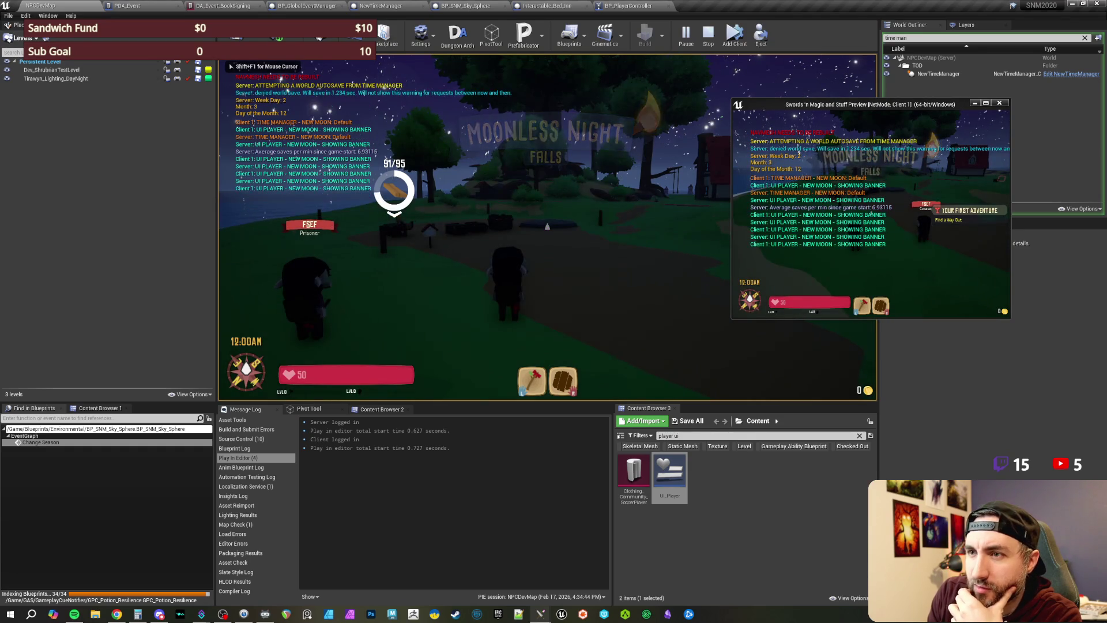
key(Return)
key(Up)
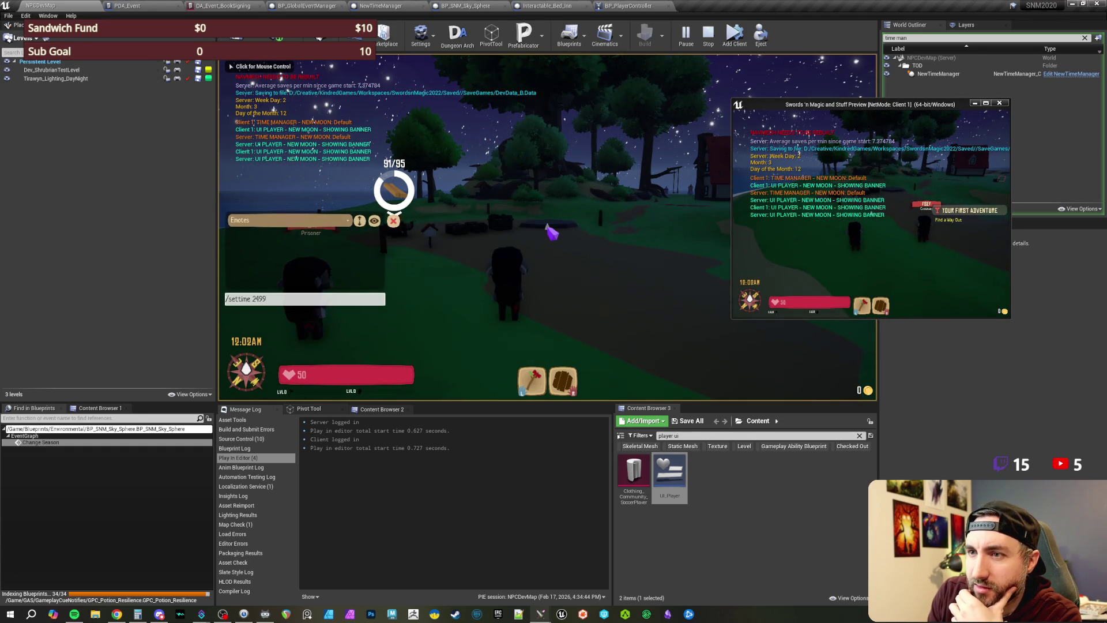
key(Return)
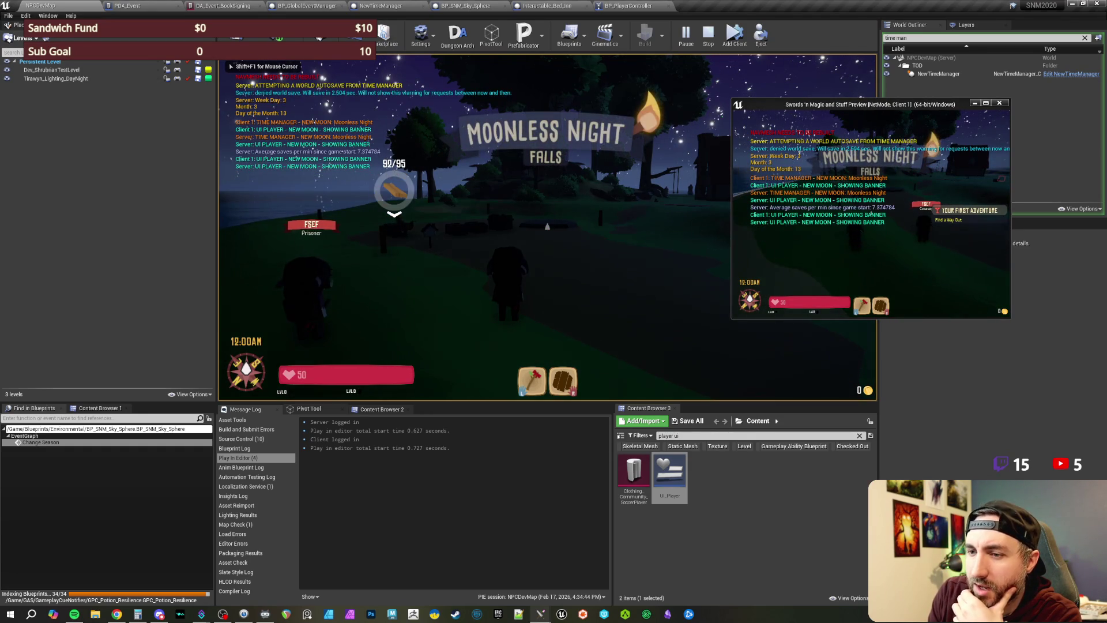
key(Return)
key(Up)
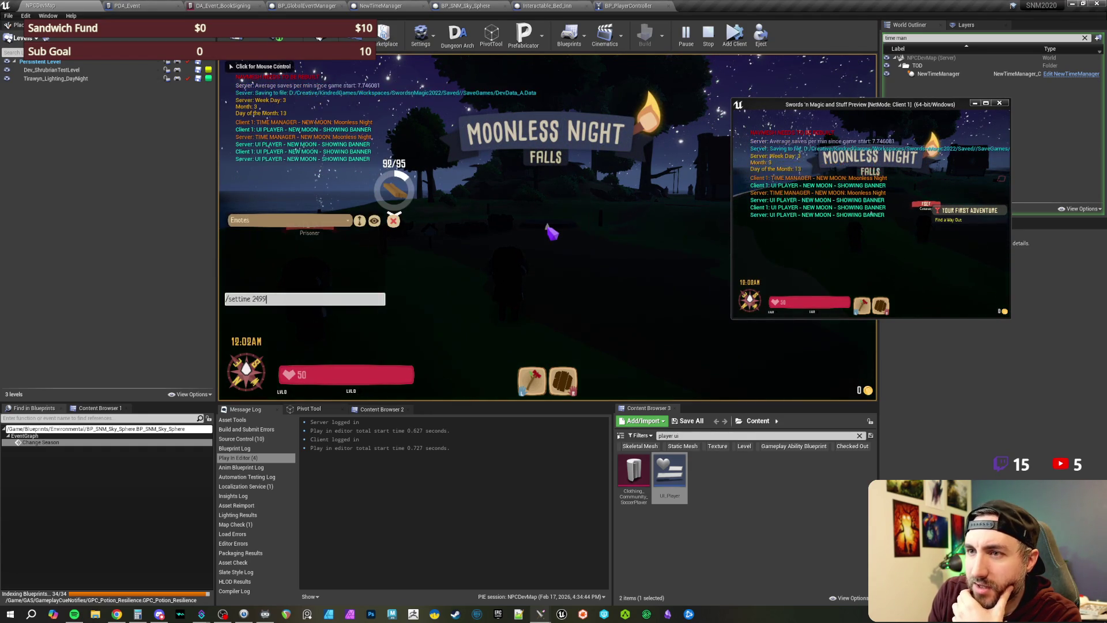
key(Return)
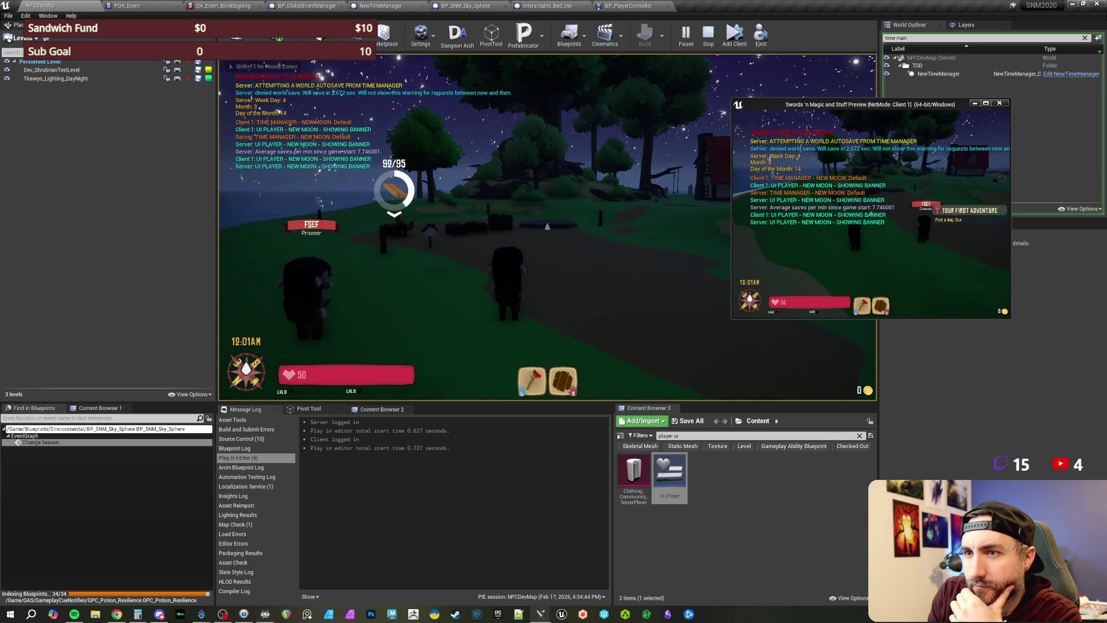
key(Return)
key(Up)
key(Return)
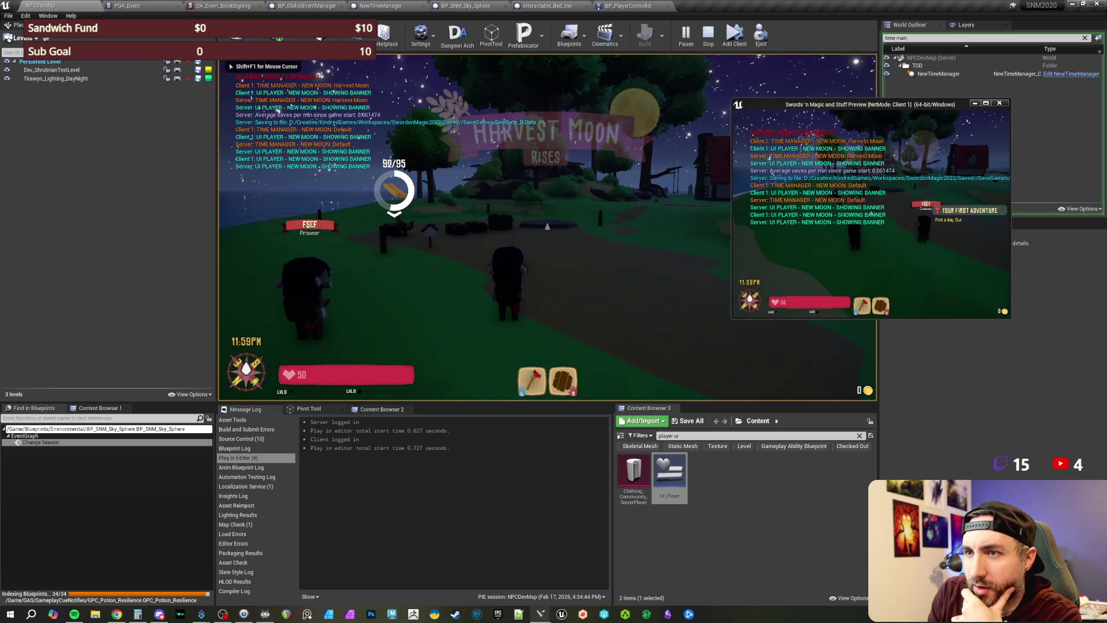
key(Return)
key(Up)
key(Return)
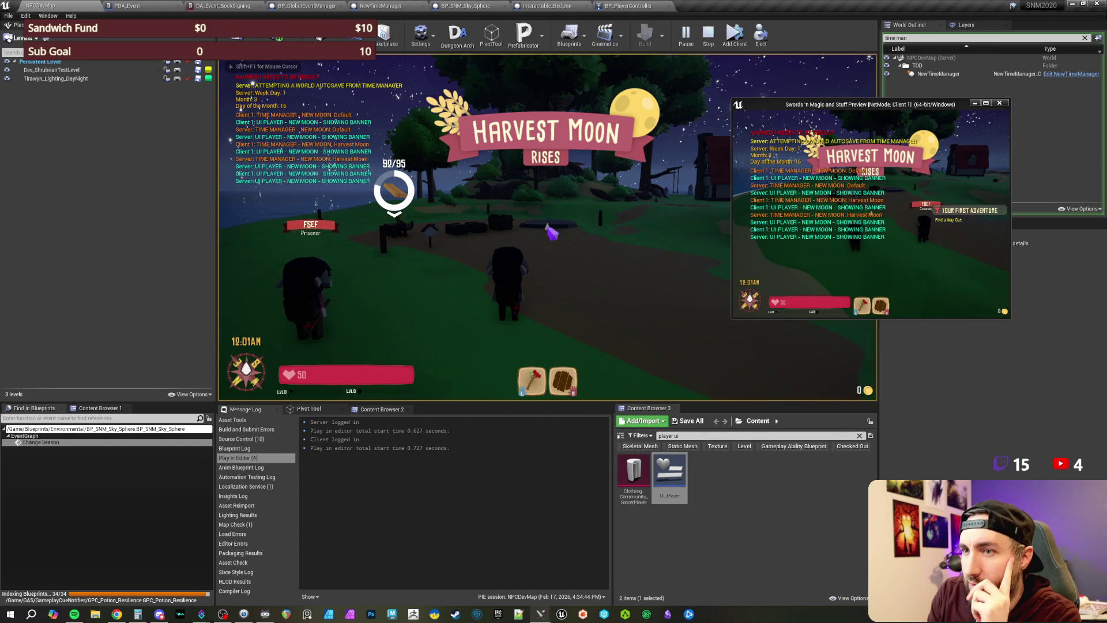
key(Return)
key(Up)
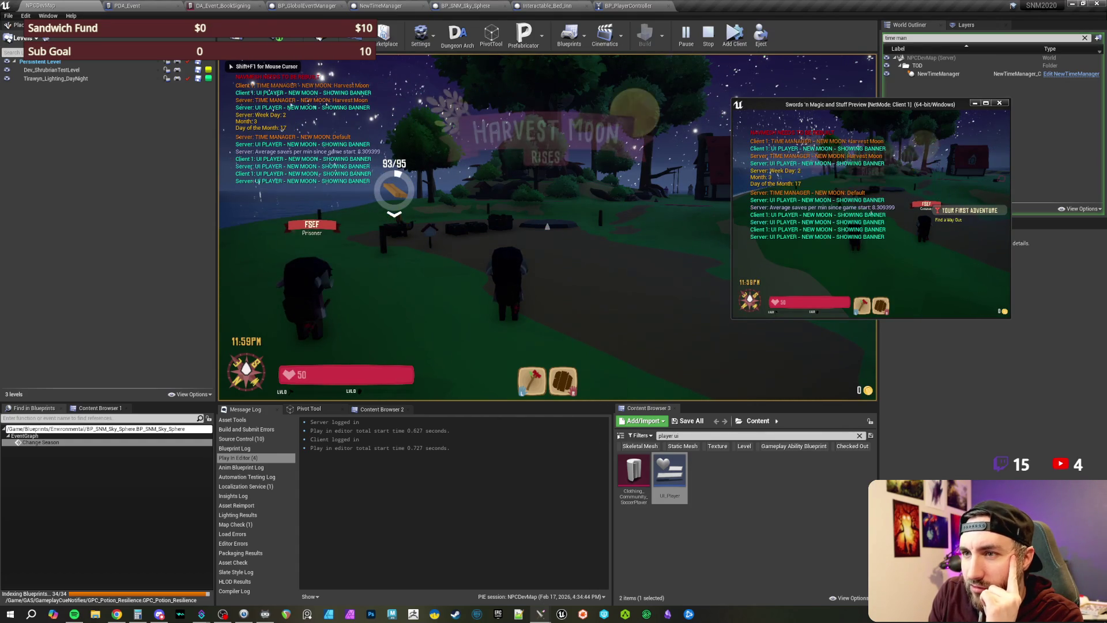
text(/settime 2499)
key(Return)
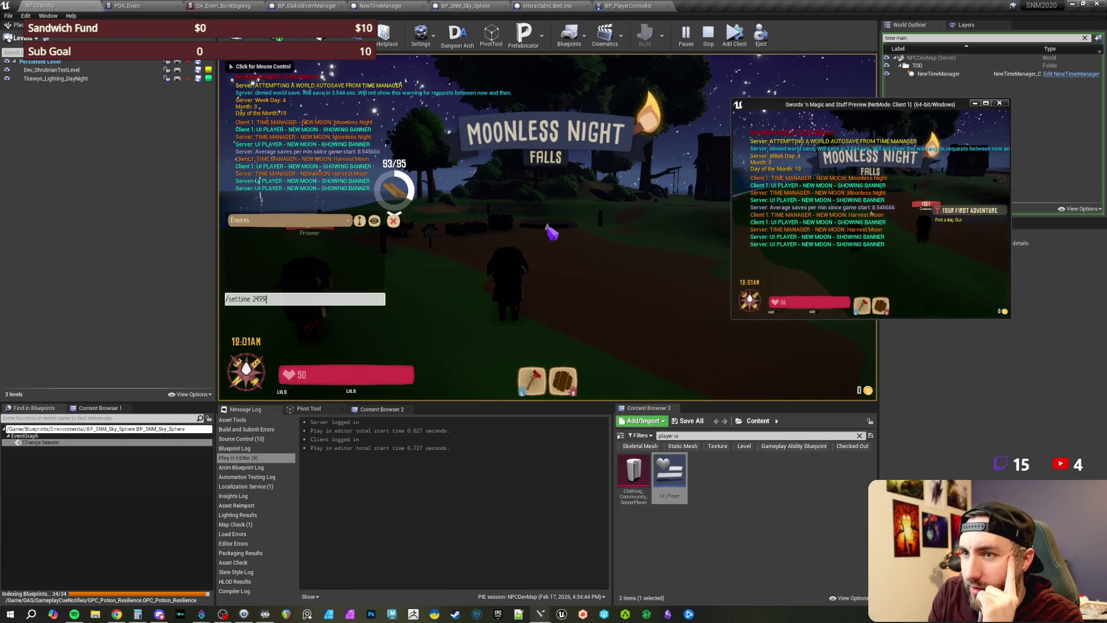
click(551, 232)
key(Return)
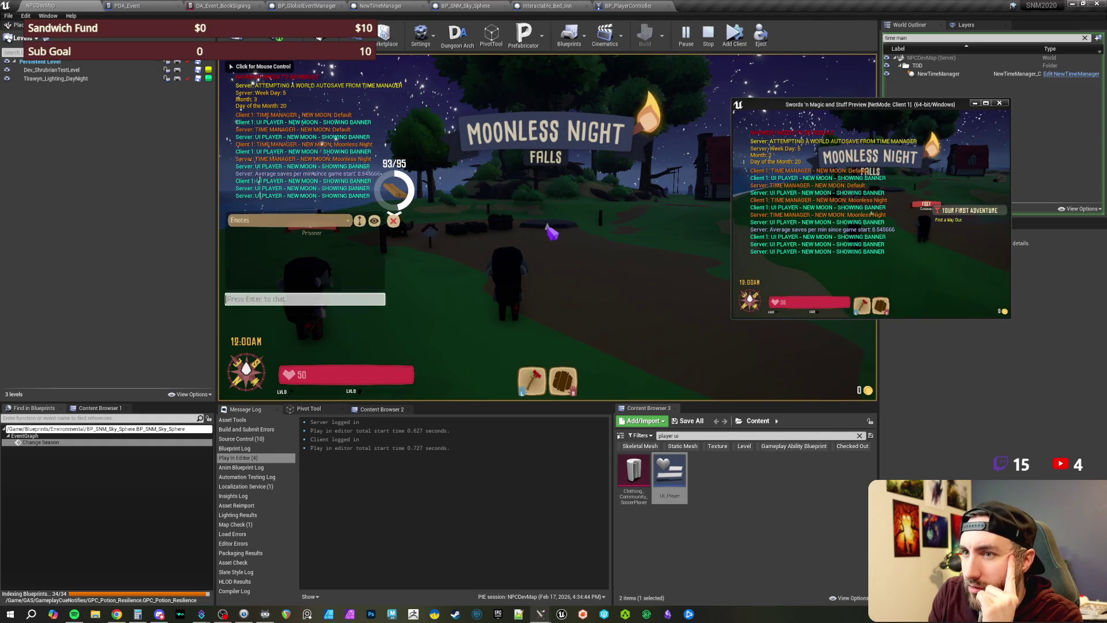
text(/settime 2499)
key(Return)
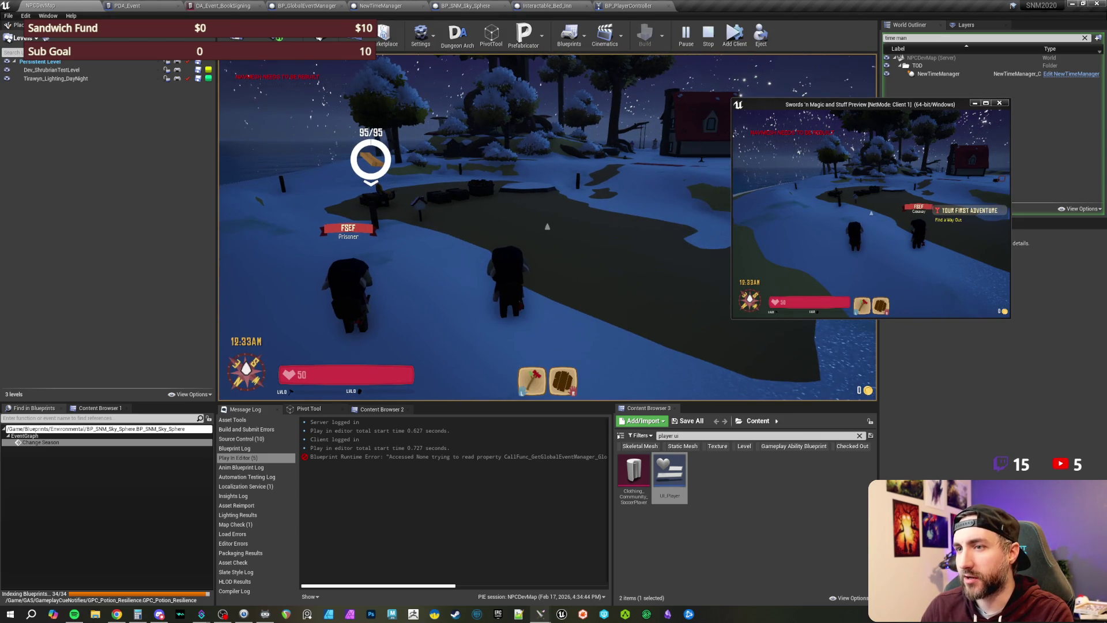
Step: Walk toward the red house and rerun /settime 2499 until the Harvest Moon appears
key(w)
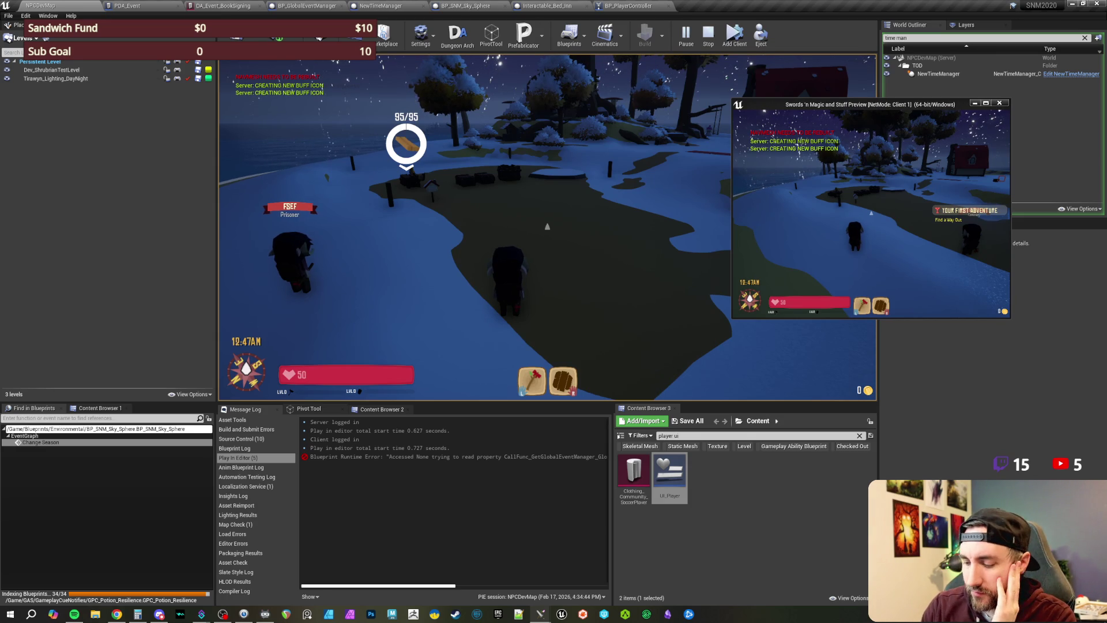
key(Return)
text(/settime 2499)
key(Return)
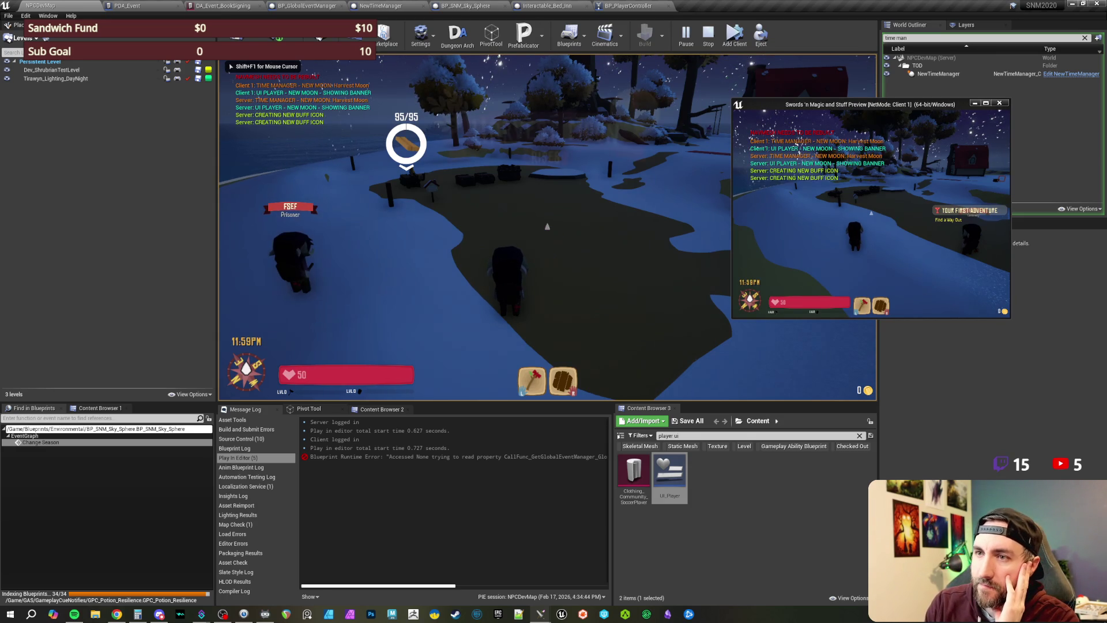
key(Return)
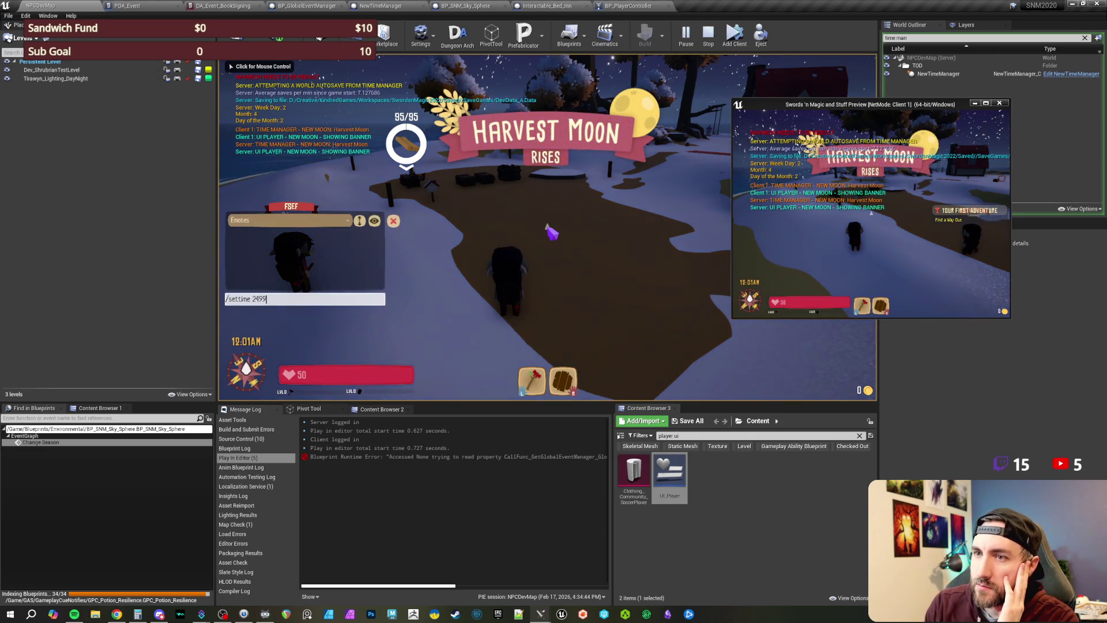
click(552, 233)
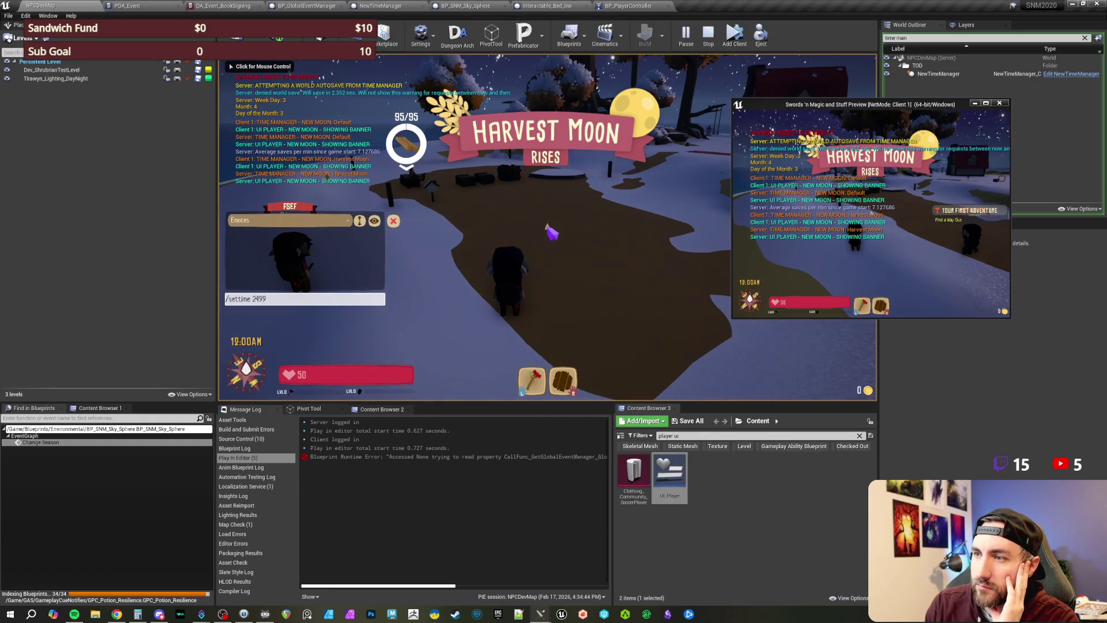
key(Return)
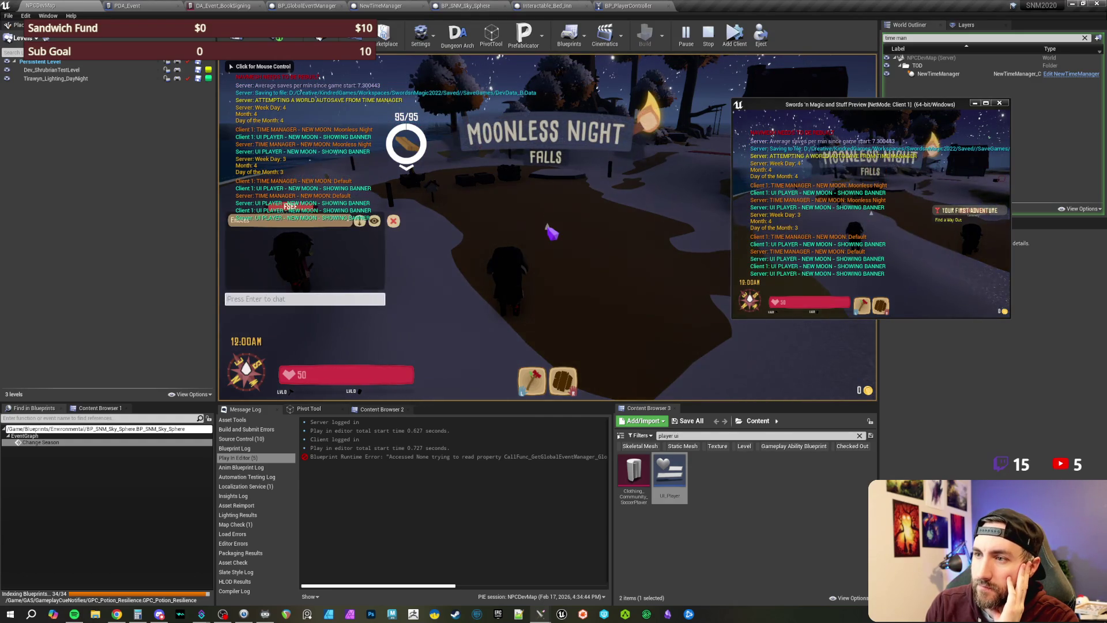
key(Return)
key(Return)
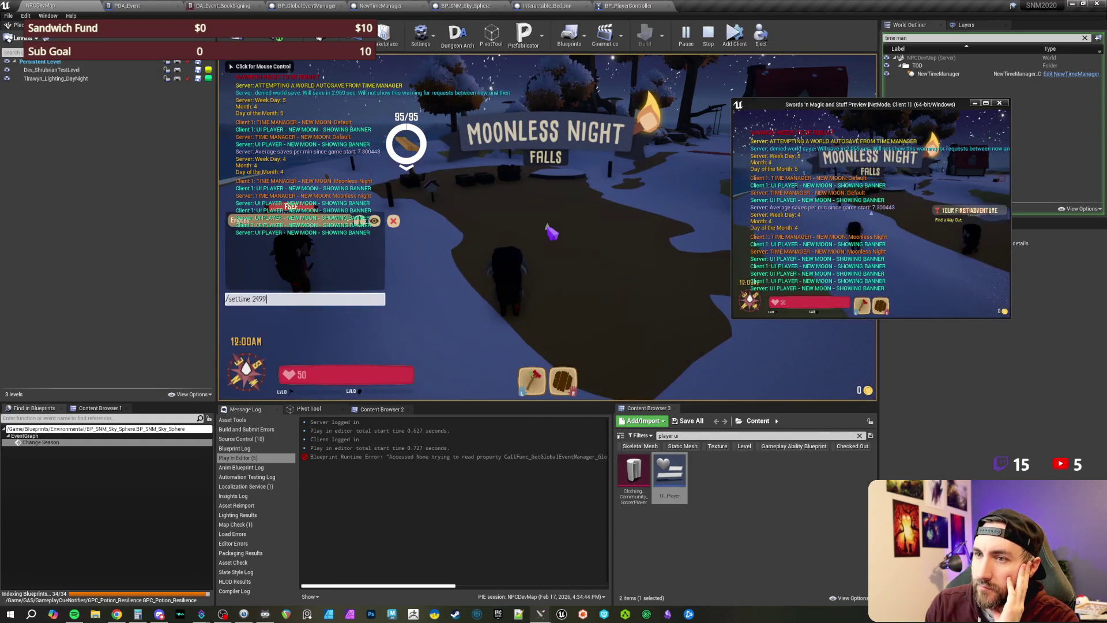
text(/settime 2499)
key(Return)
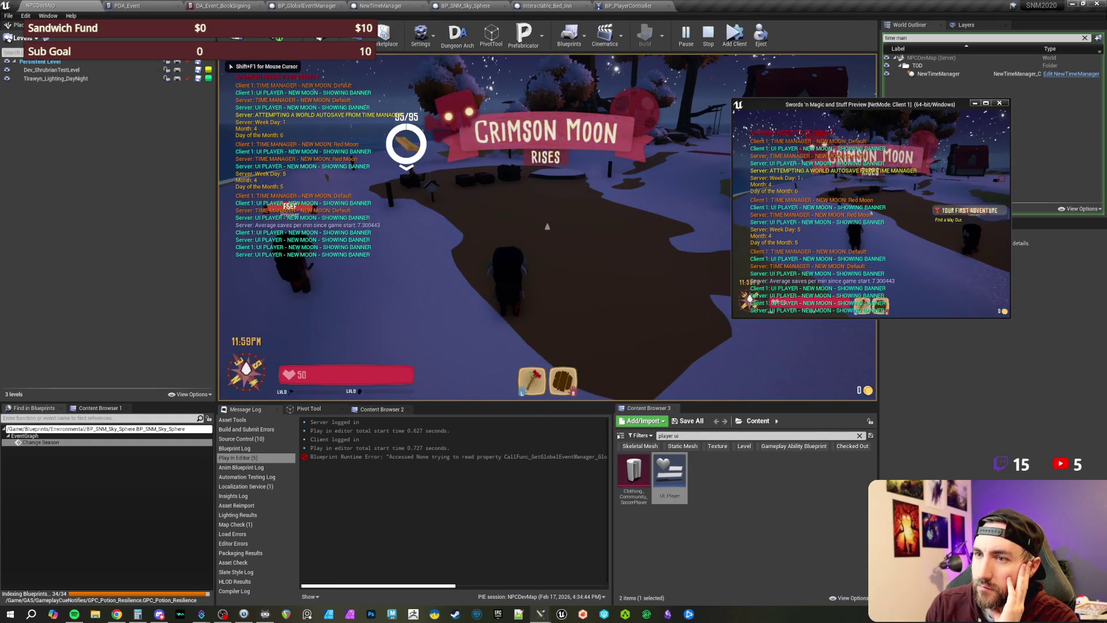
click(552, 232)
key(Return)
text(/settime 2499)
key(Return)
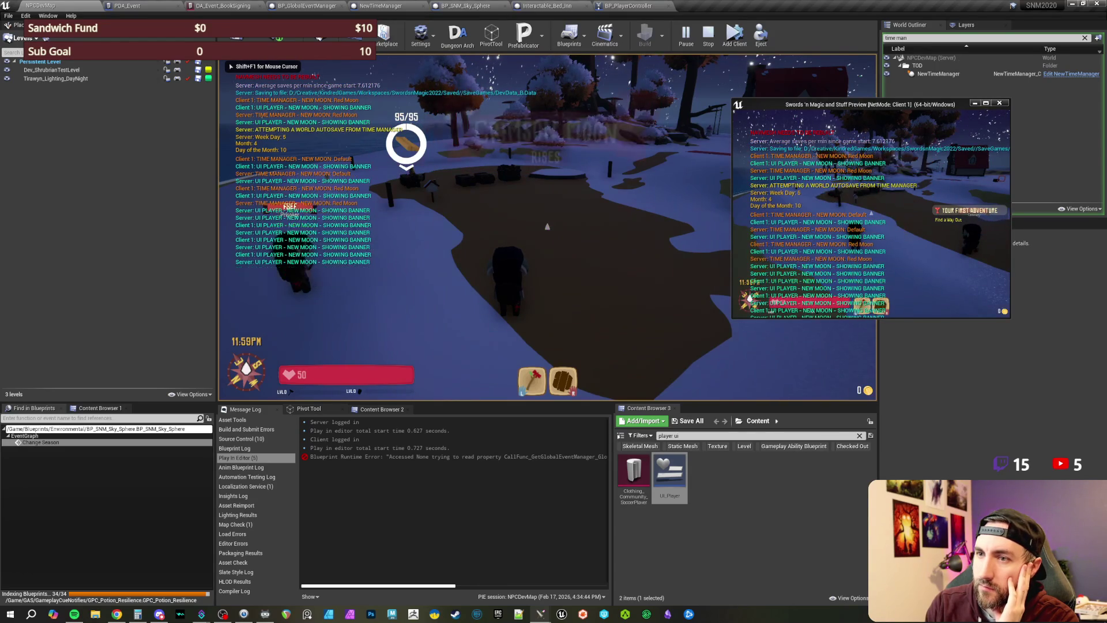
key(Return)
key(Return)
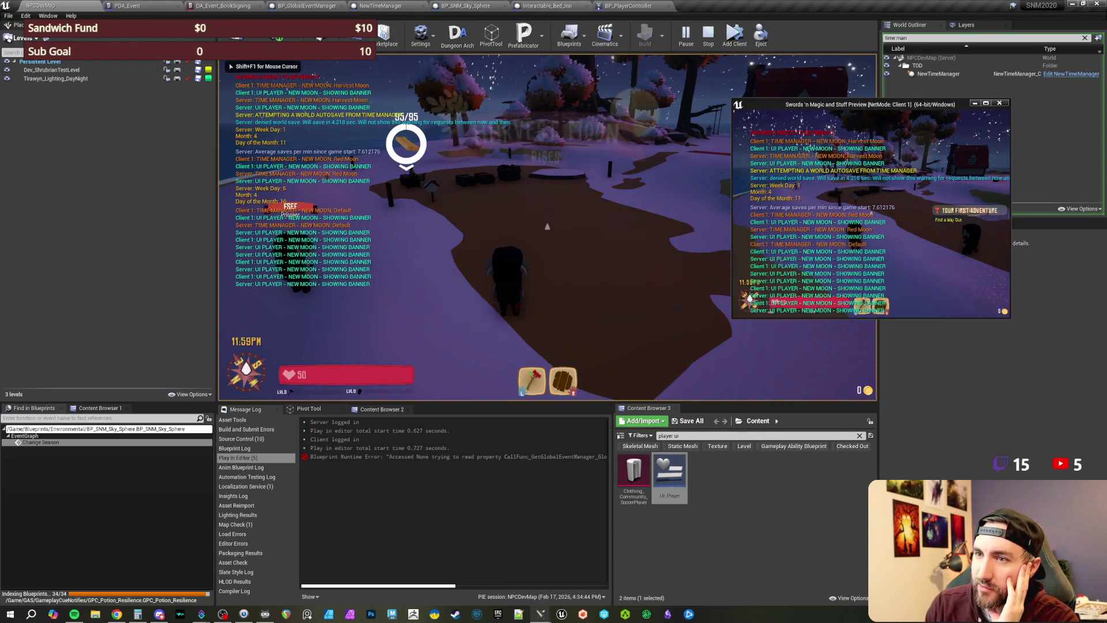
key(Return)
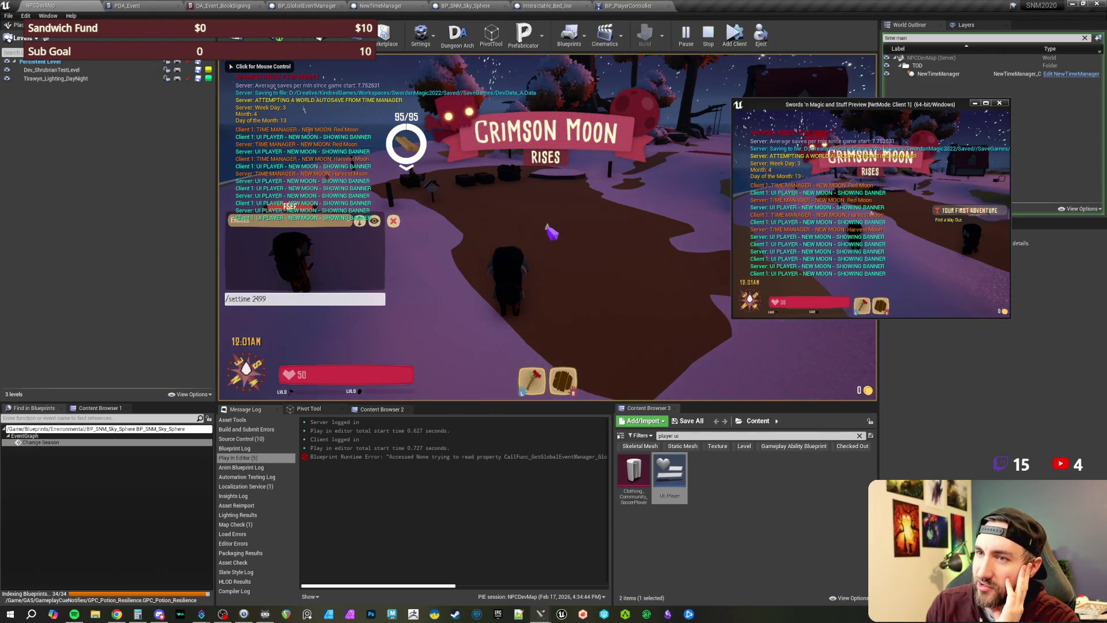
Step: Keep rerunning /settime 2499 through Moonless Night and Crimson Moon into Spring, Month 1 Day 1
key(Return)
key(Up)
key(Return)
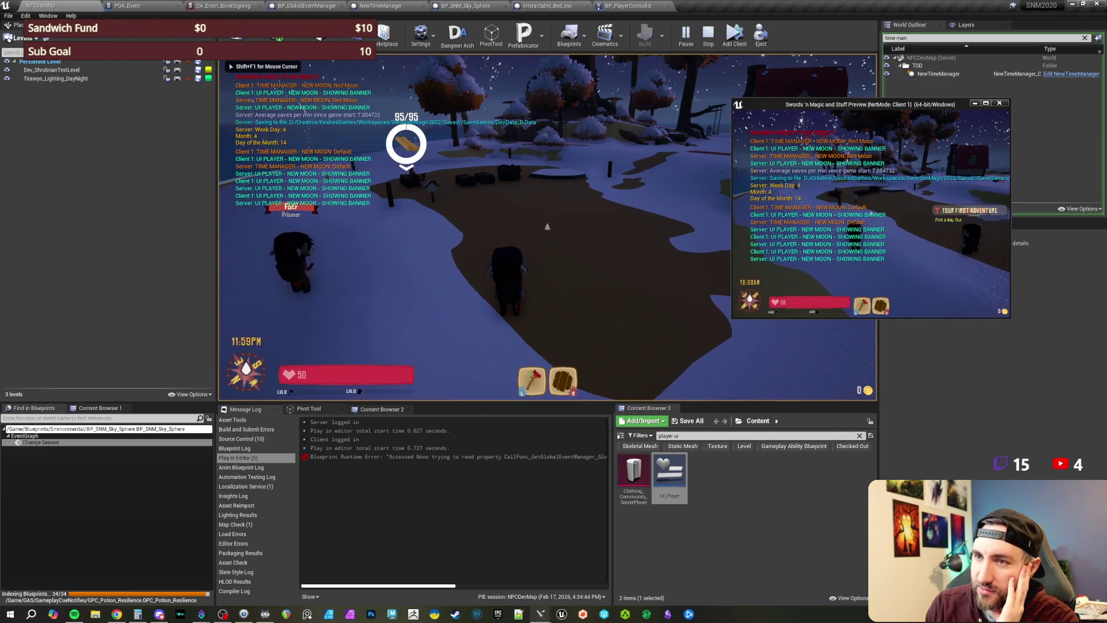
key(Return)
key(Up)
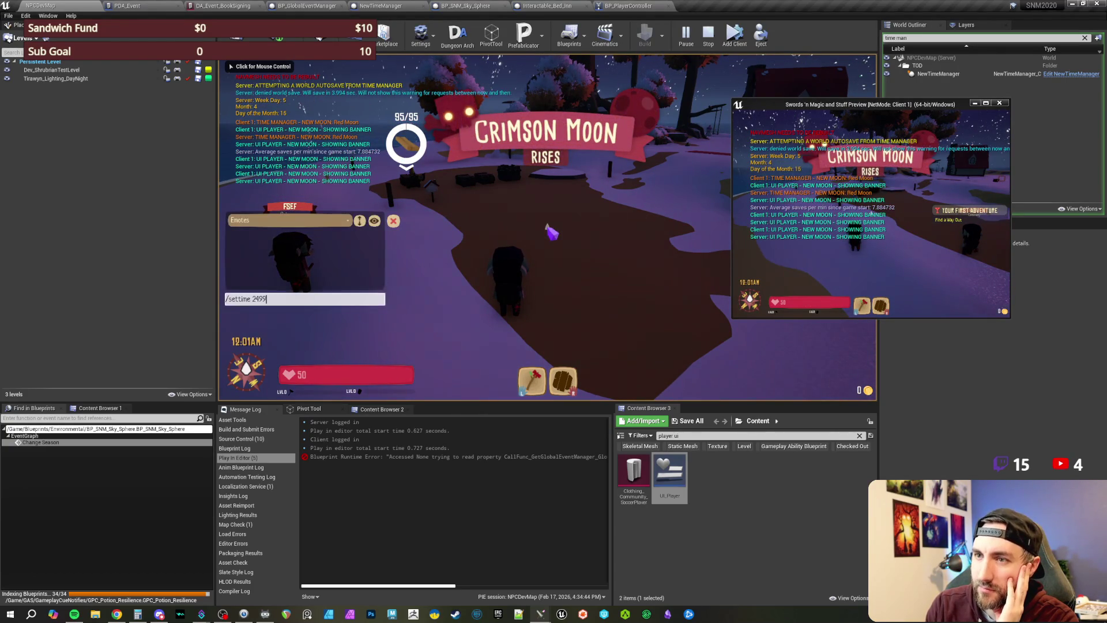
key(Return)
key(Return)
key(Up)
key(Return)
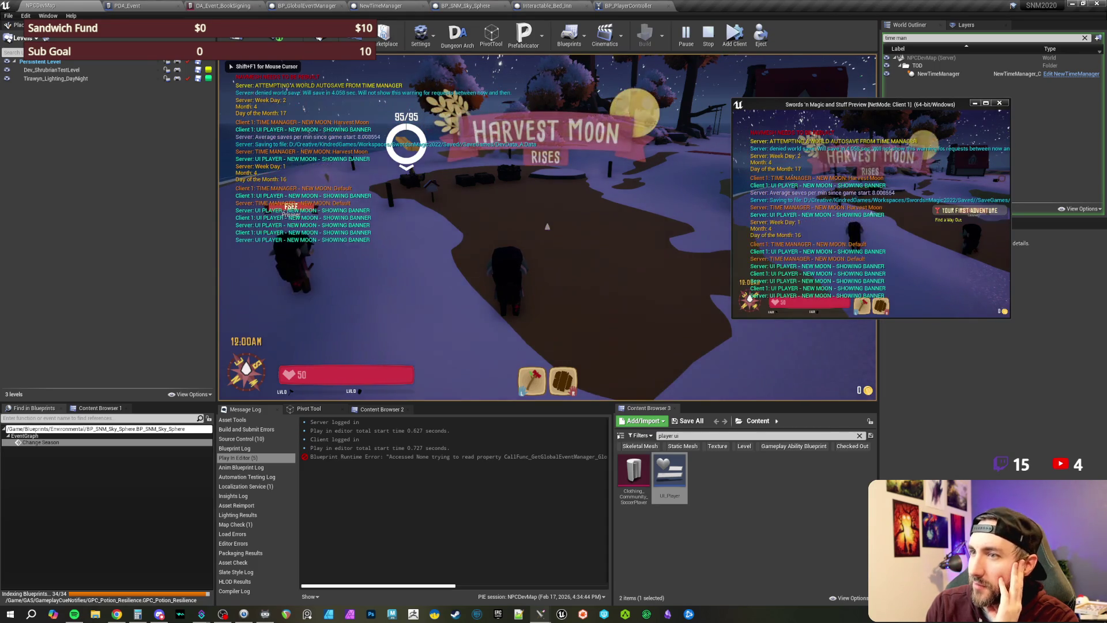
key(Return)
key(Up)
key(Return)
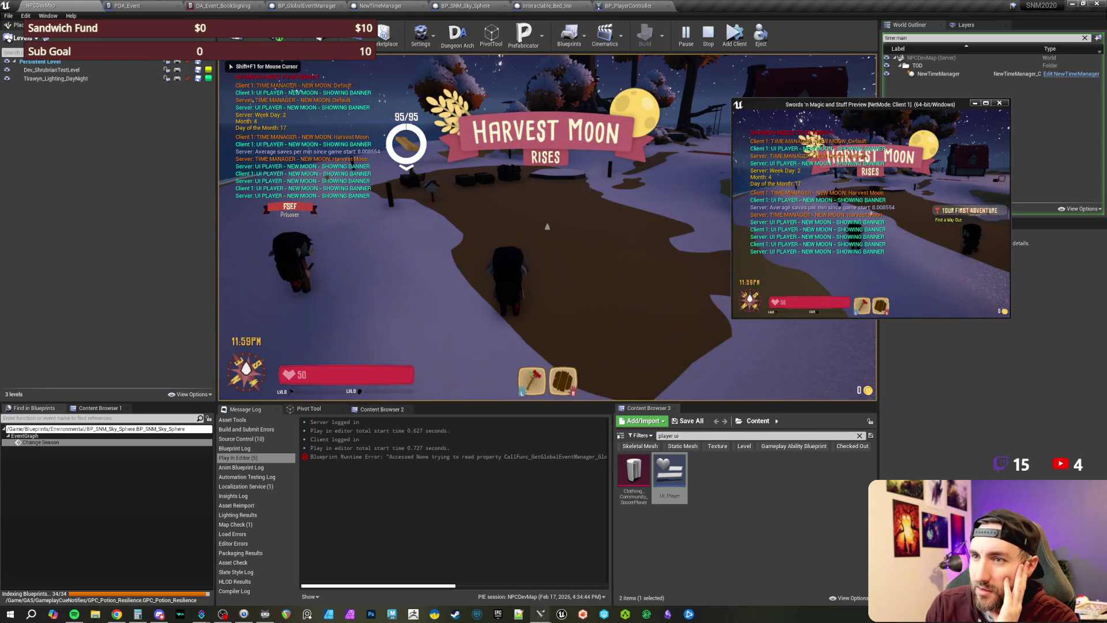
key(Return)
key(Up)
key(Return)
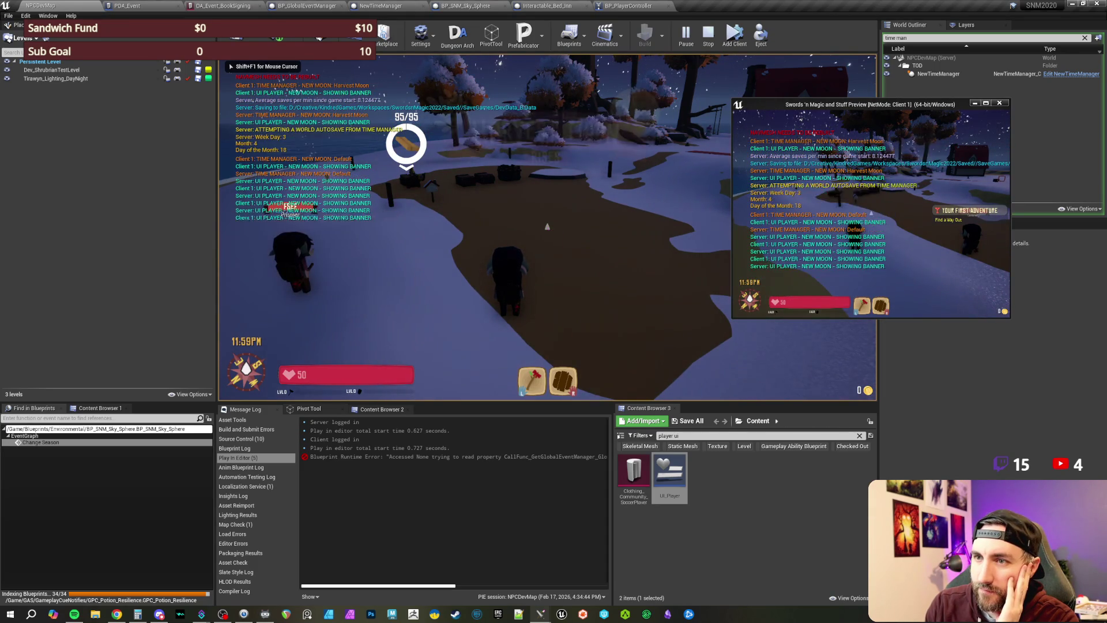
key(Return)
key(Up)
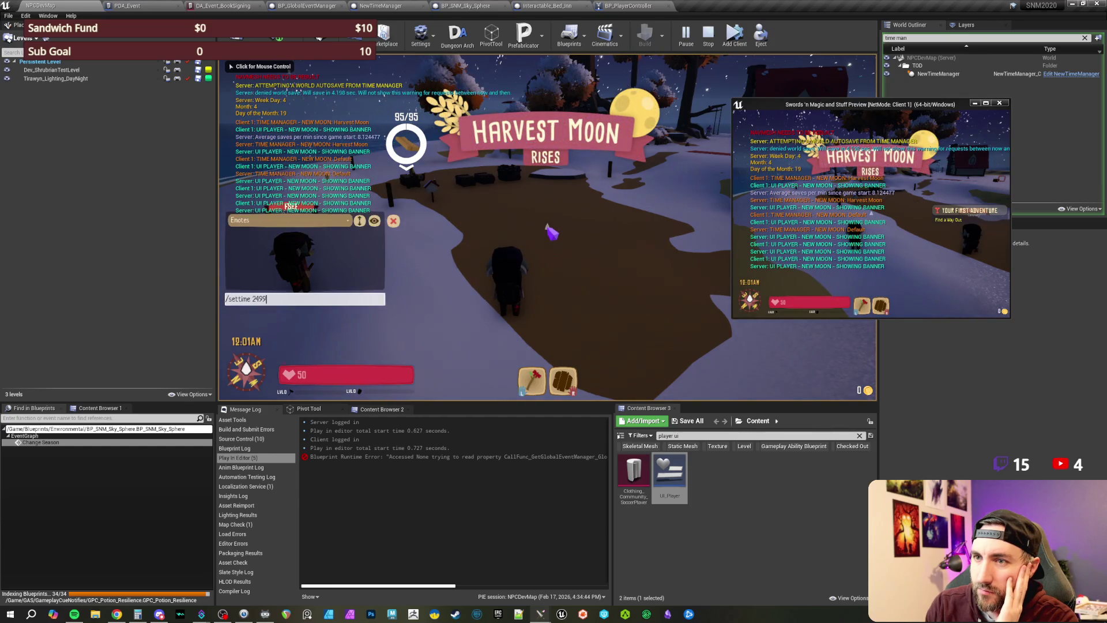
key(Return)
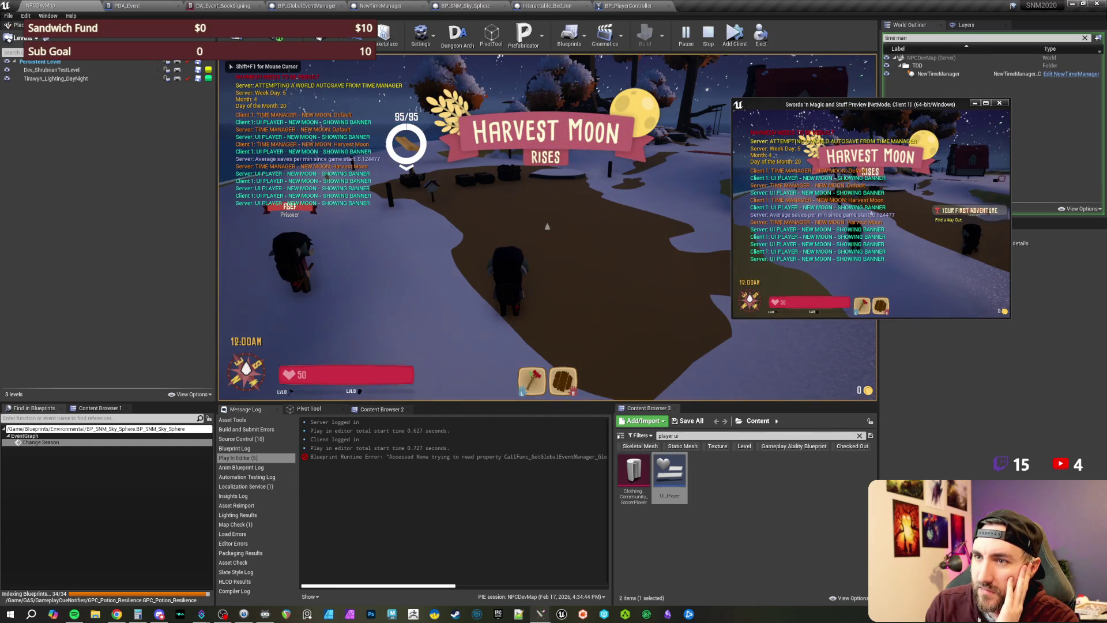
key(Return)
key(Up)
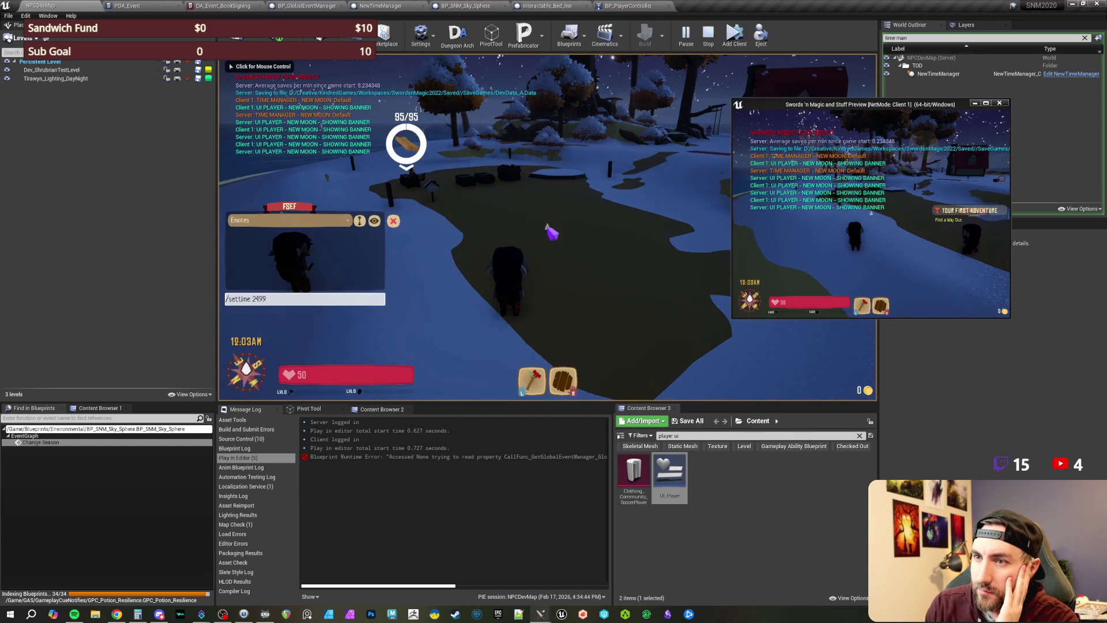
key(Return)
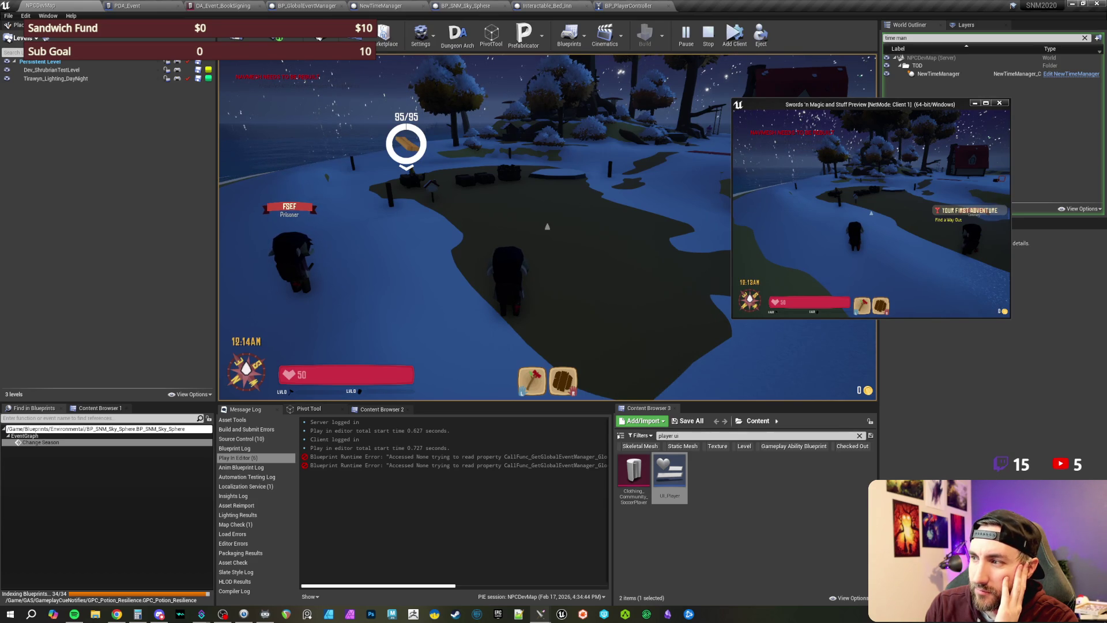
Step: Walk the character along the path toward the lake
key(w)
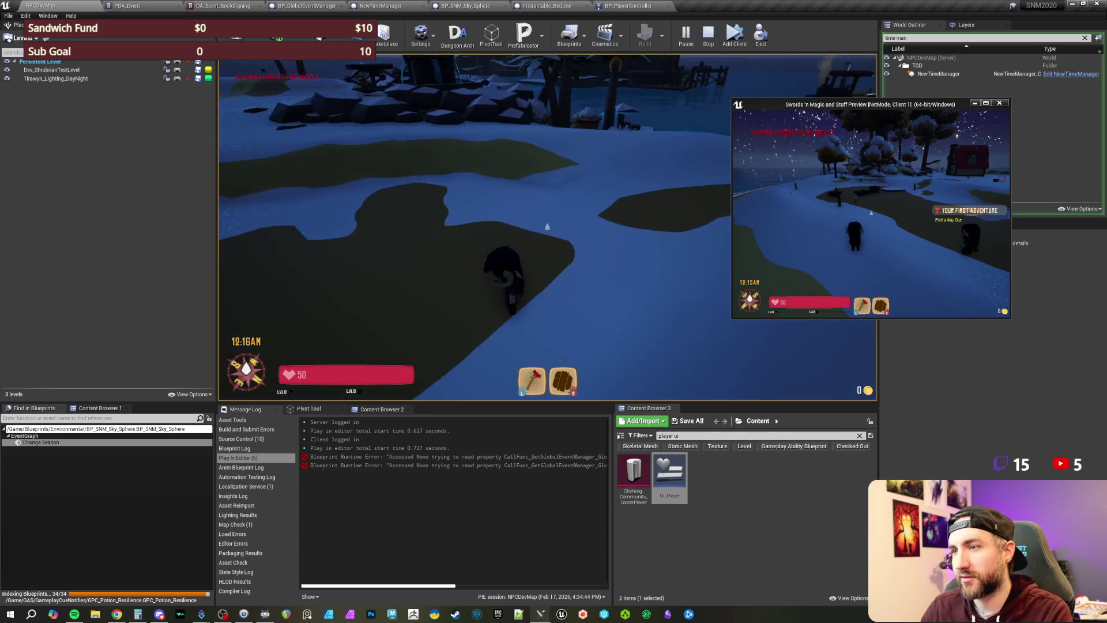
key(w)
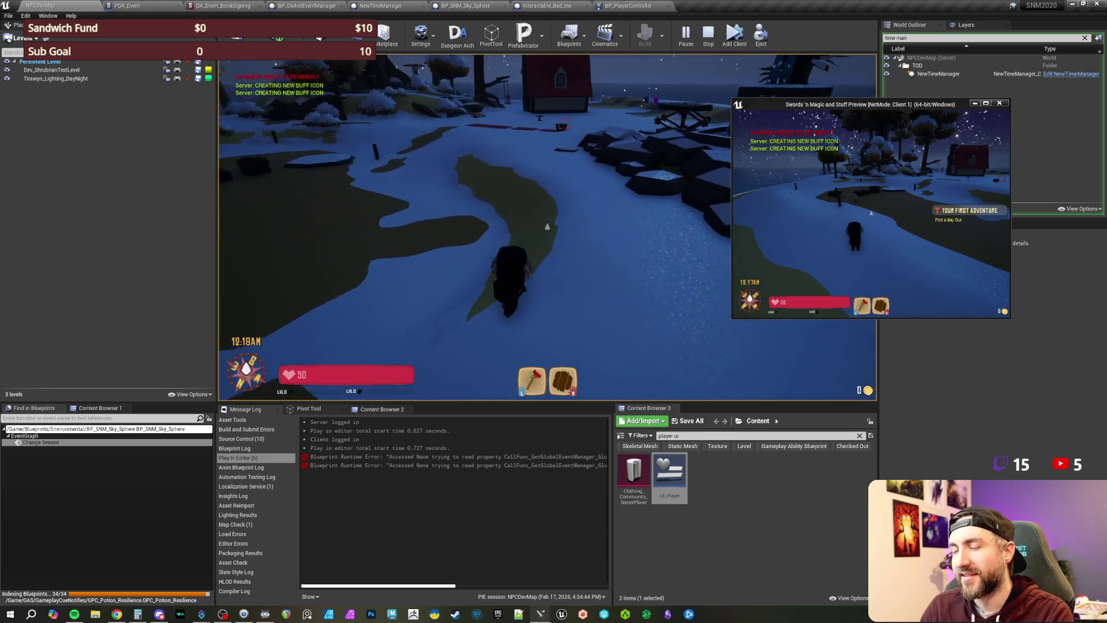
key(w)
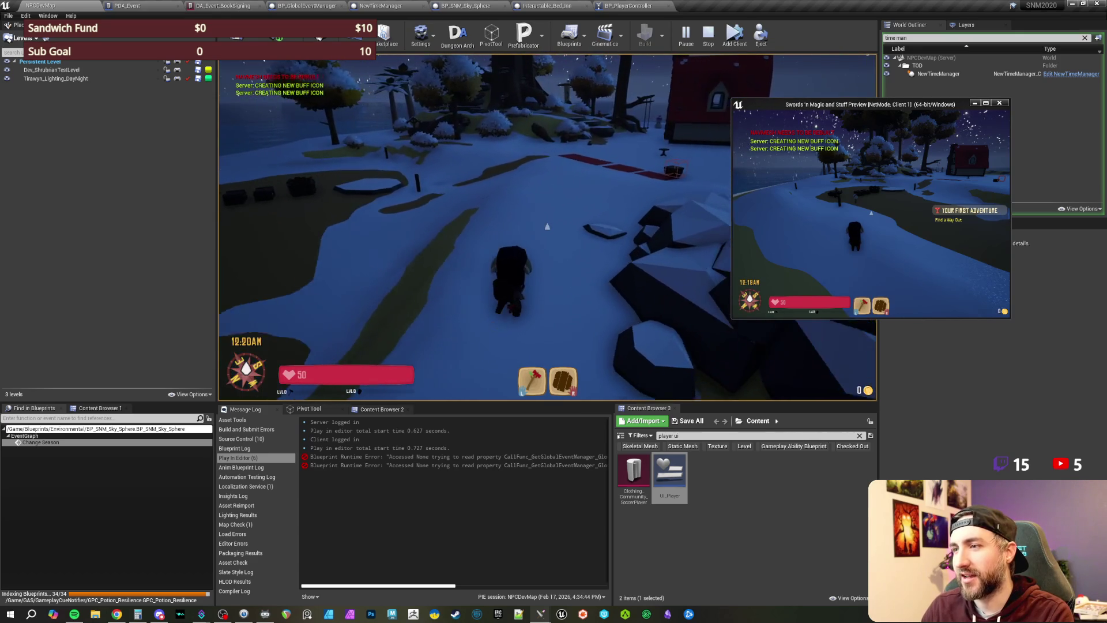
key(w)
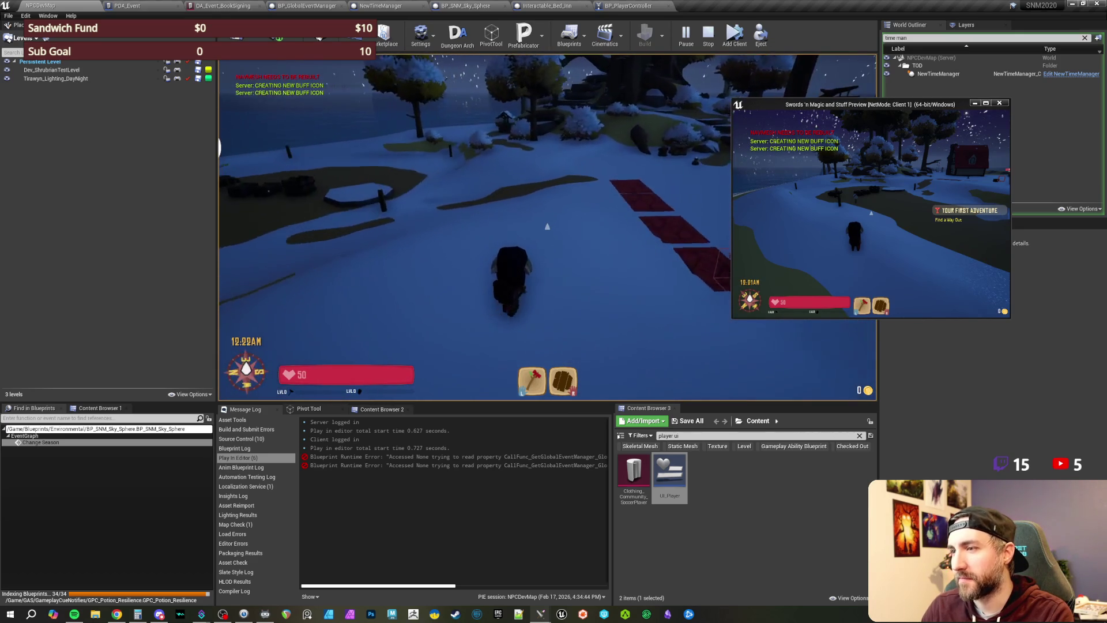
key(w)
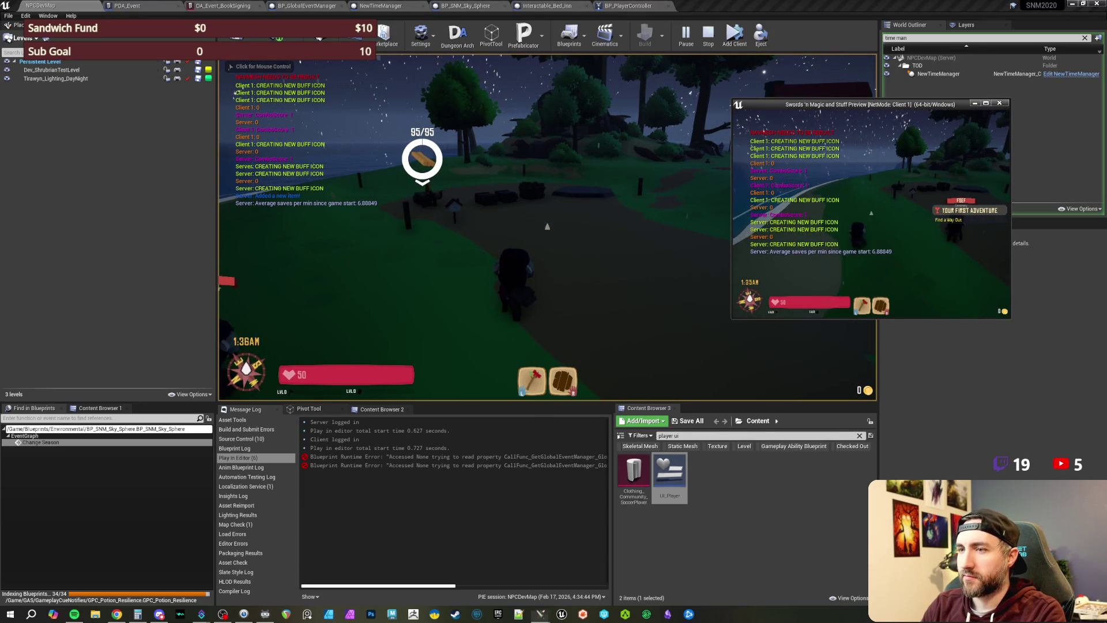
Step: Walk the character on to the shore, then bring up the in-game quest log
click(547, 242)
key(w)
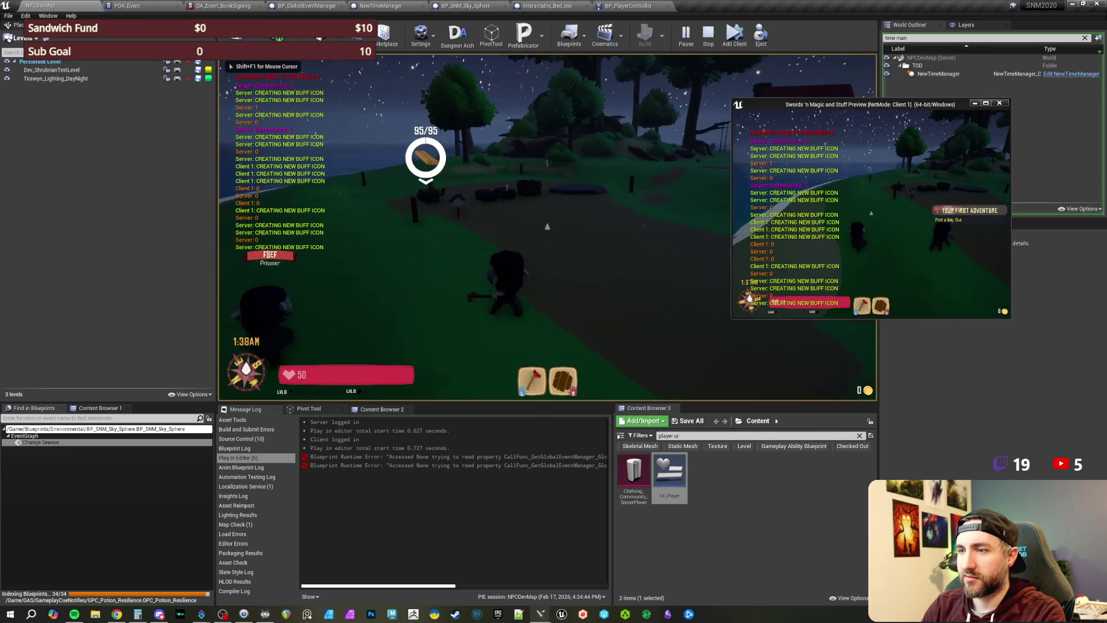
key(w)
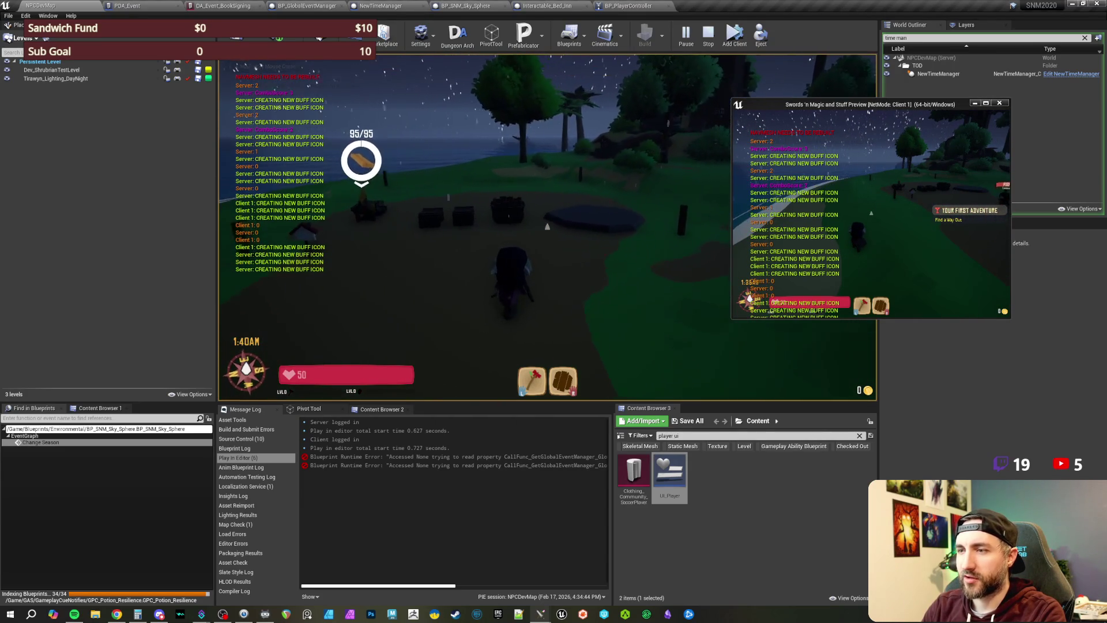
key(w)
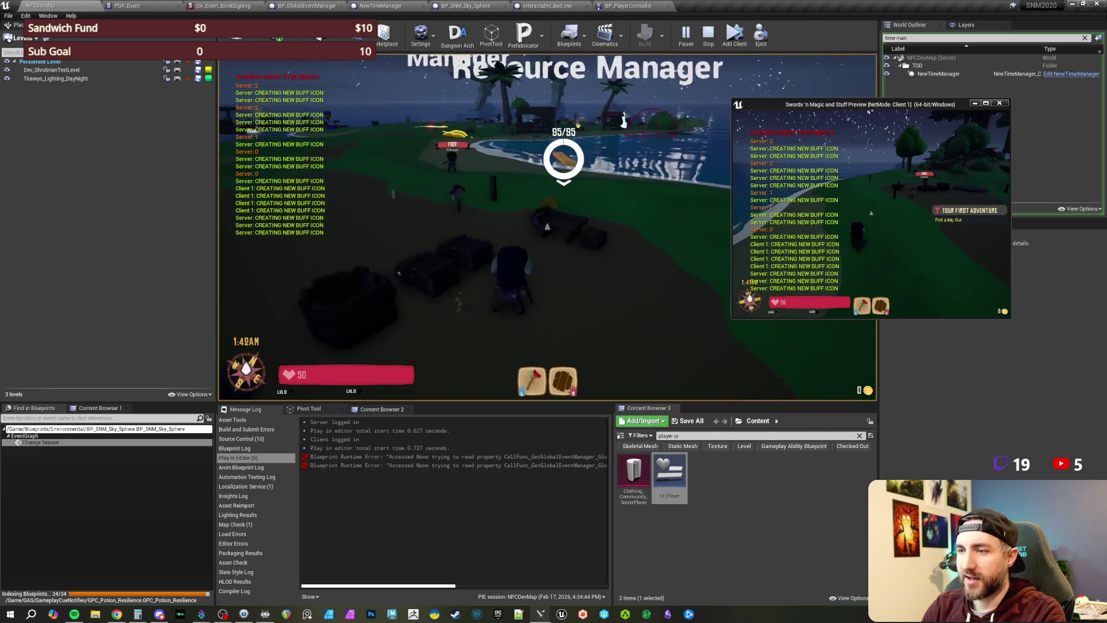
key(w)
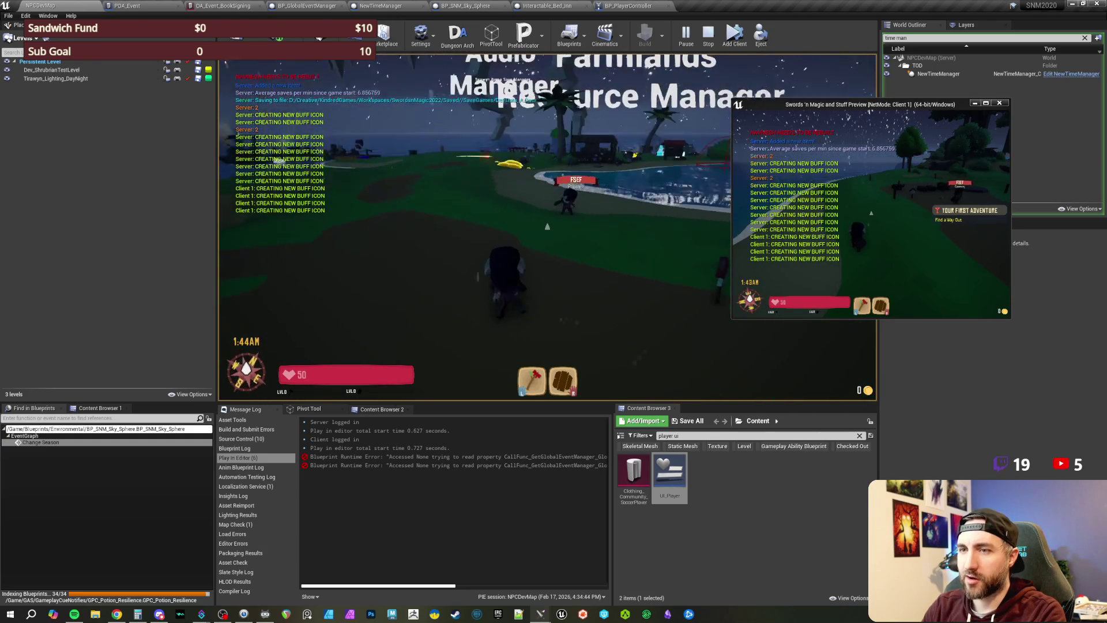
key(w)
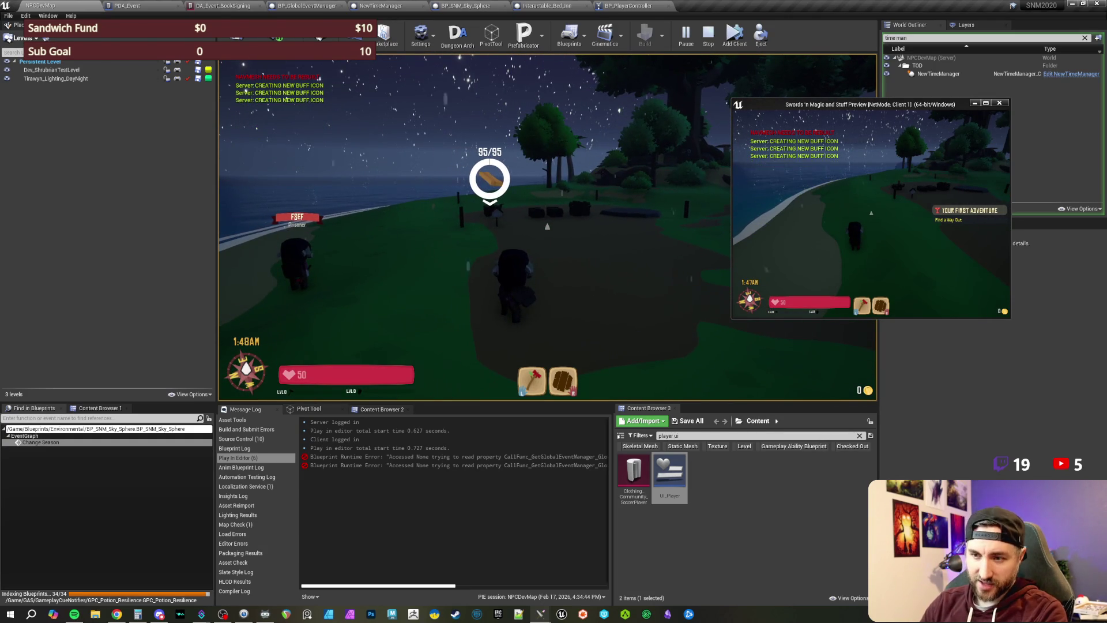
key(d)
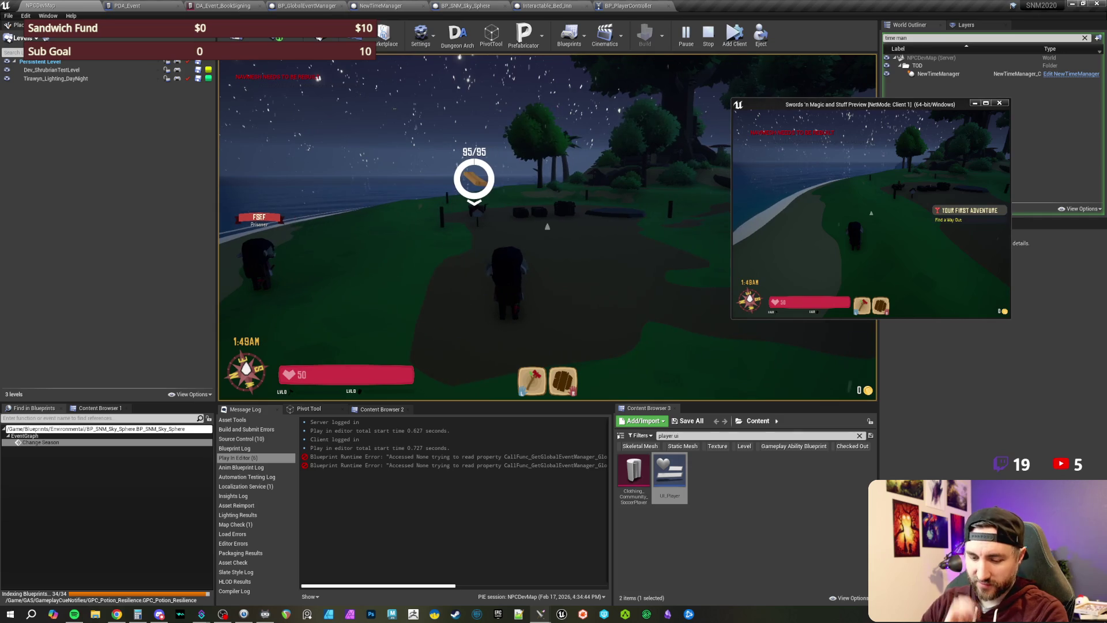
key(j)
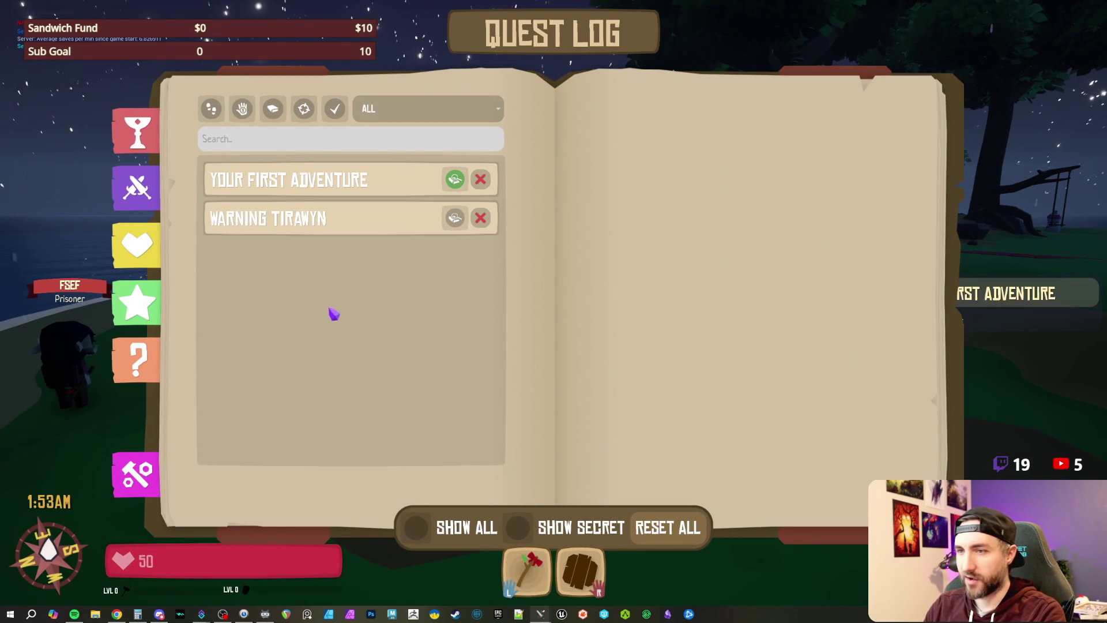
Step: Switch the journal to Collections, scroll the hat items, then show the mask collection
click(162, 354)
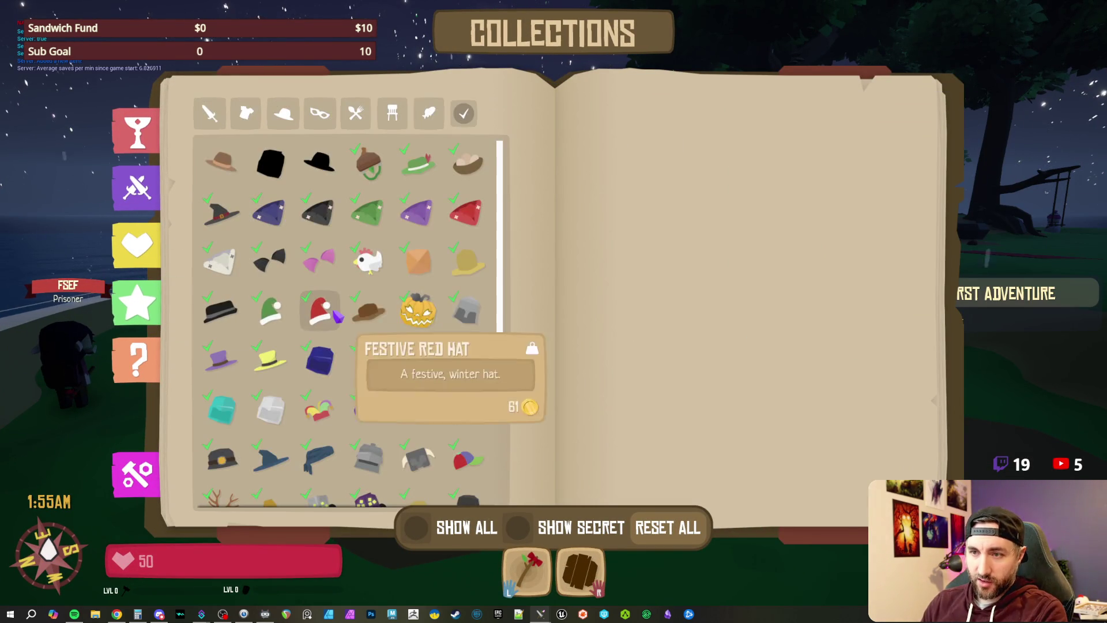
scroll(404, 346, down, 5)
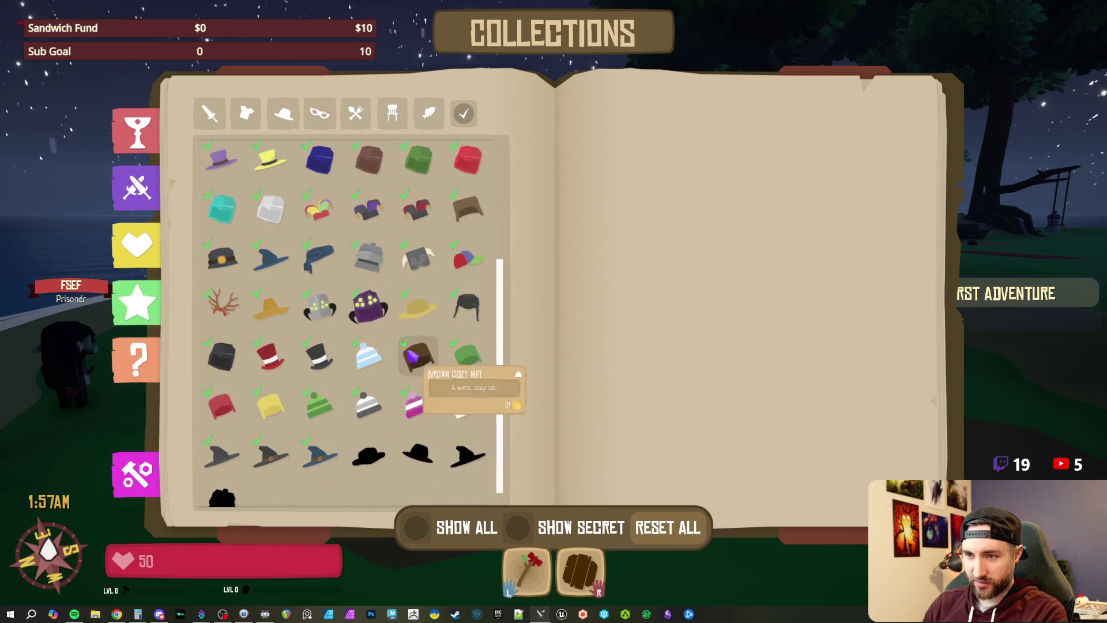
scroll(323, 346, up, 5)
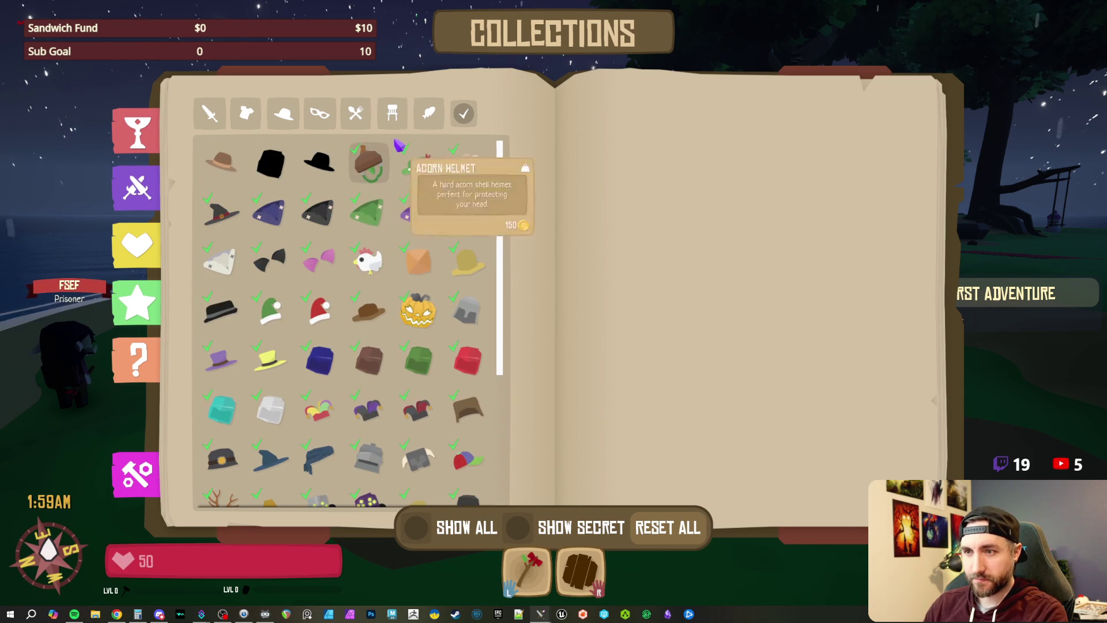
click(321, 115)
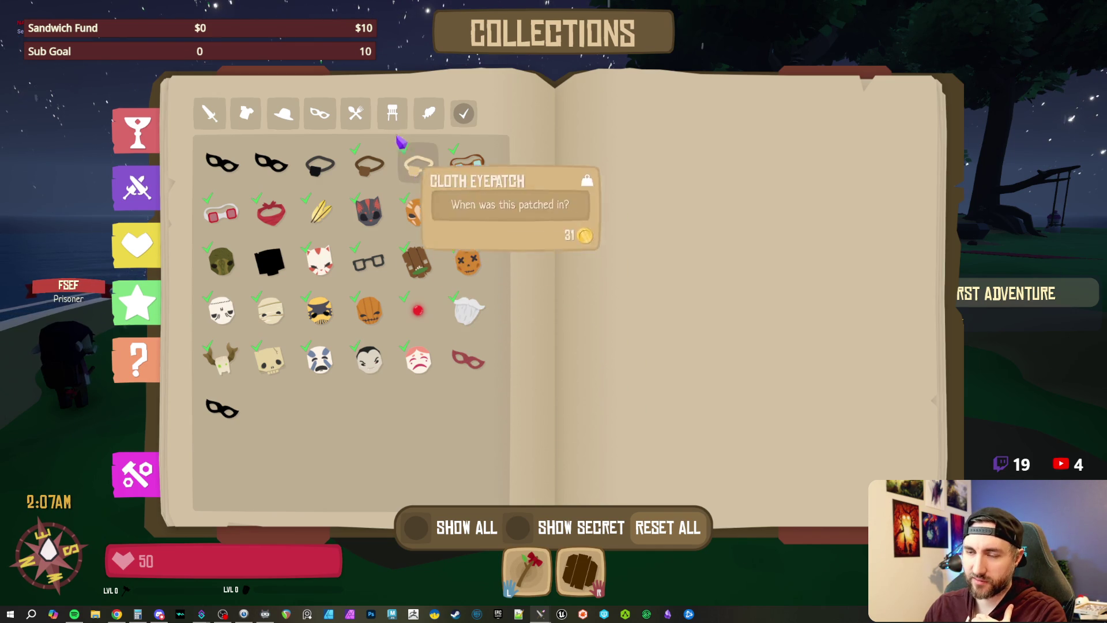
Step: Show the furniture collection and scroll through its items
click(392, 116)
scroll(435, 228, down, 5)
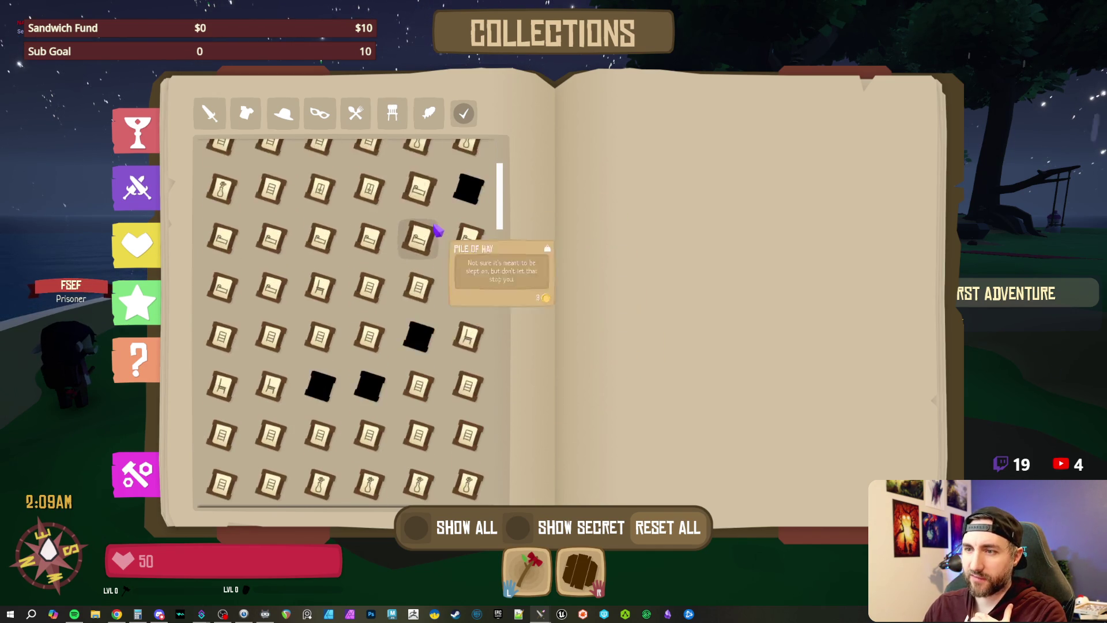
scroll(426, 240, down, 5)
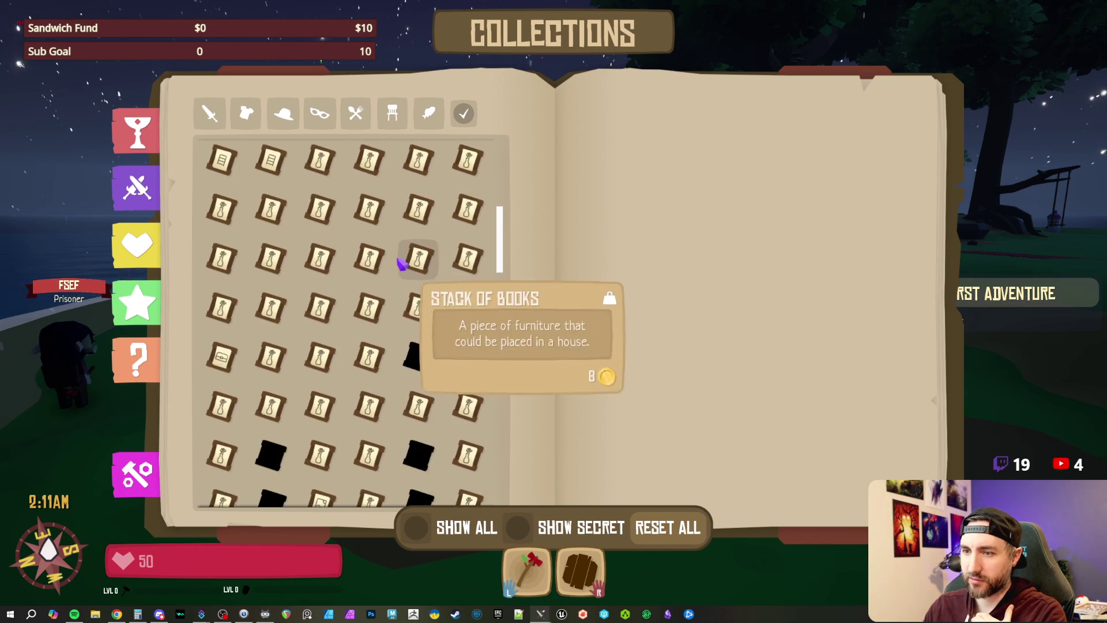
scroll(402, 264, down, 5)
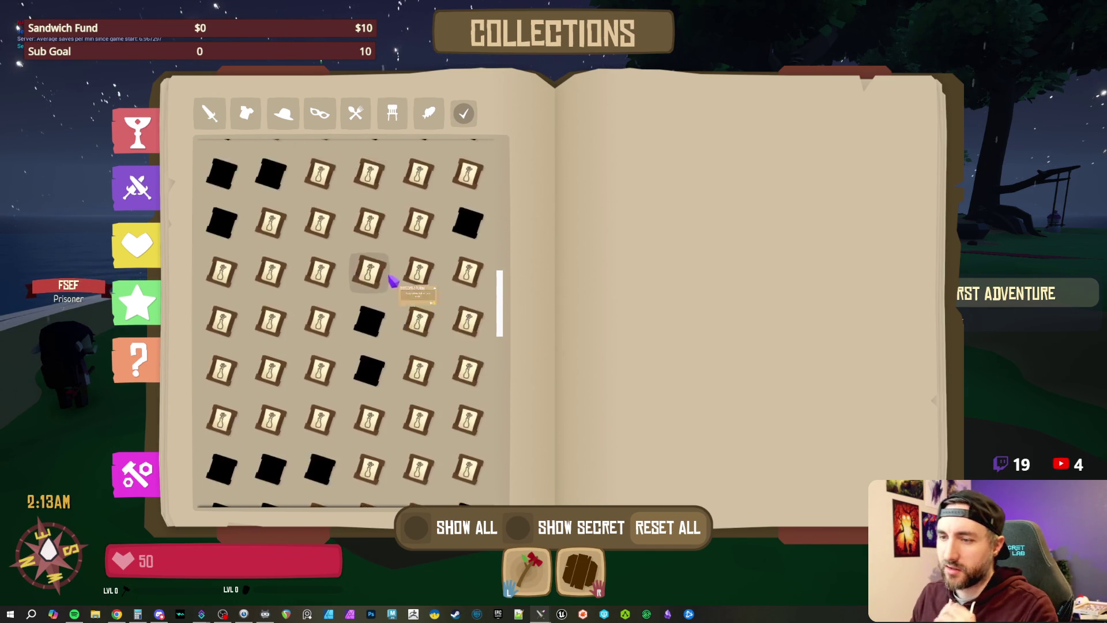
scroll(393, 278, down, 5)
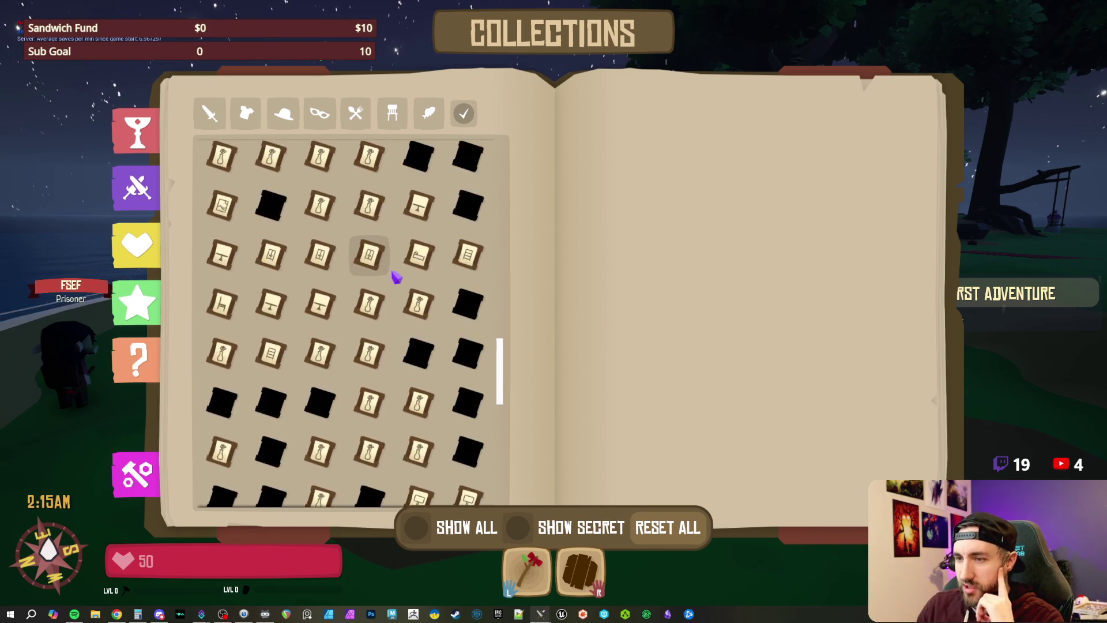
scroll(397, 279, down, 5)
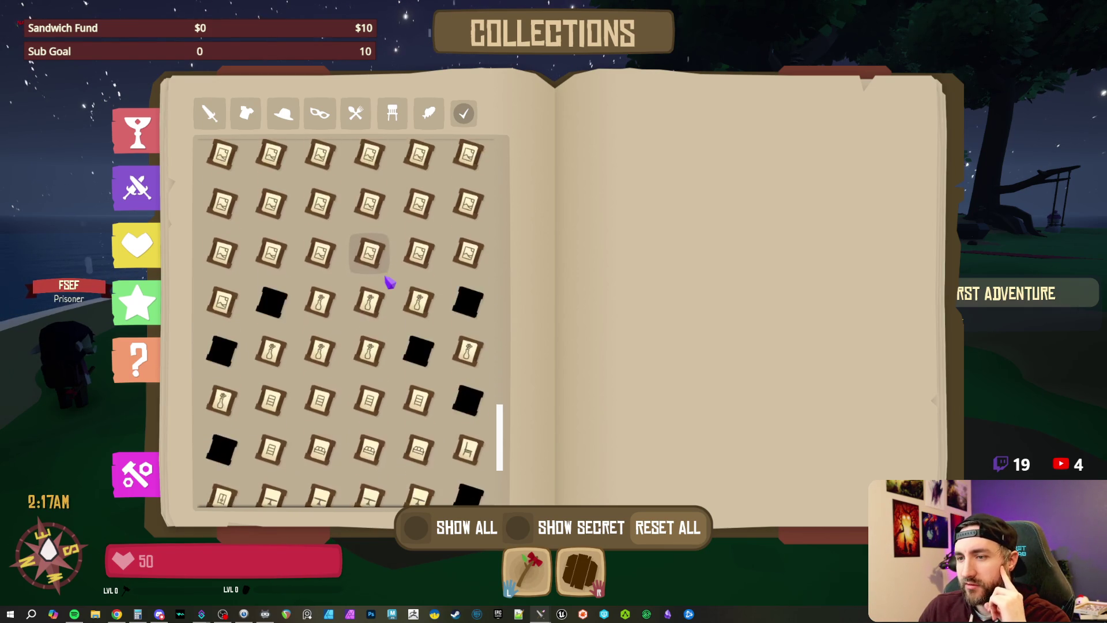
scroll(388, 282, down, 3)
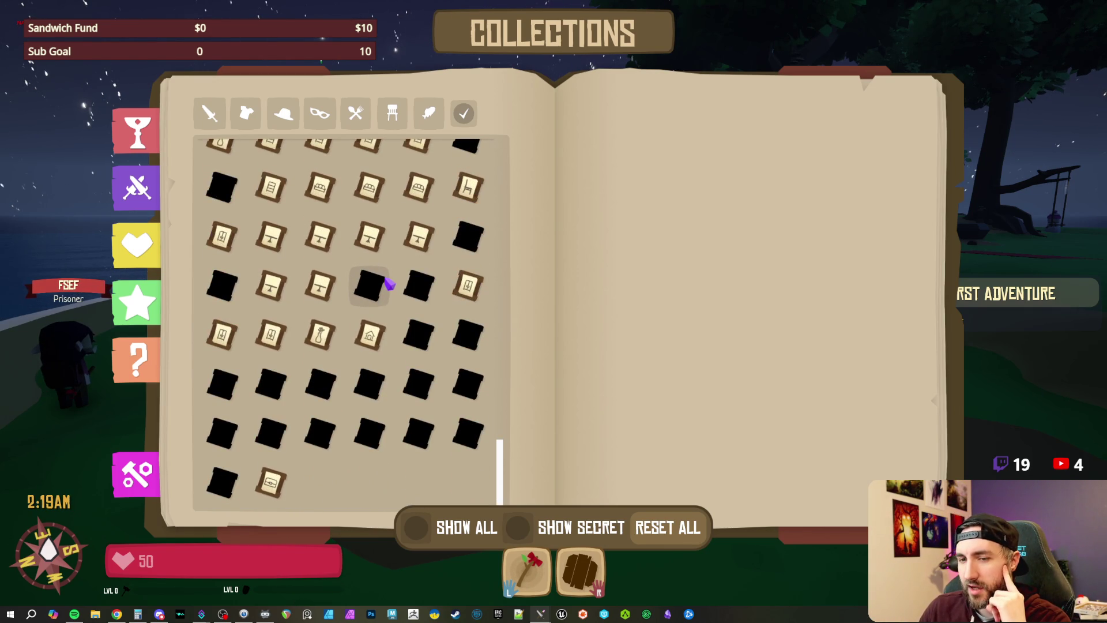
scroll(389, 282, up, 15)
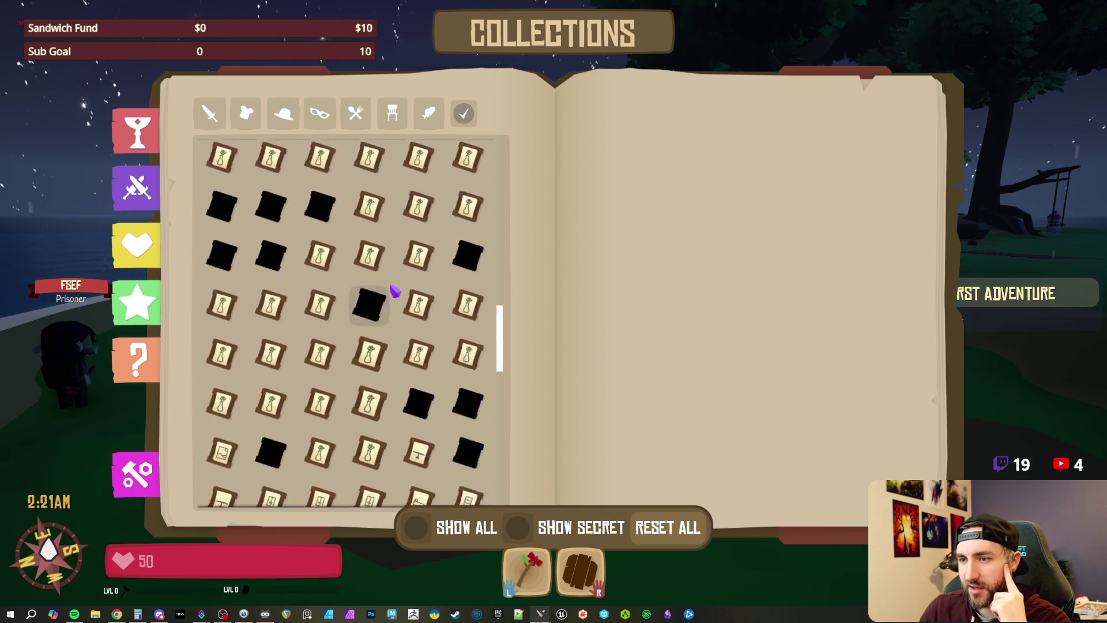
scroll(394, 290, up, 8)
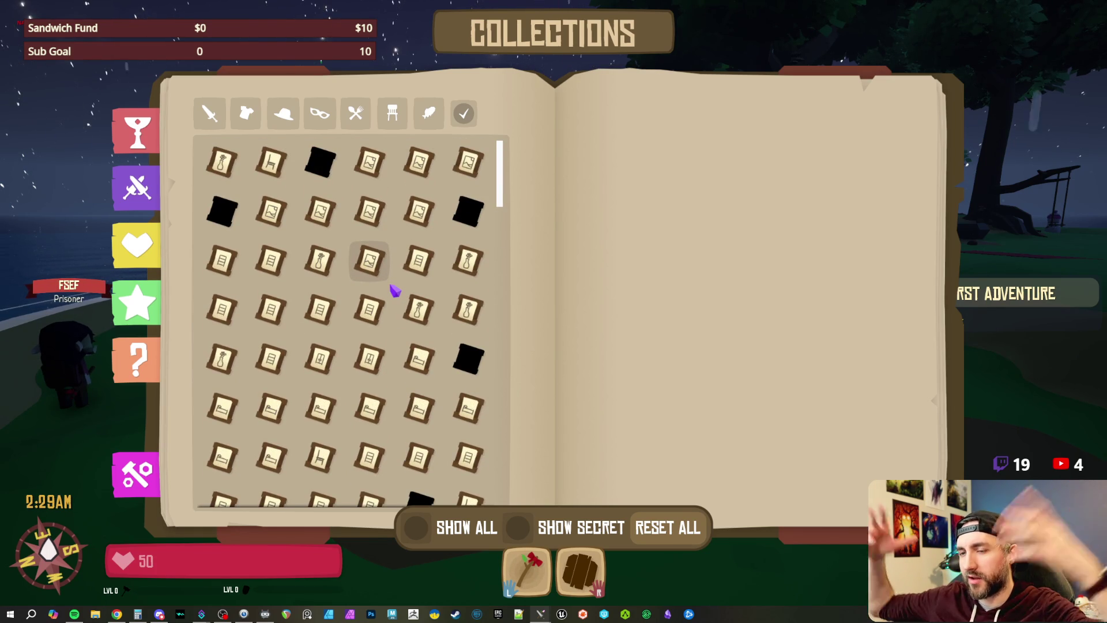
mouse_move(379, 214)
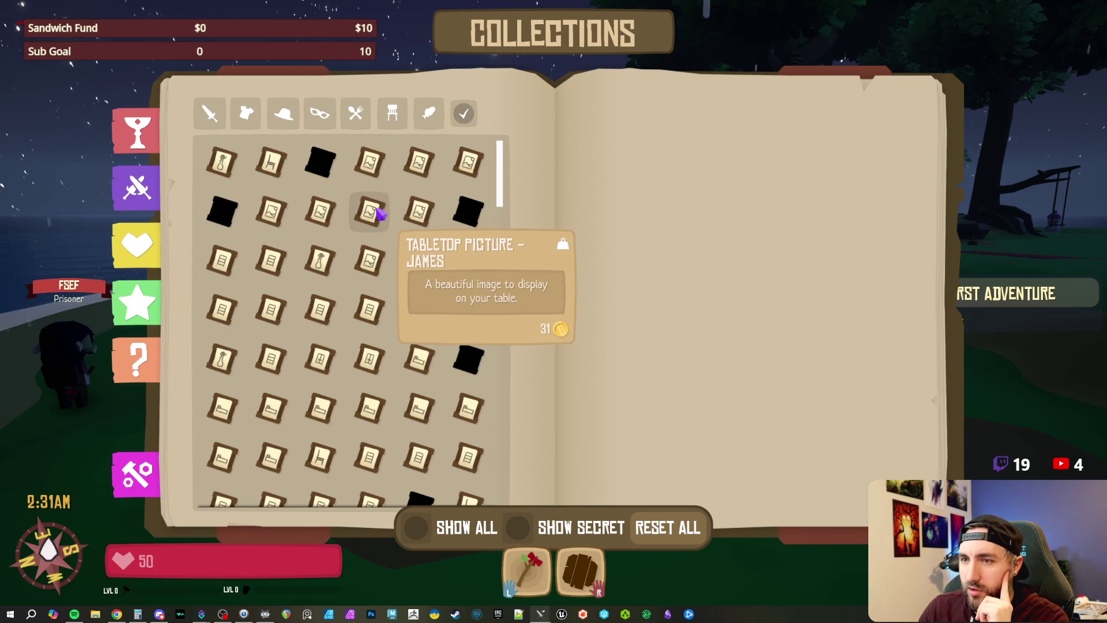
mouse_move(352, 190)
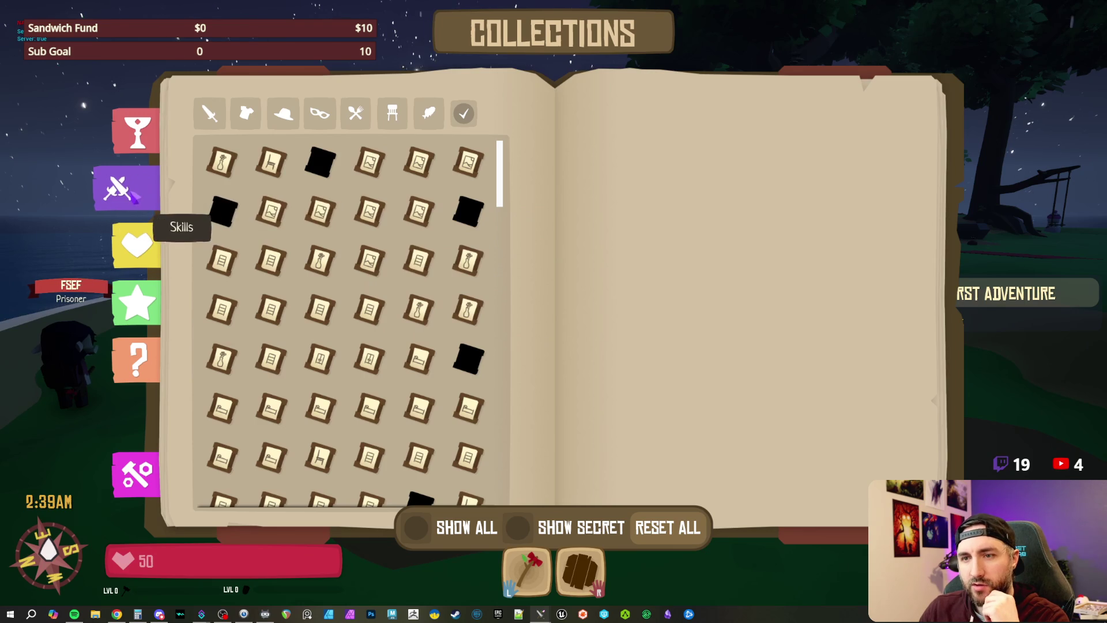
Step: Scroll through the Skills page's Classes and Skills lists and display the Druid class description
click(134, 195)
scroll(402, 236, down, 4)
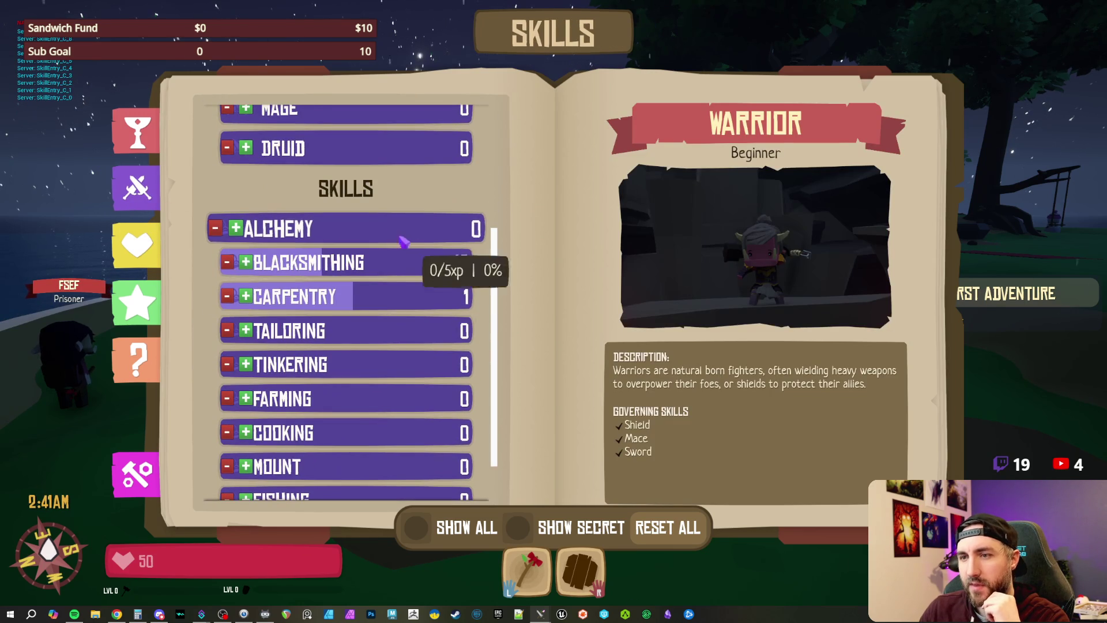
scroll(401, 235, down, 1)
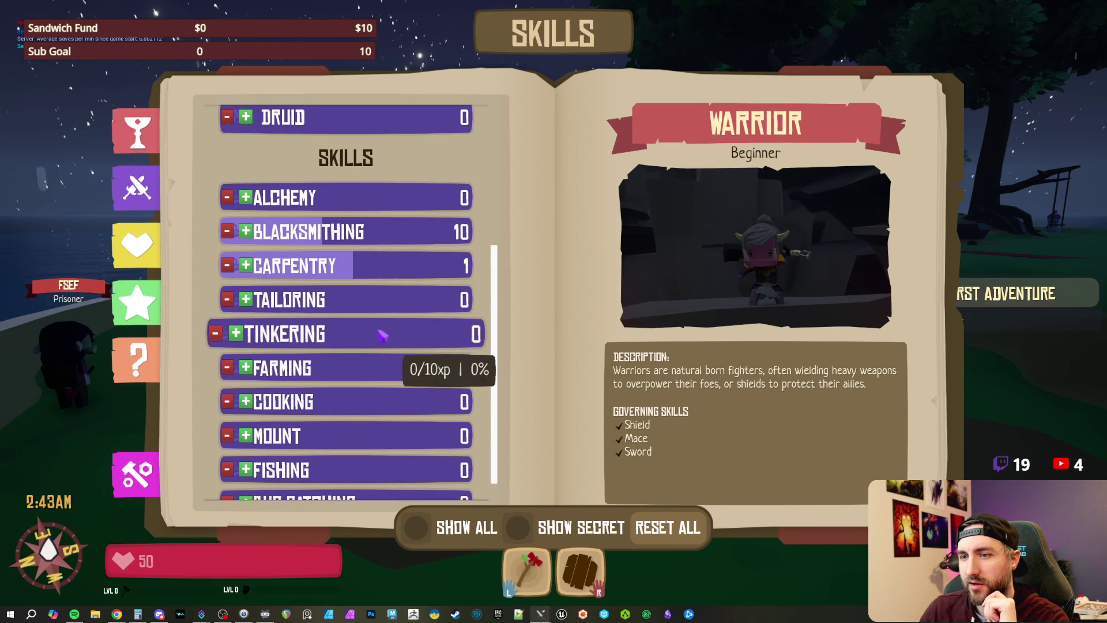
scroll(382, 334, down, 1)
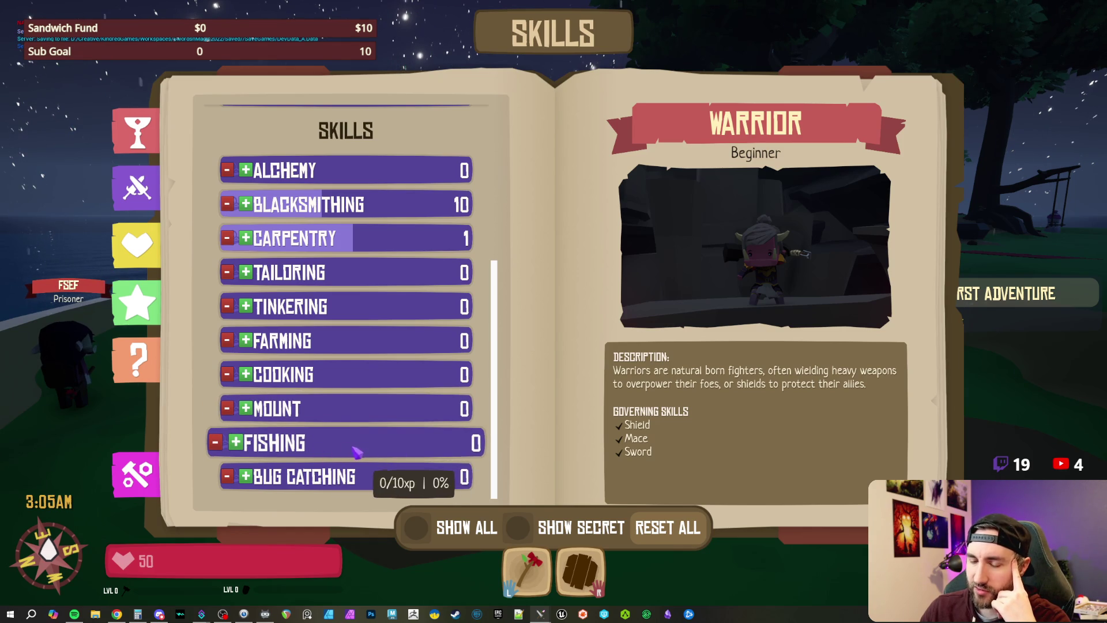
scroll(381, 424, up, 5)
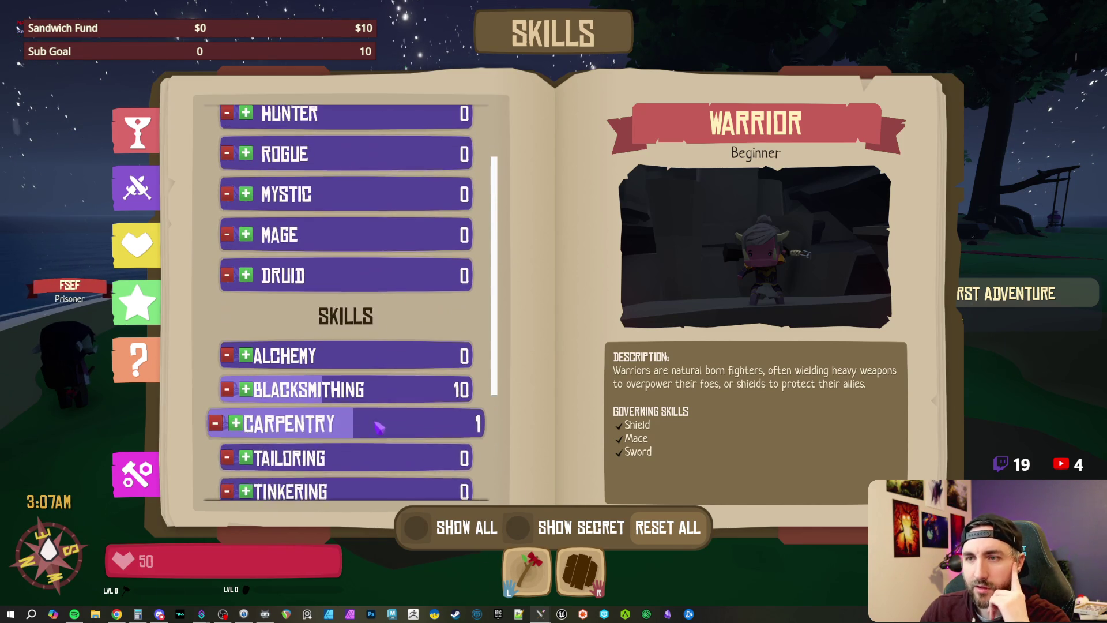
scroll(379, 425, down, 4)
scroll(372, 439, up, 5)
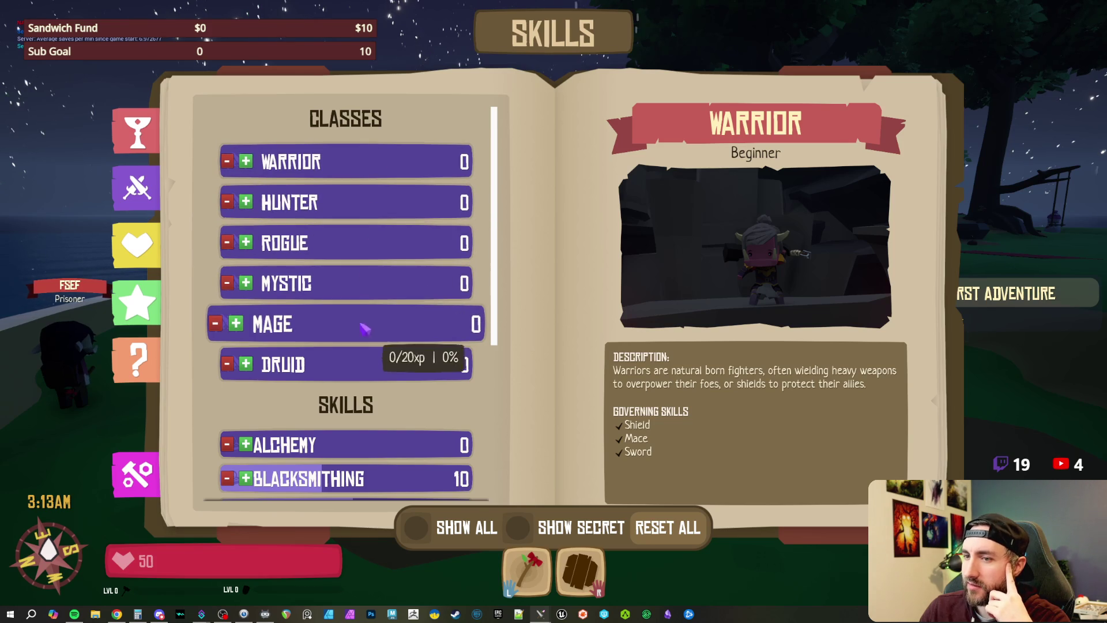
click(397, 382)
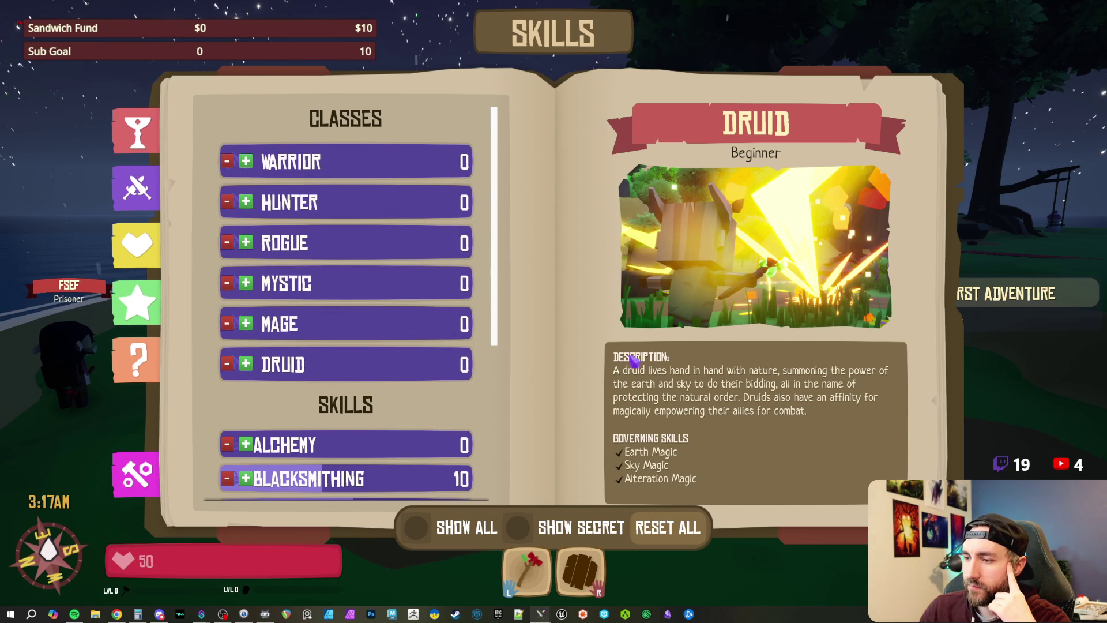
Step: Review the Mage, Mystic, Rogue, Hunter and Warrior class details
click(420, 323)
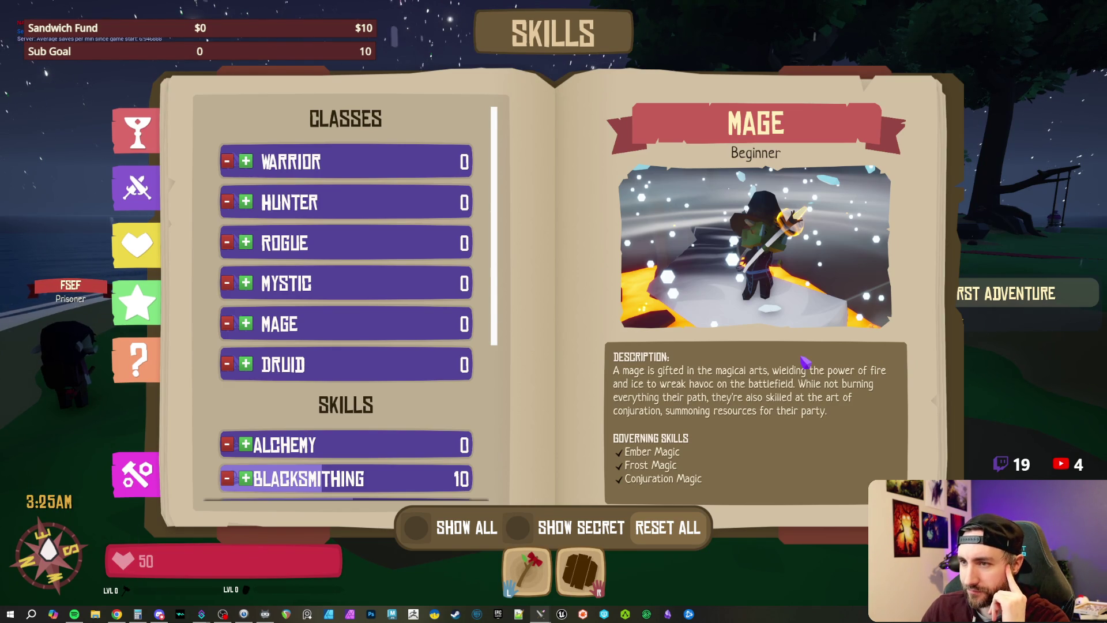
click(349, 282)
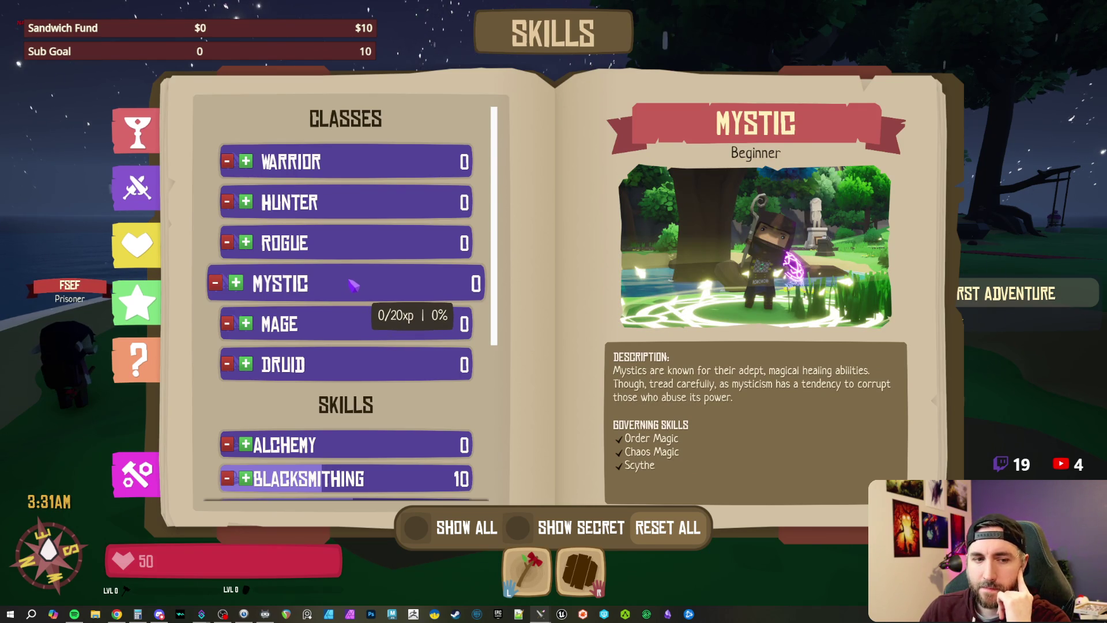
click(352, 245)
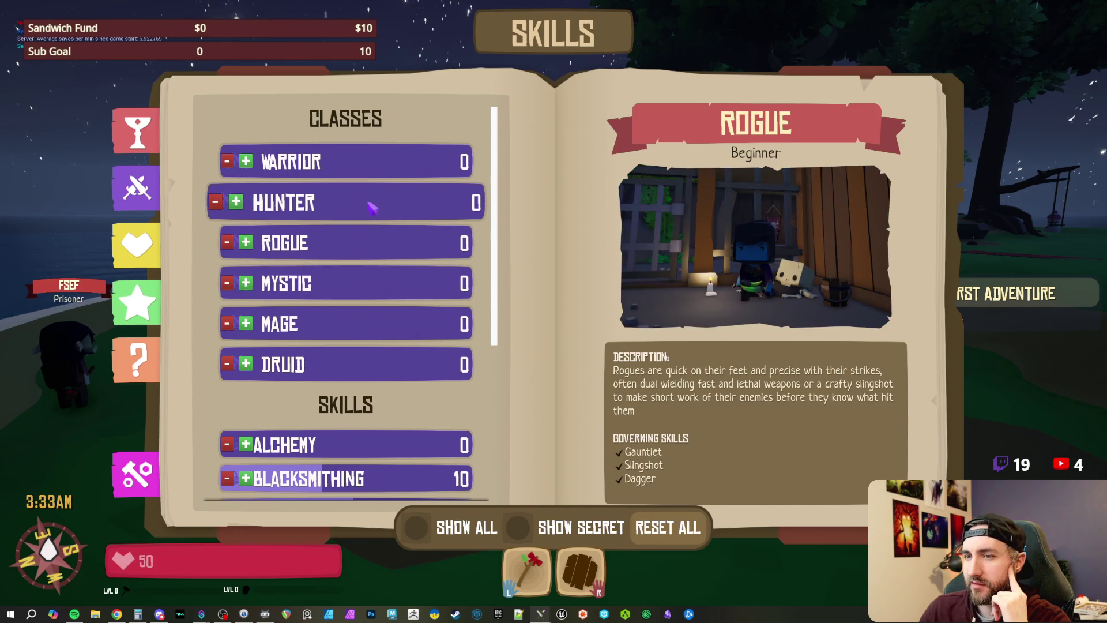
click(372, 207)
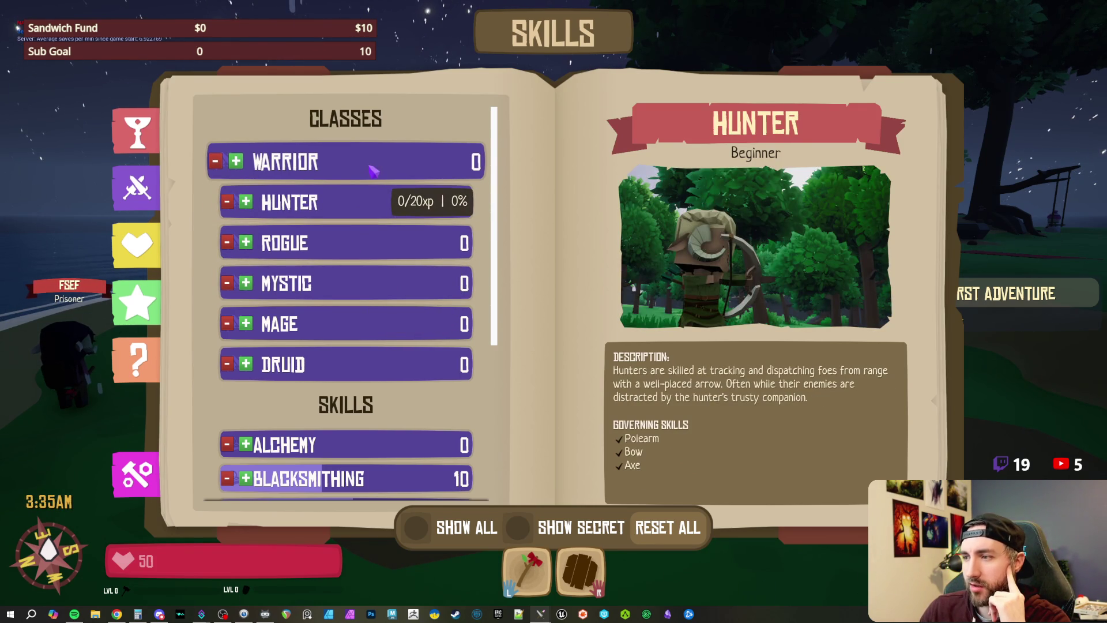
click(371, 169)
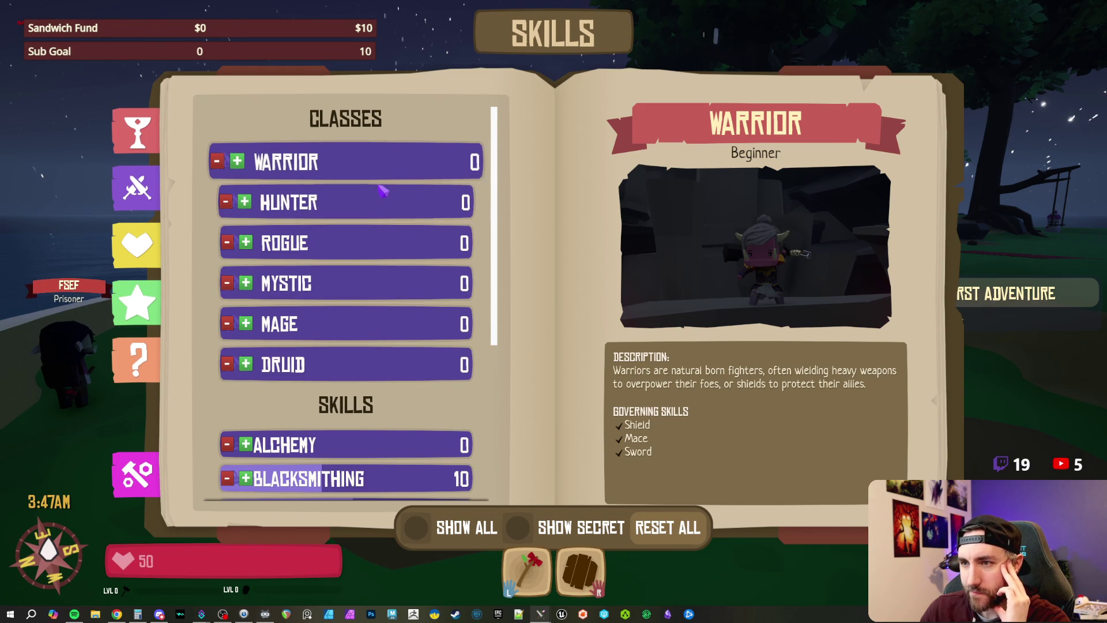
click(382, 191)
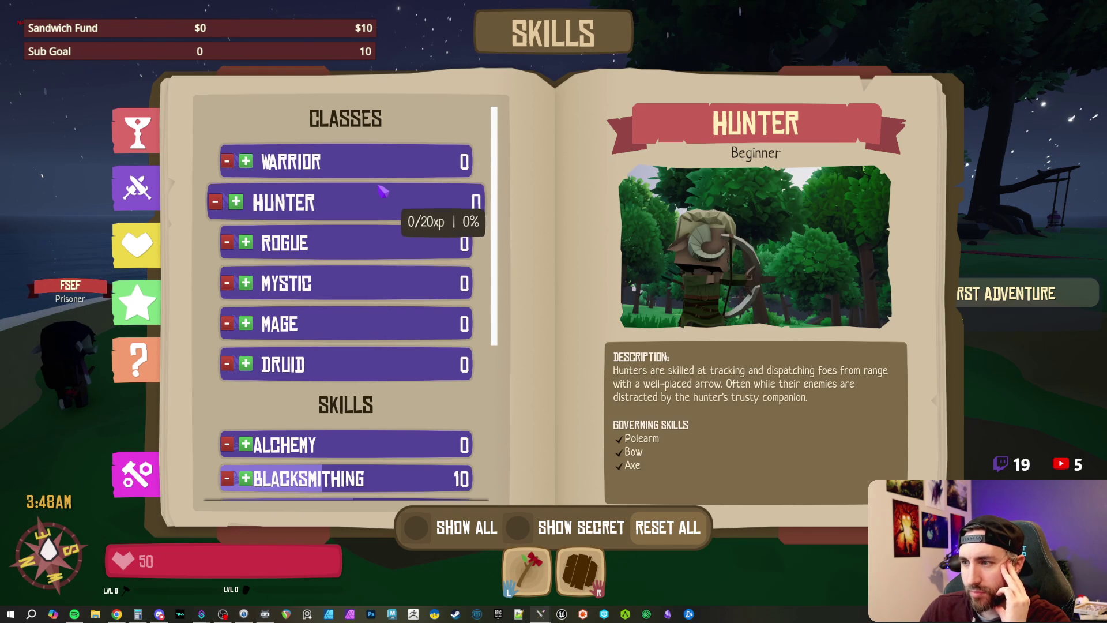
click(378, 241)
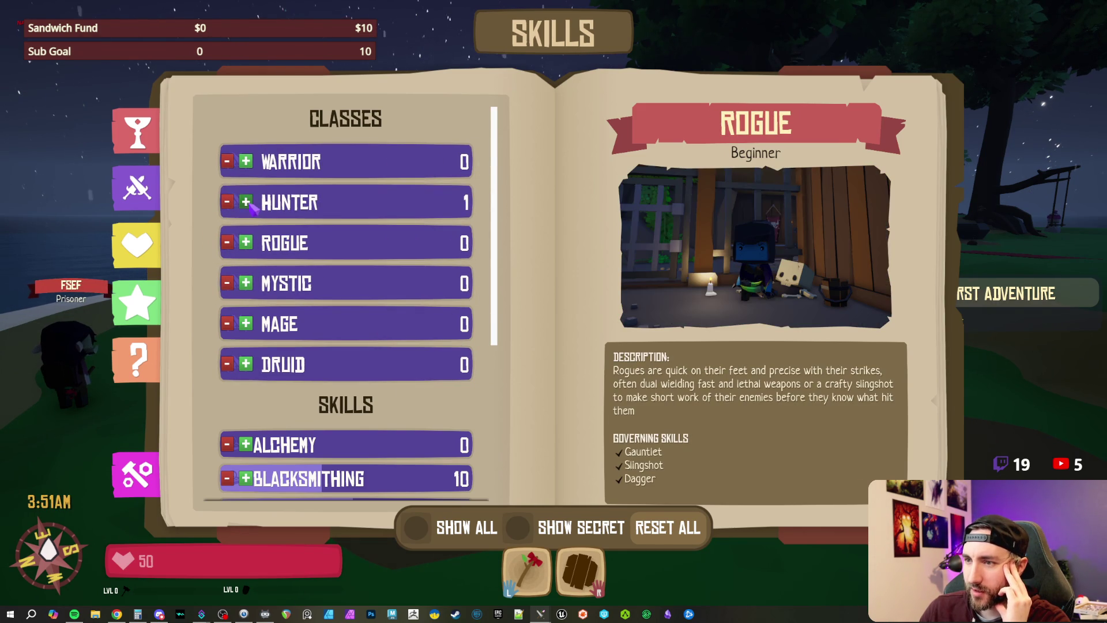
Step: Add points to the Hunter class until it reaches 10 and Initiate rank
click(248, 203)
click(372, 160)
click(383, 203)
click(247, 203)
click(247, 203)
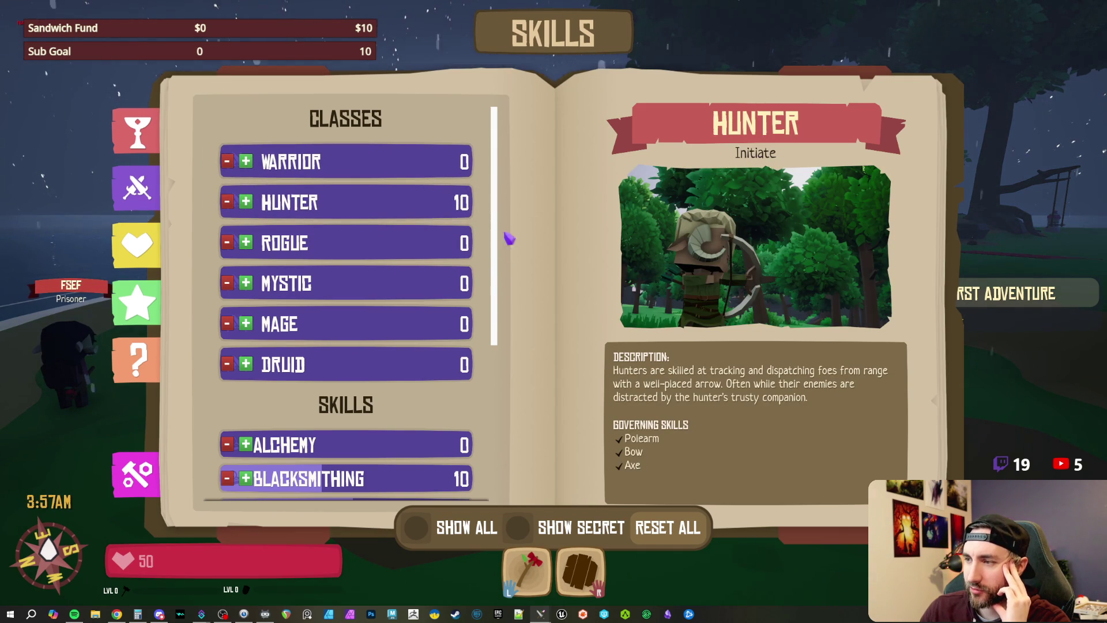
Step: Review the other class details again, then return the book to the Collections page
click(358, 254)
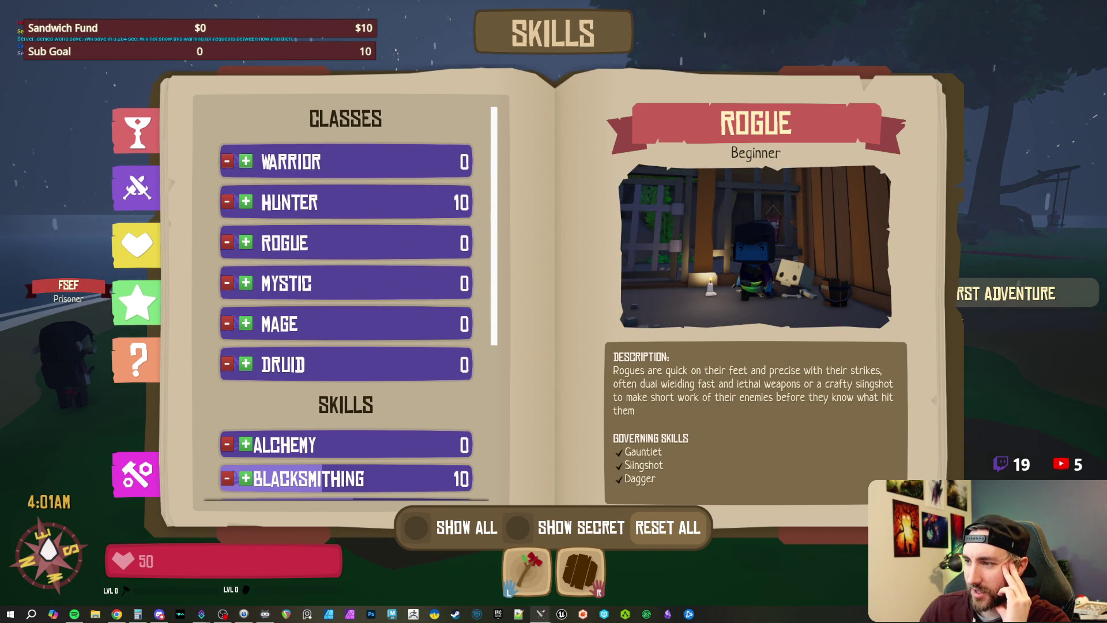
click(386, 291)
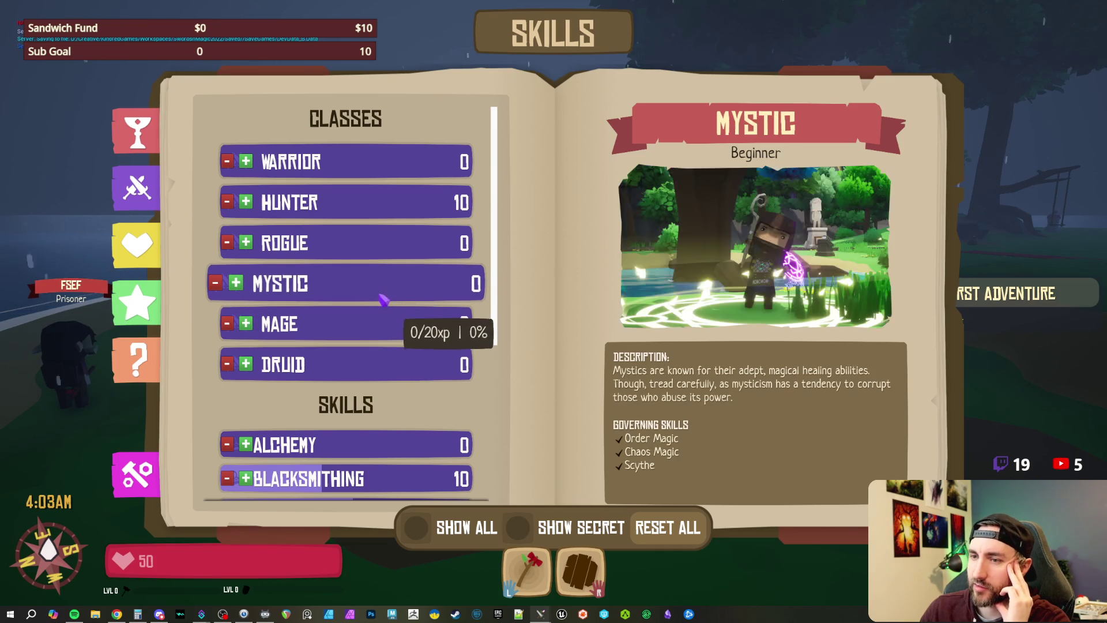
click(378, 318)
click(373, 295)
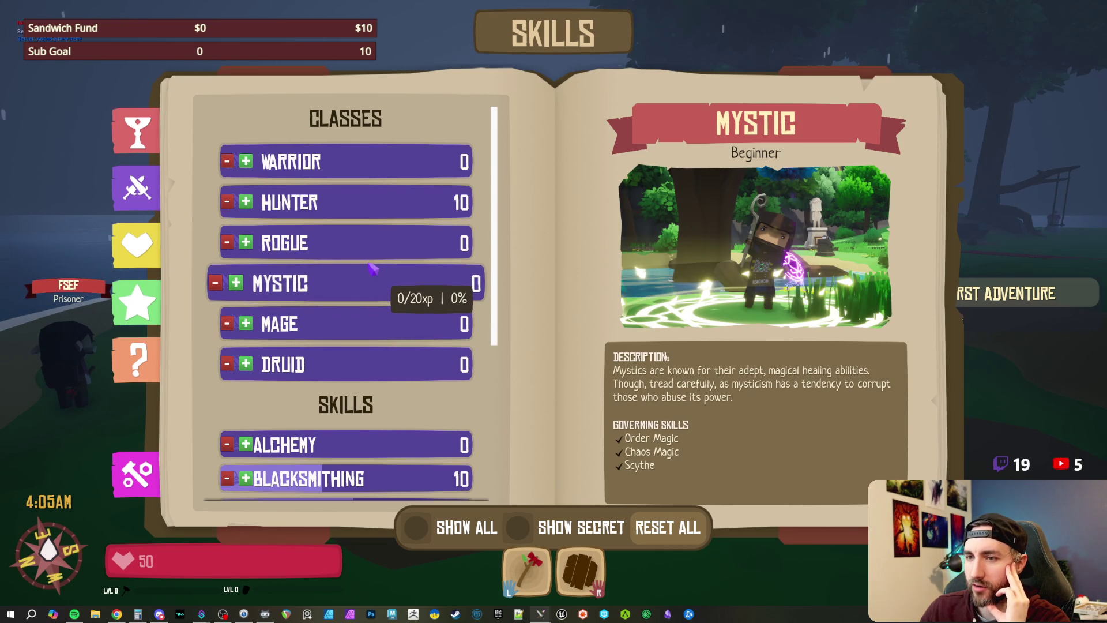
click(369, 365)
click(369, 322)
click(371, 283)
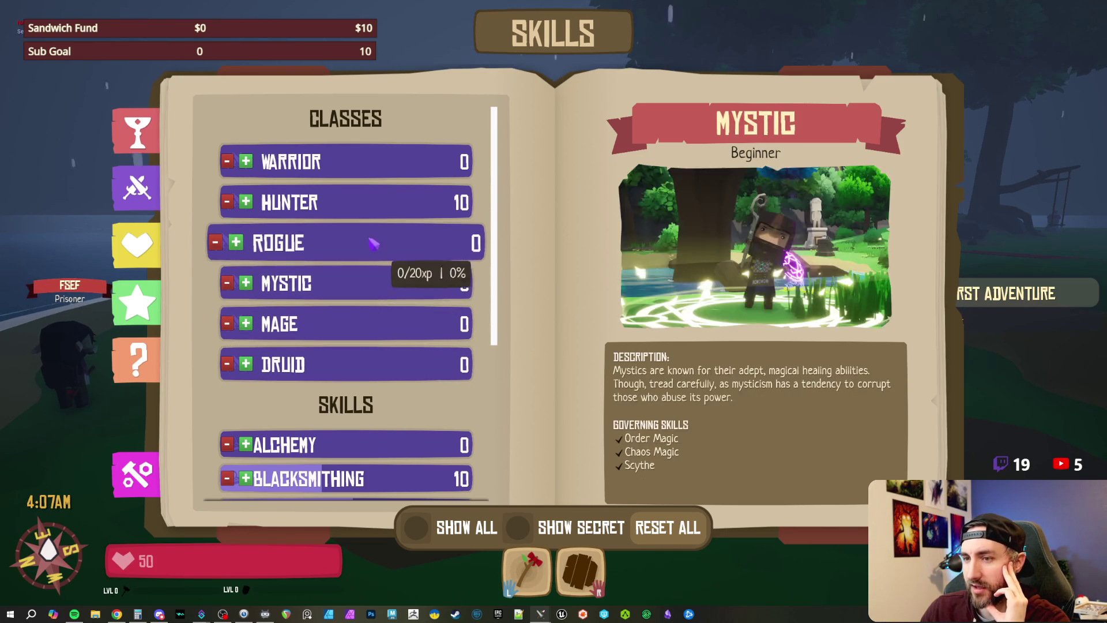
click(375, 243)
click(378, 202)
click(380, 165)
click(387, 239)
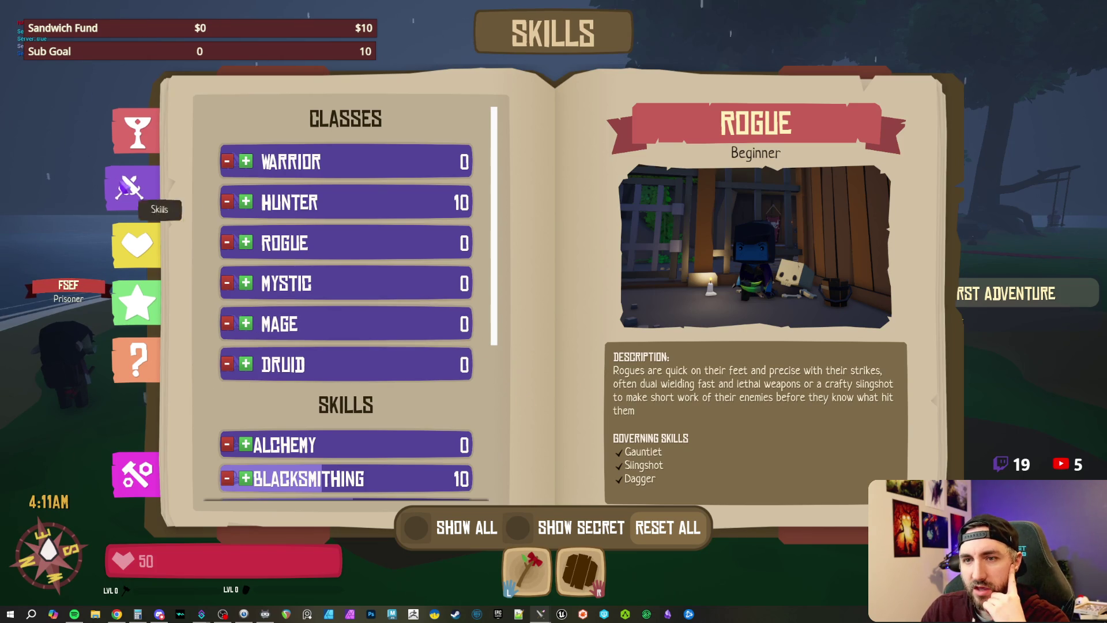
click(369, 164)
click(137, 303)
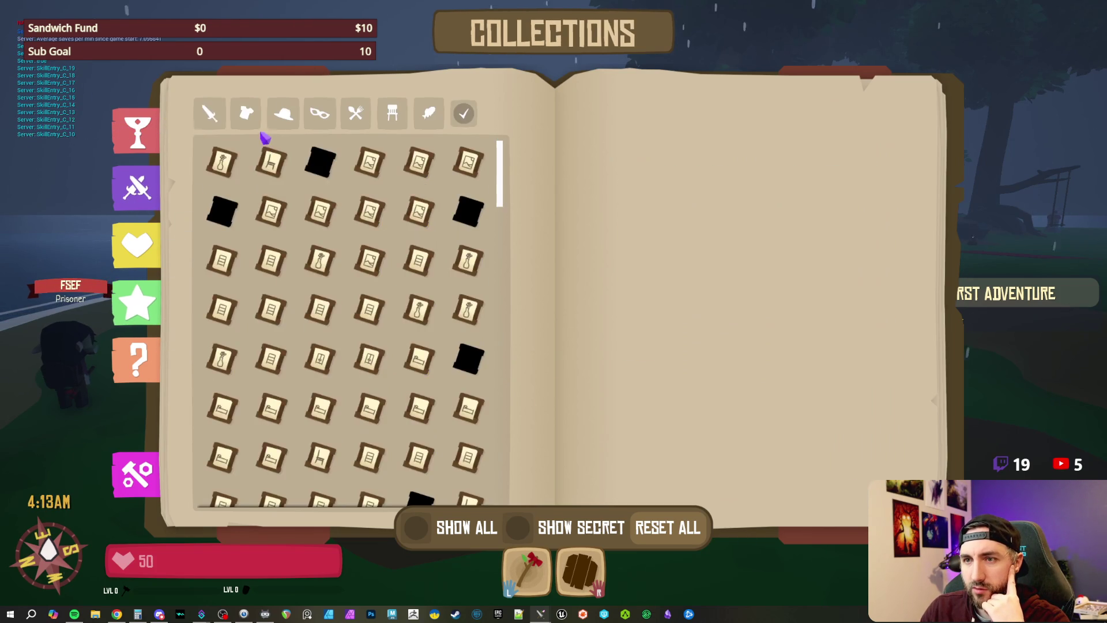
Step: Show the weapons collection and scroll through its items
click(209, 113)
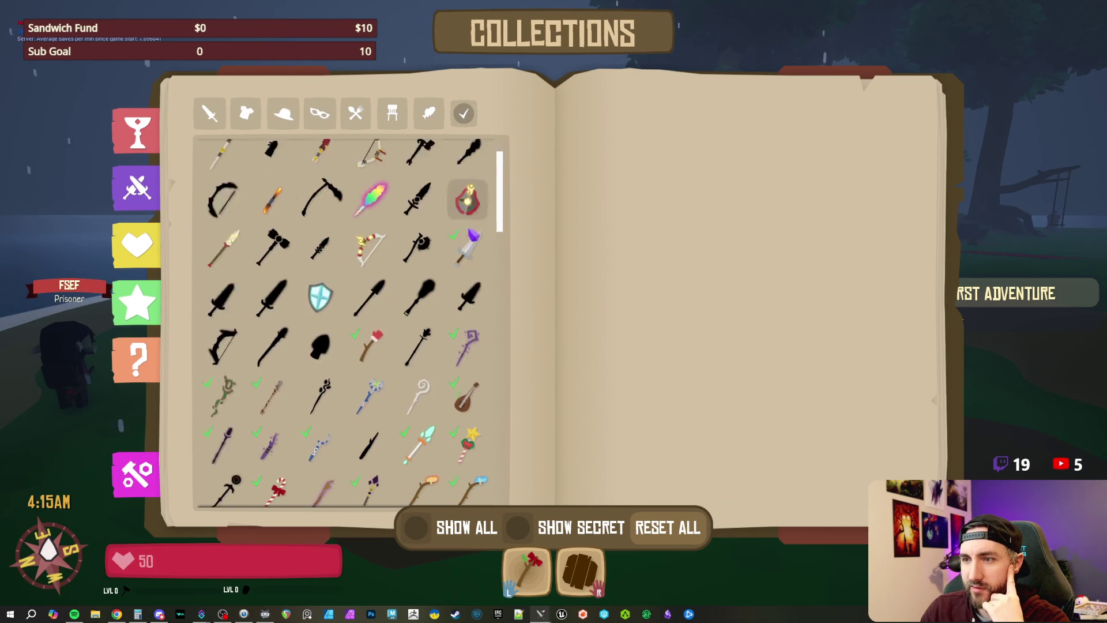
scroll(474, 233, down, 10)
scroll(468, 282, down, 10)
scroll(470, 279, down, 15)
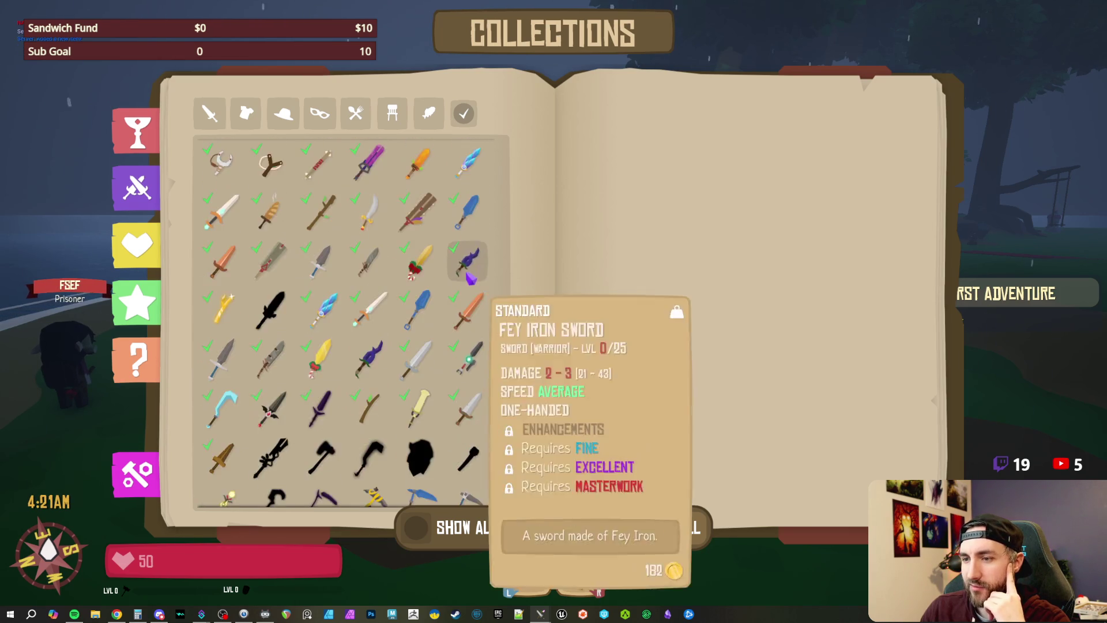
scroll(471, 278, down, 5)
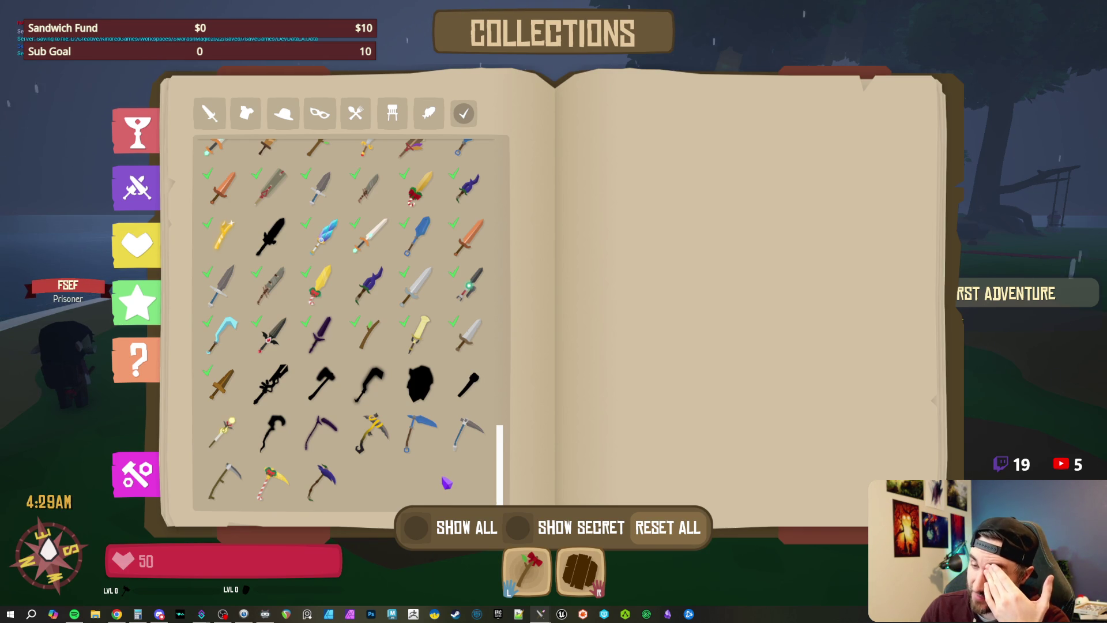
scroll(446, 482, up, 15)
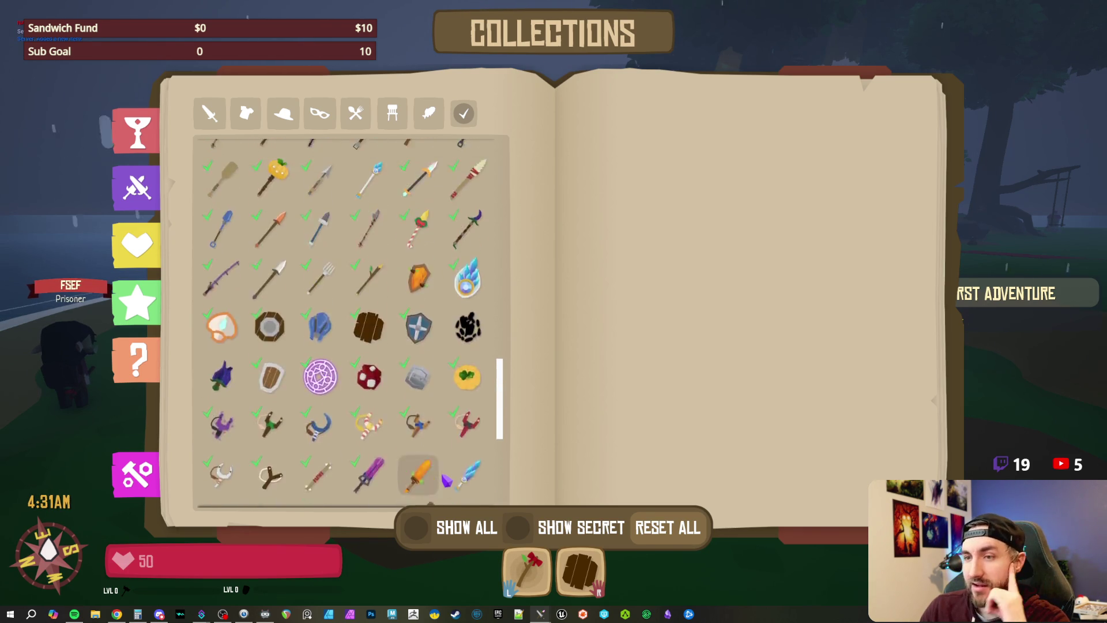
scroll(447, 448, up, 3)
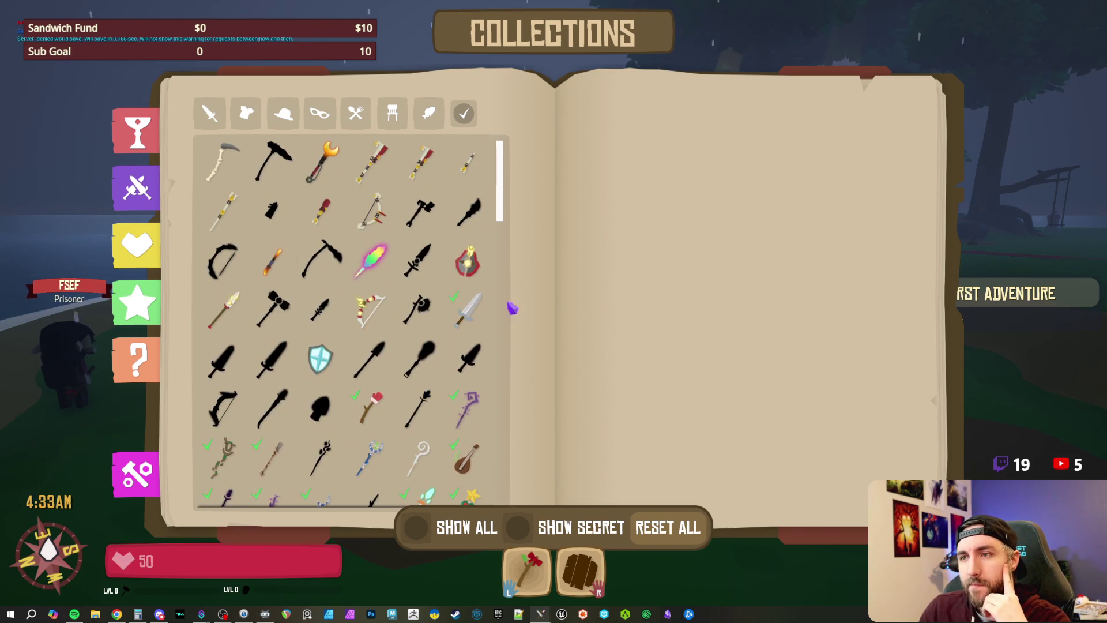
Step: Show the fish collection, then scroll the shirts collection to the Ruins Explorer outfit
click(430, 114)
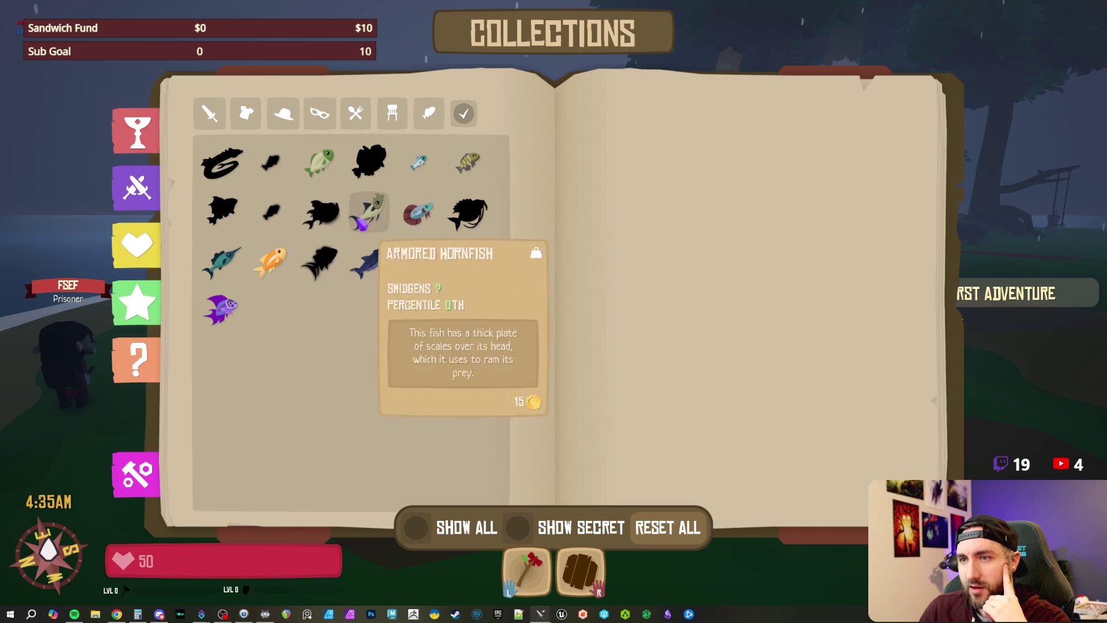
click(245, 114)
scroll(371, 285, down, 15)
scroll(401, 298, down, 3)
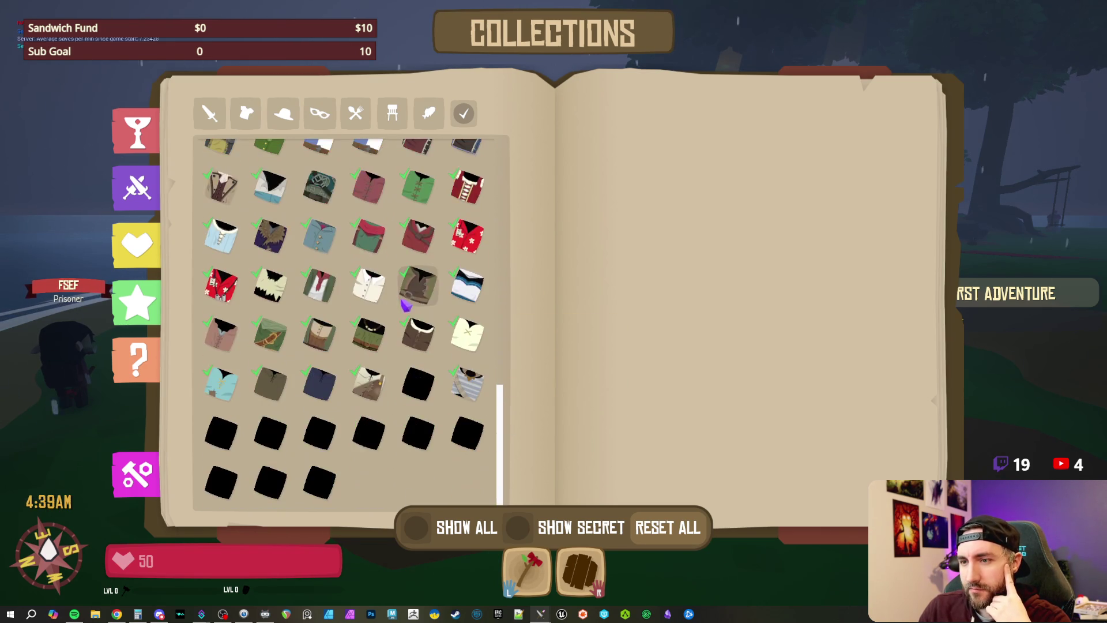
scroll(368, 347, up, 18)
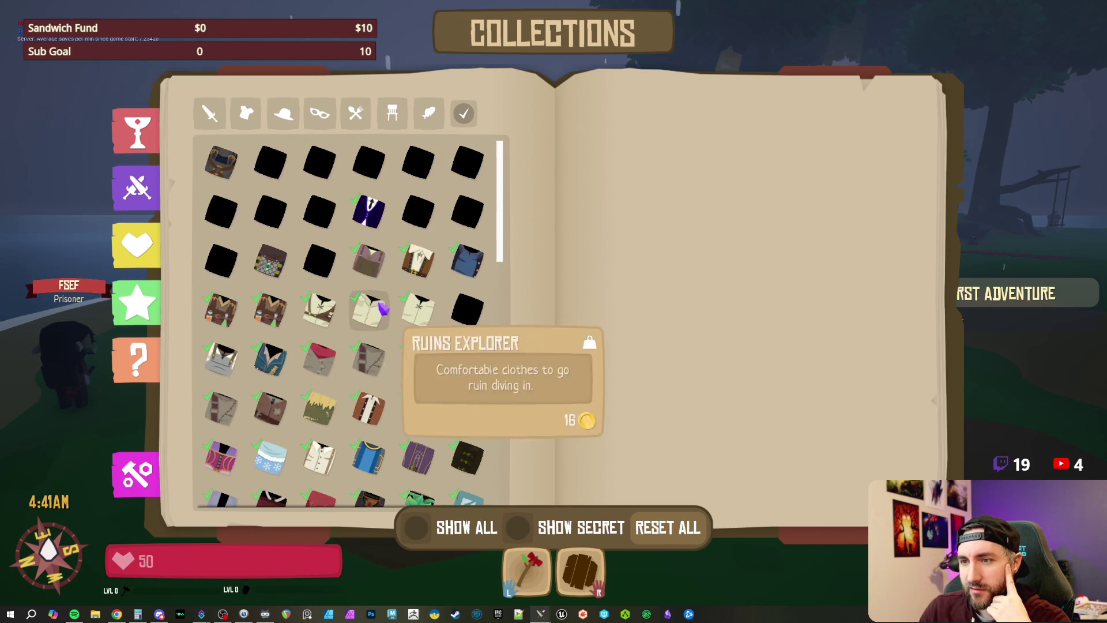
Step: Close the collections book and inventory with Escape to return to the rainy island
key(Escape)
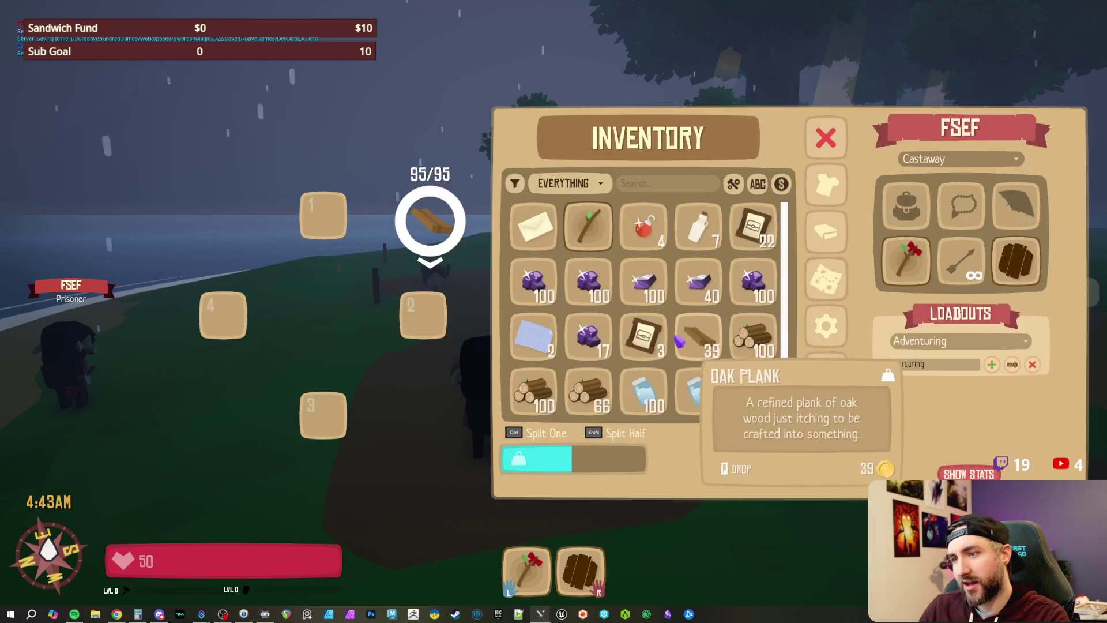
key(Escape)
mouse_move(553, 311)
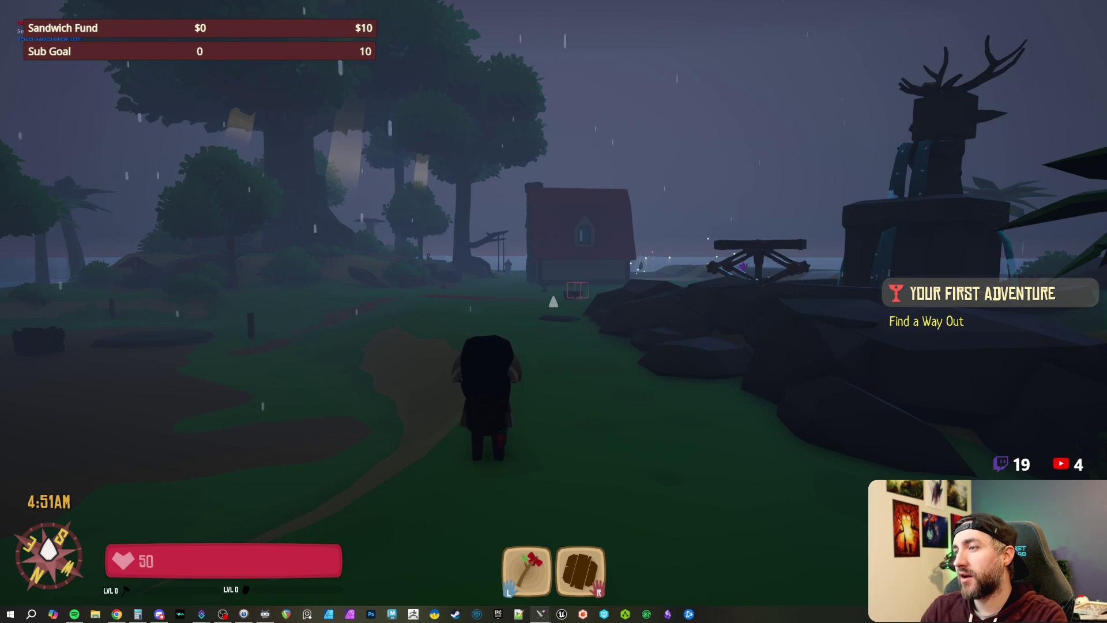
Step: Walk the character over the rocks by the statue and past the red house
key(w)
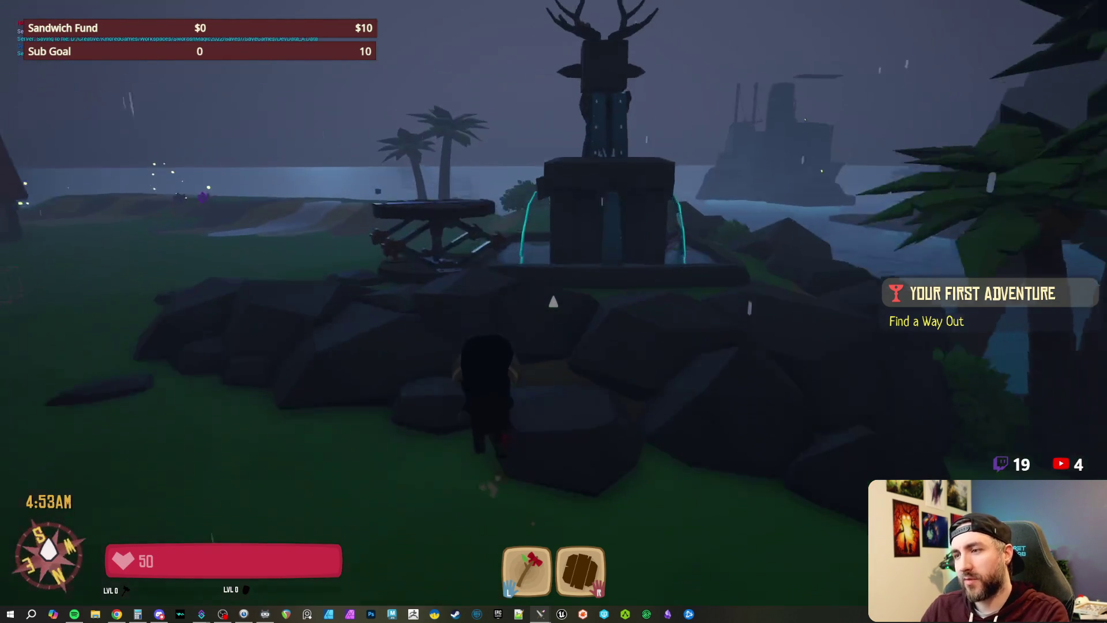
key(w)
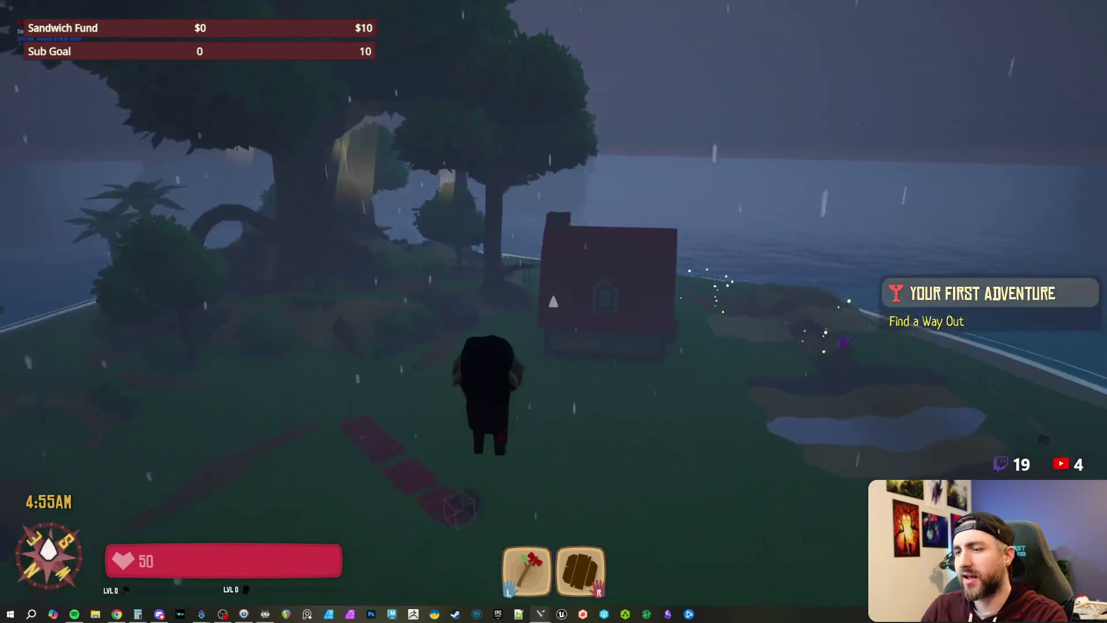
key(w)
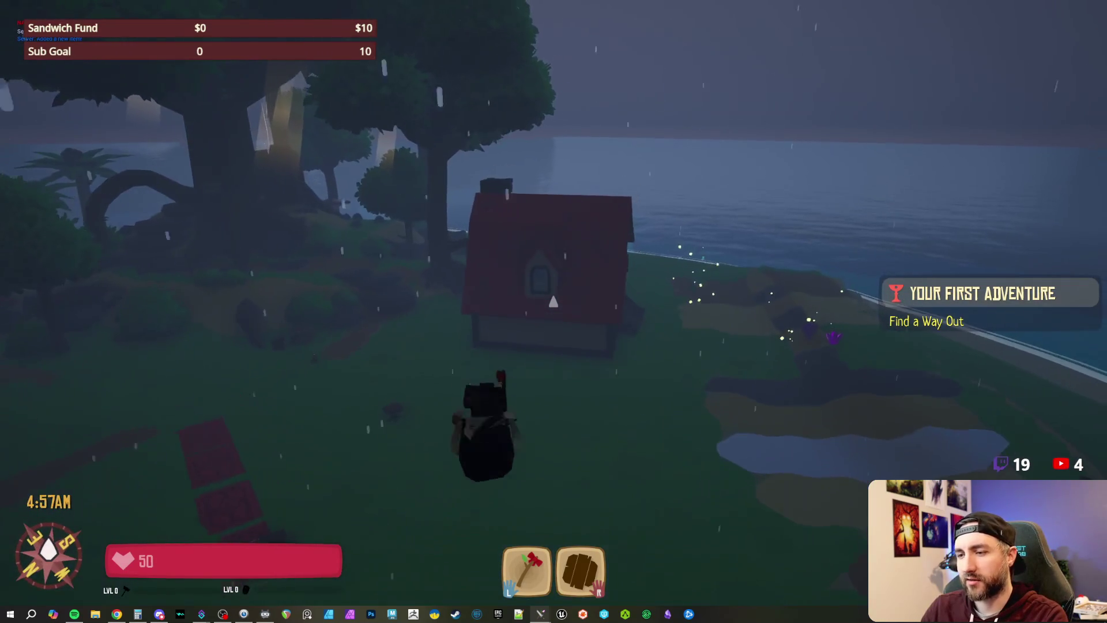
key(w)
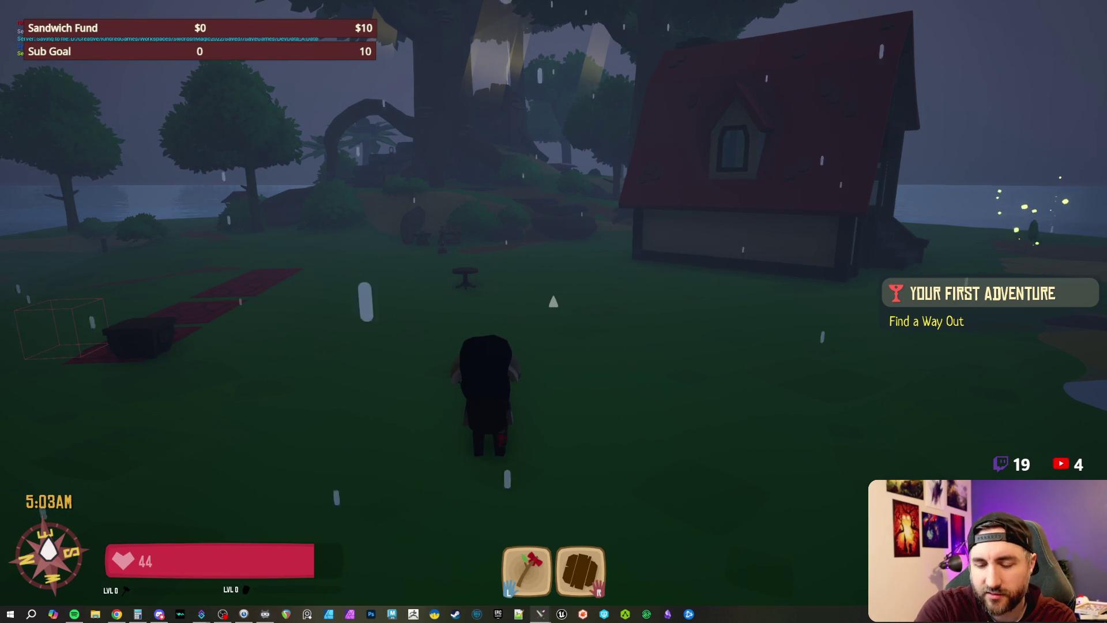
key(s)
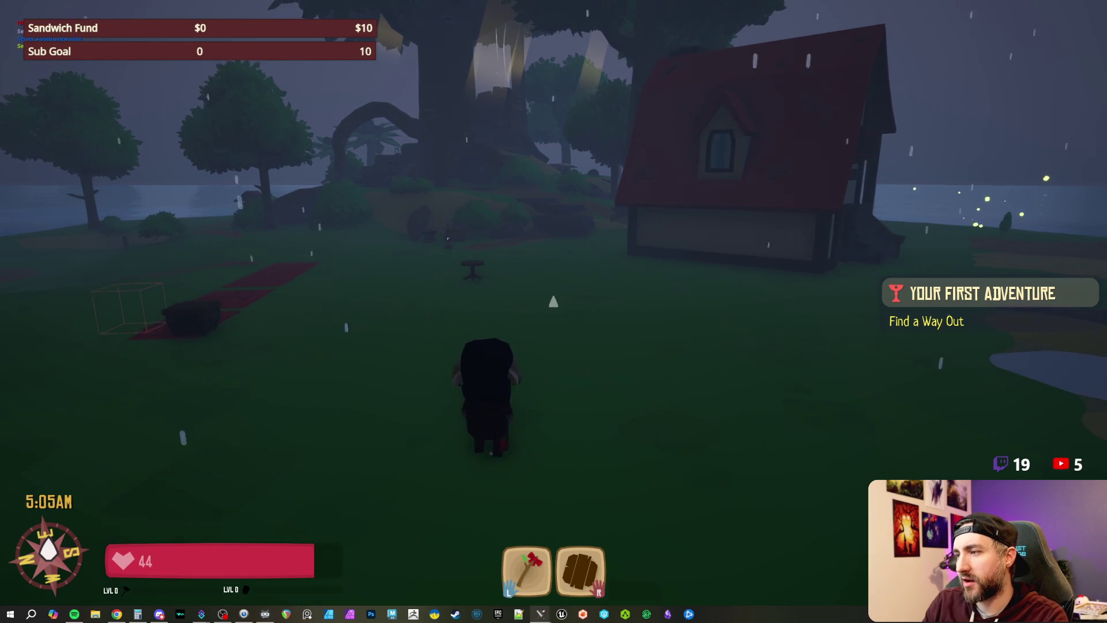
key(a)
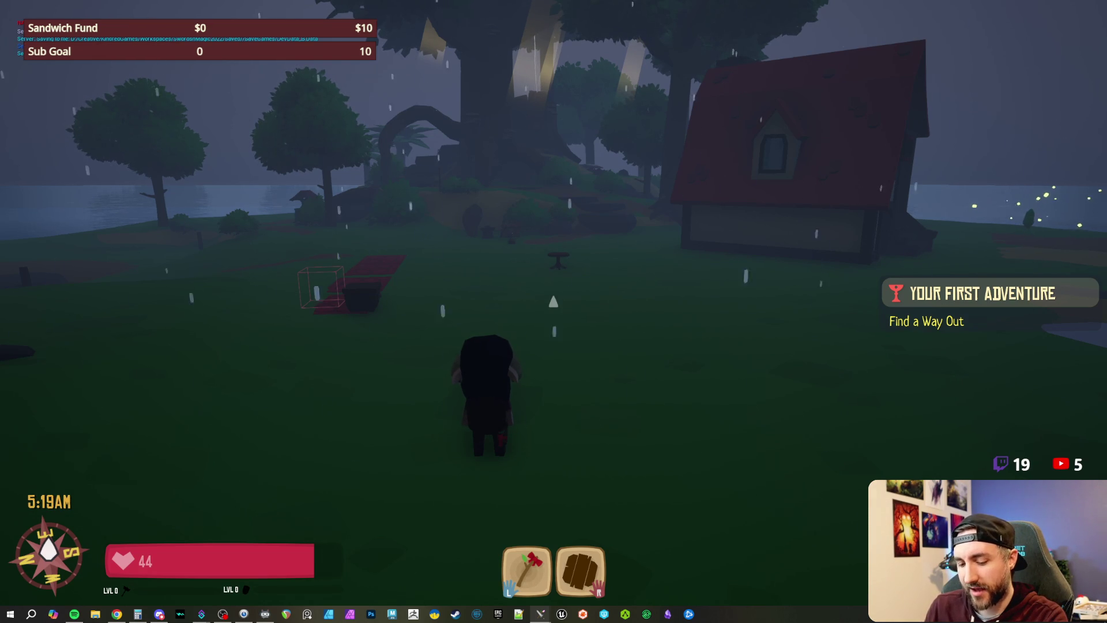
key(w)
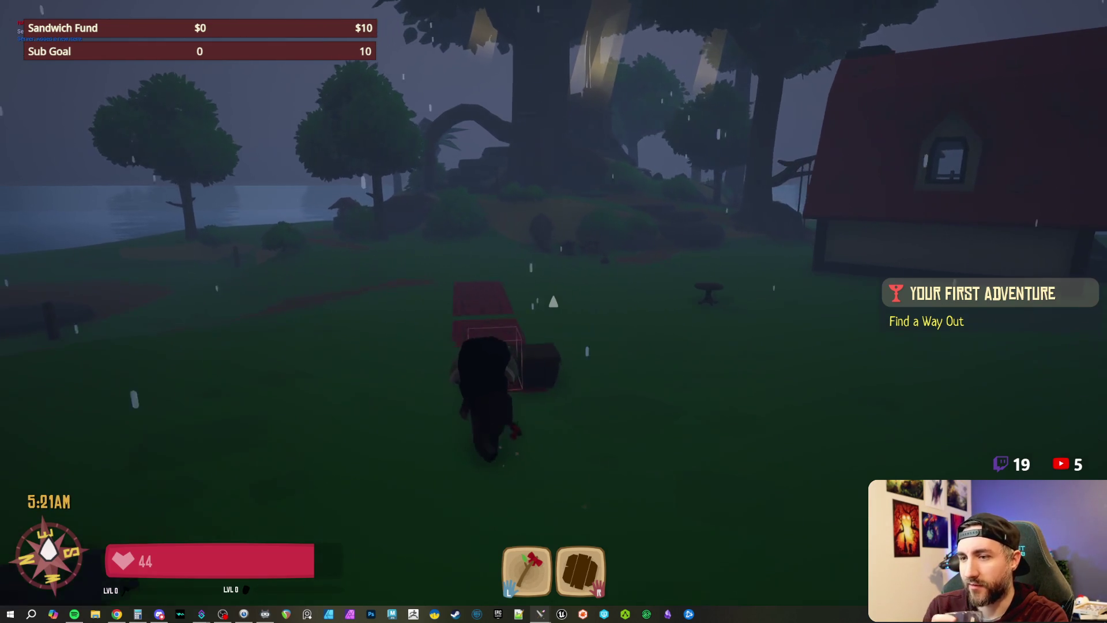
key(w)
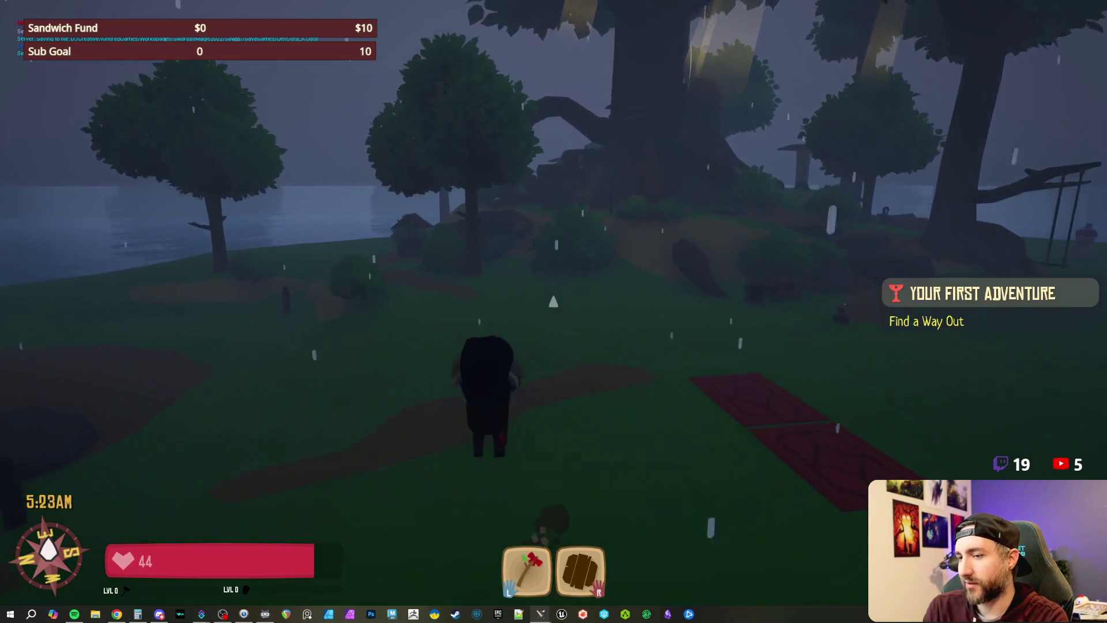
key(w)
key(w)
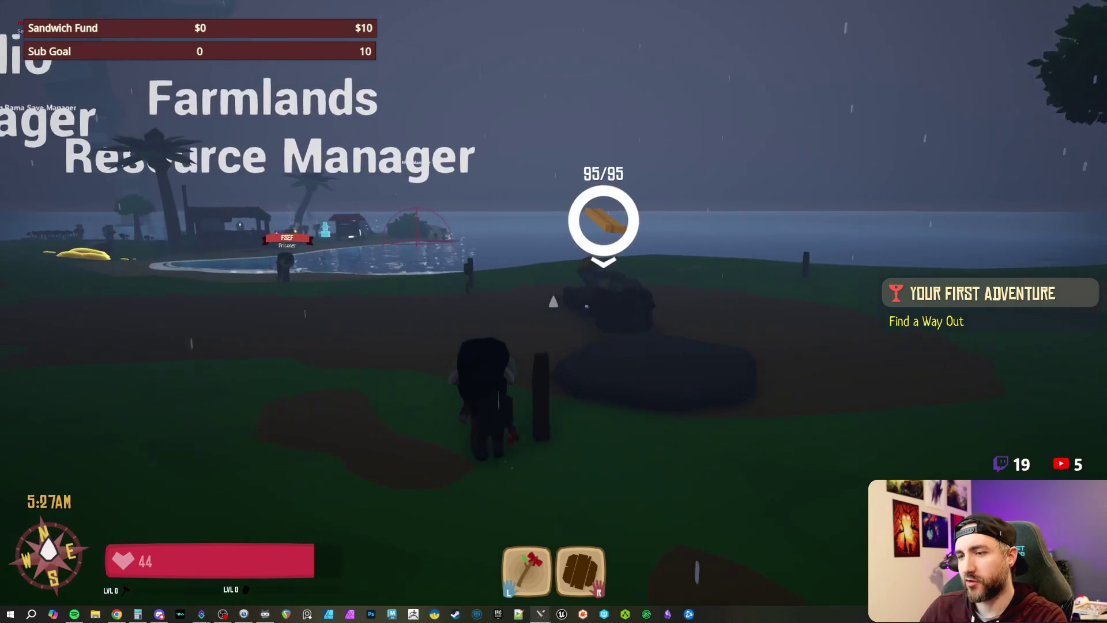
key(a)
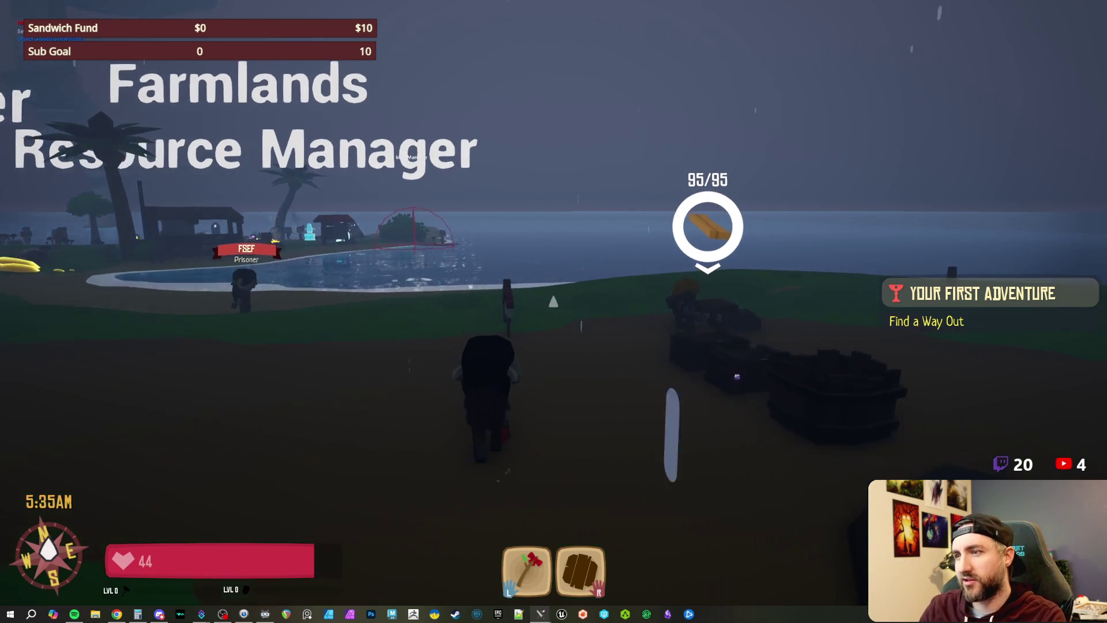
Step: Turn the view and walk past the palm tree and deer fountain to the shoreline chests
mouse_move(553, 301)
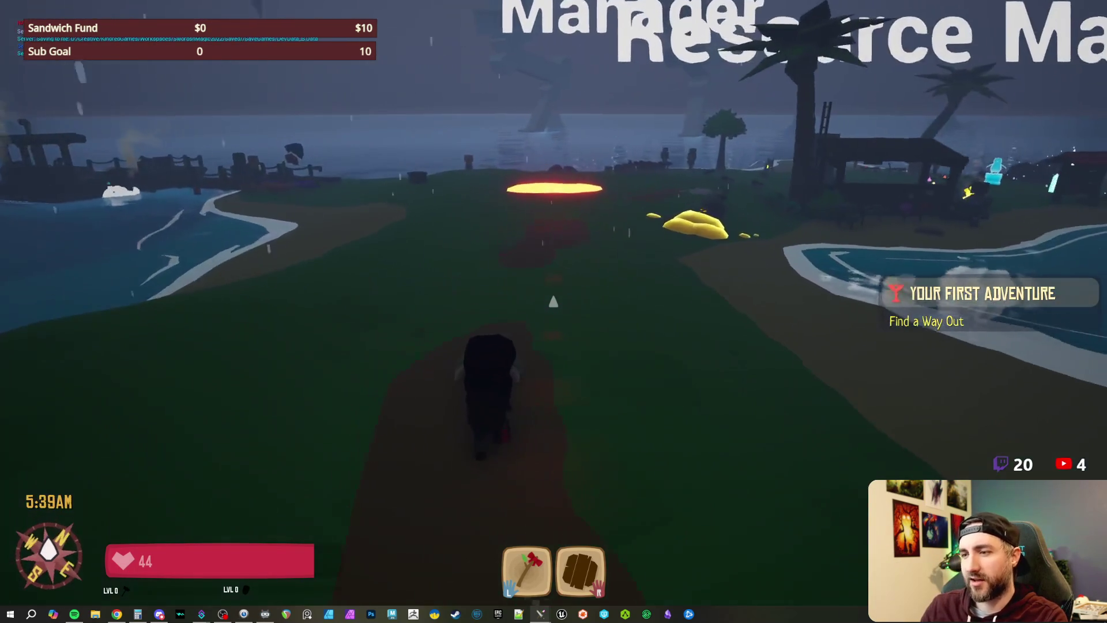
key(w)
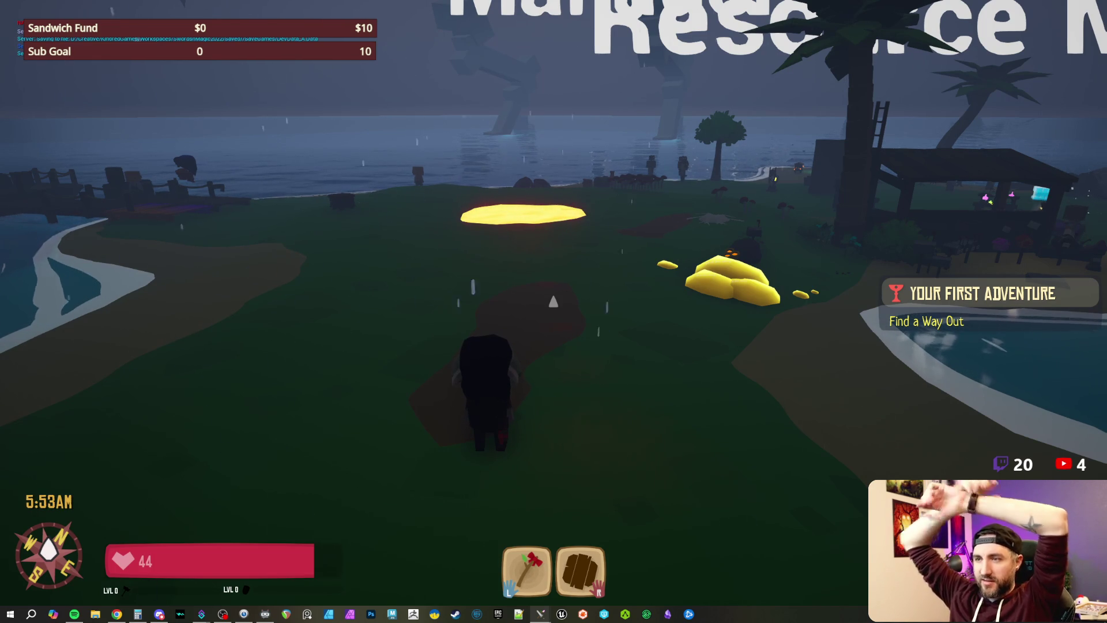
key(e)
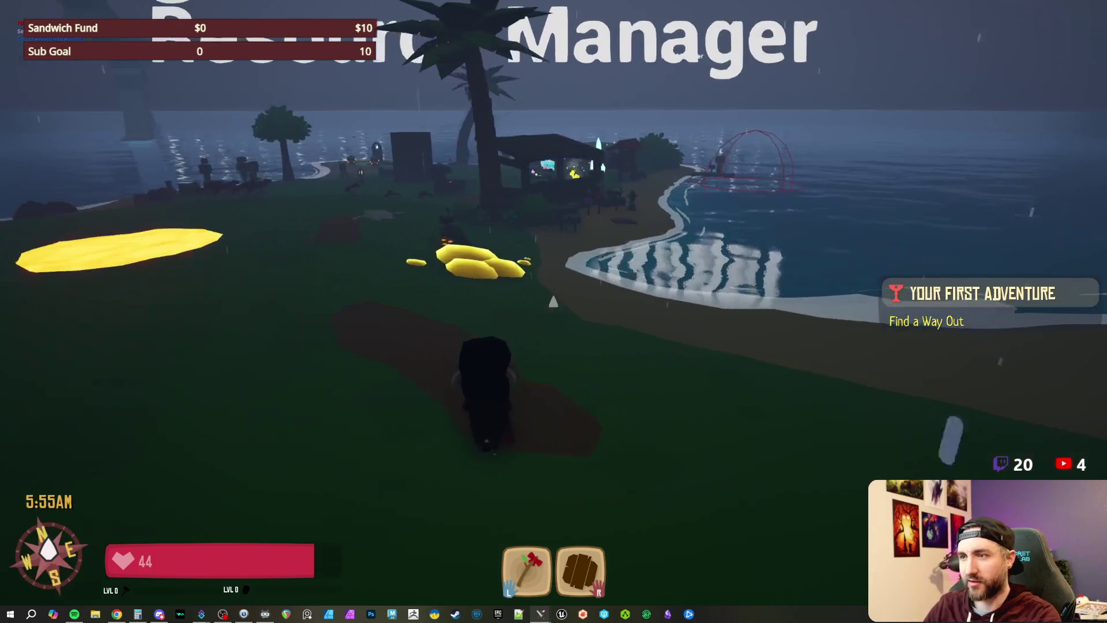
key(e)
key(e)
key(e)
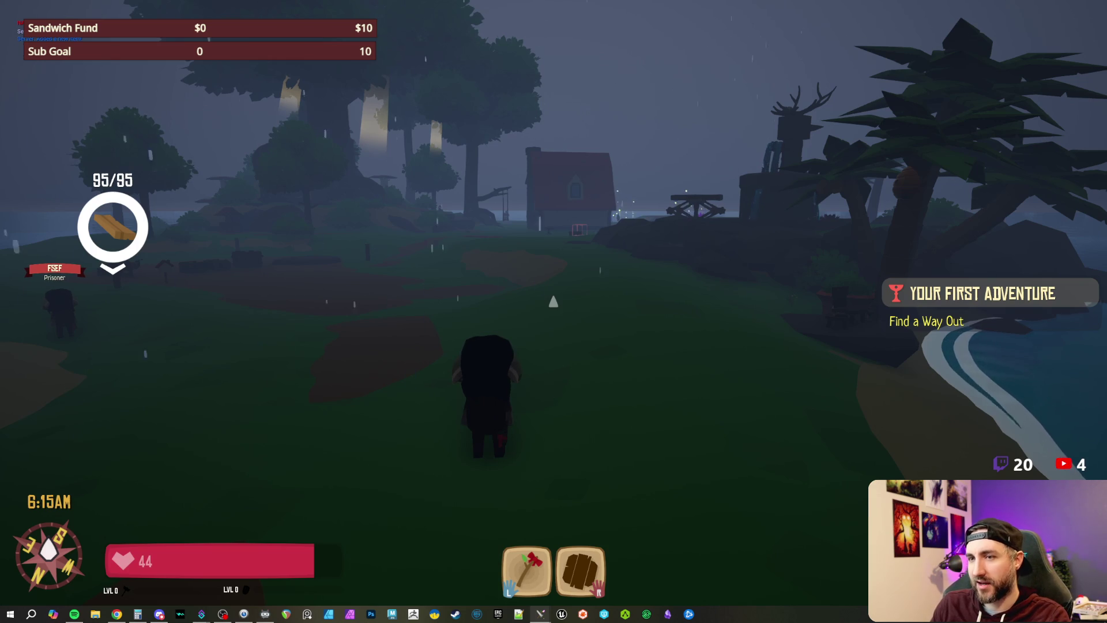
key(w)
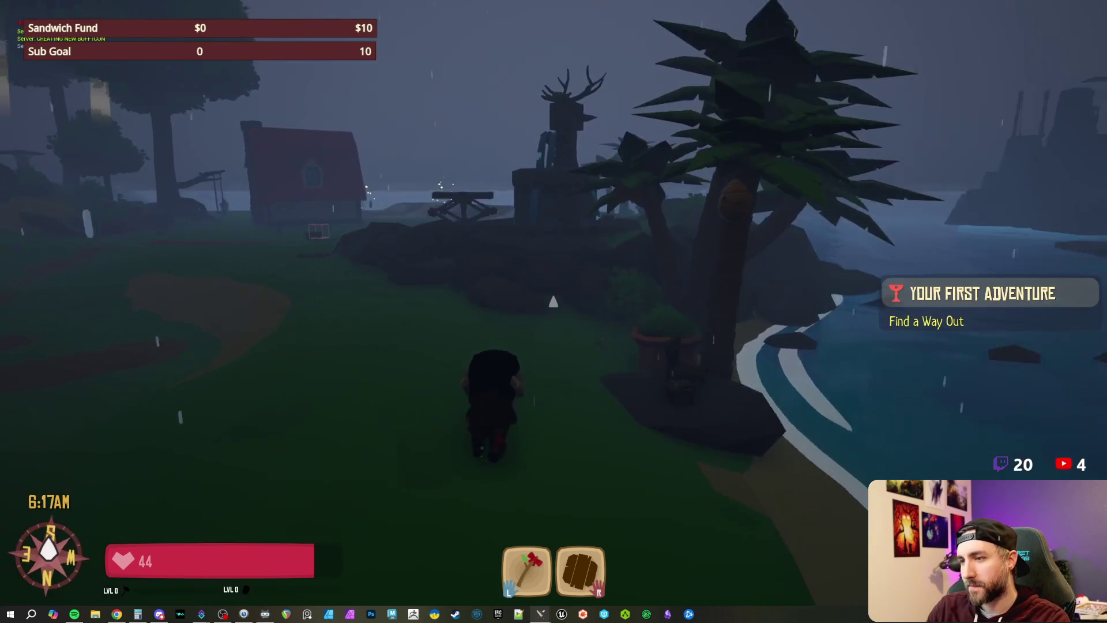
key(w)
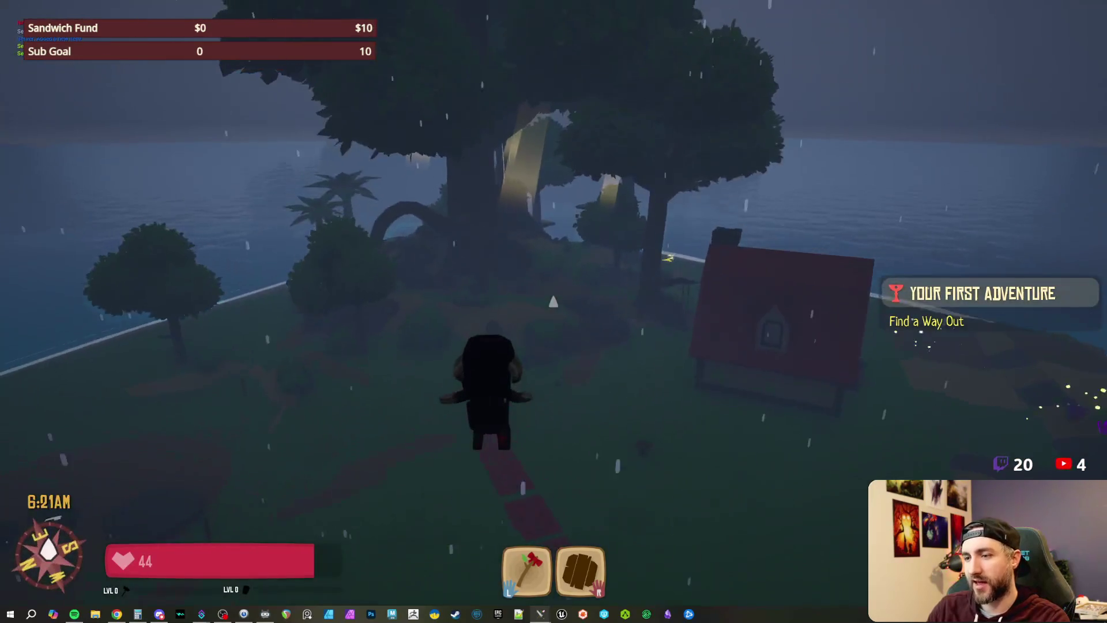
key(w)
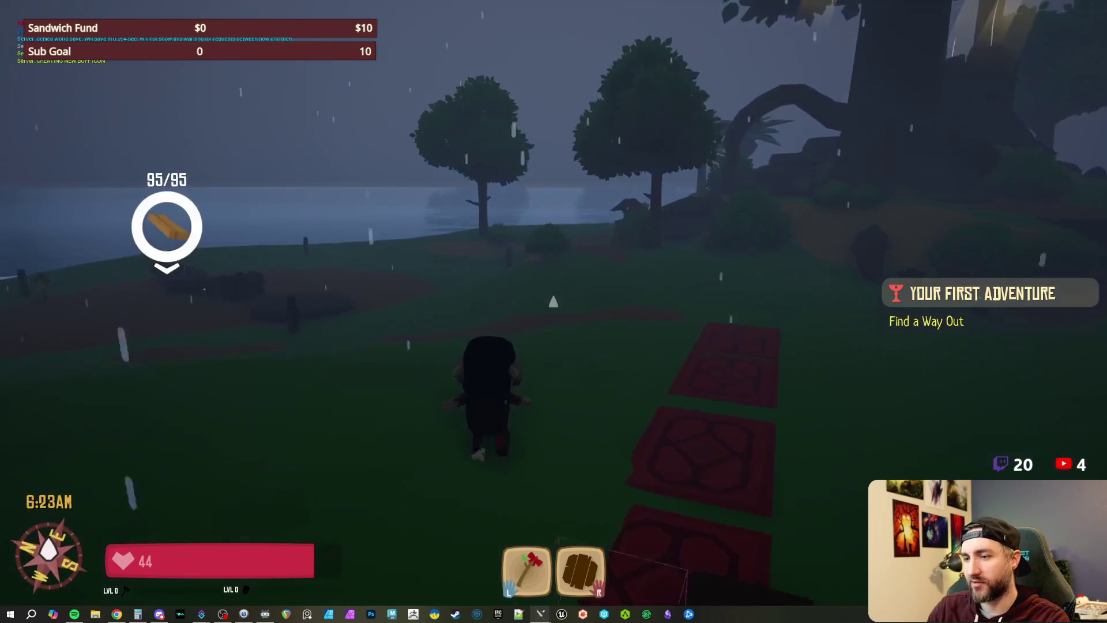
key(w)
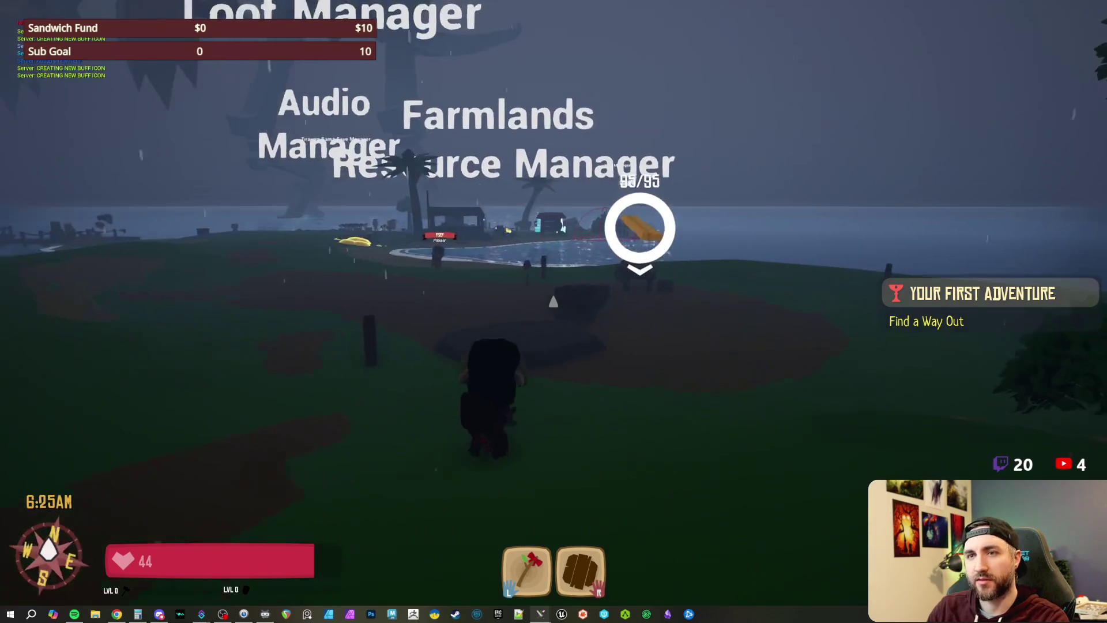
key(w)
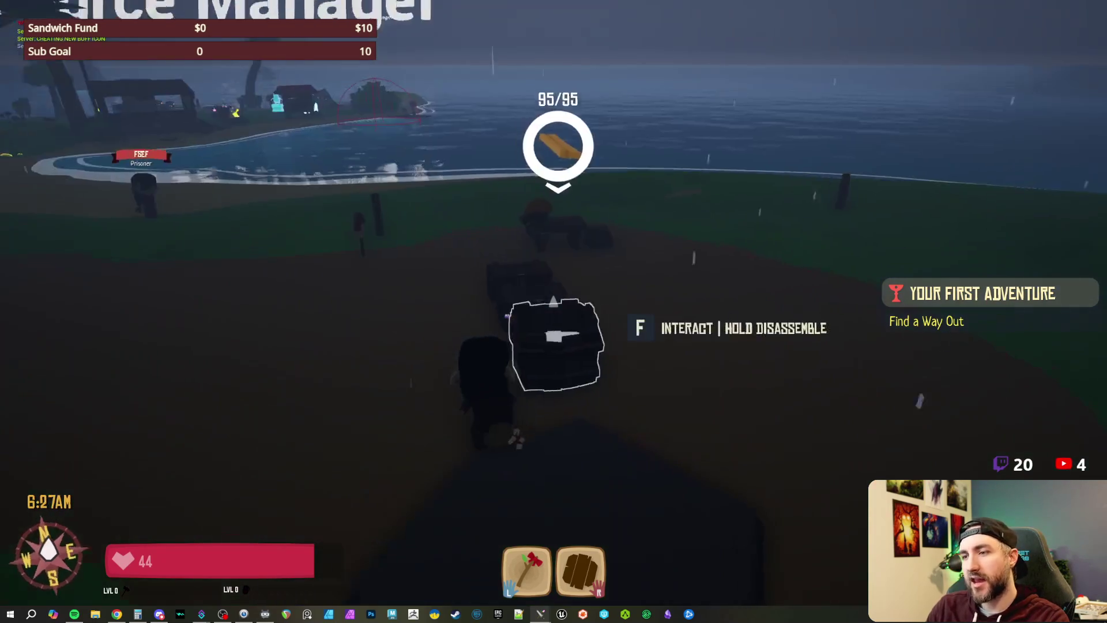
Step: Load 100 logs into the sawmill and collect the resulting 95 planks
key(f)
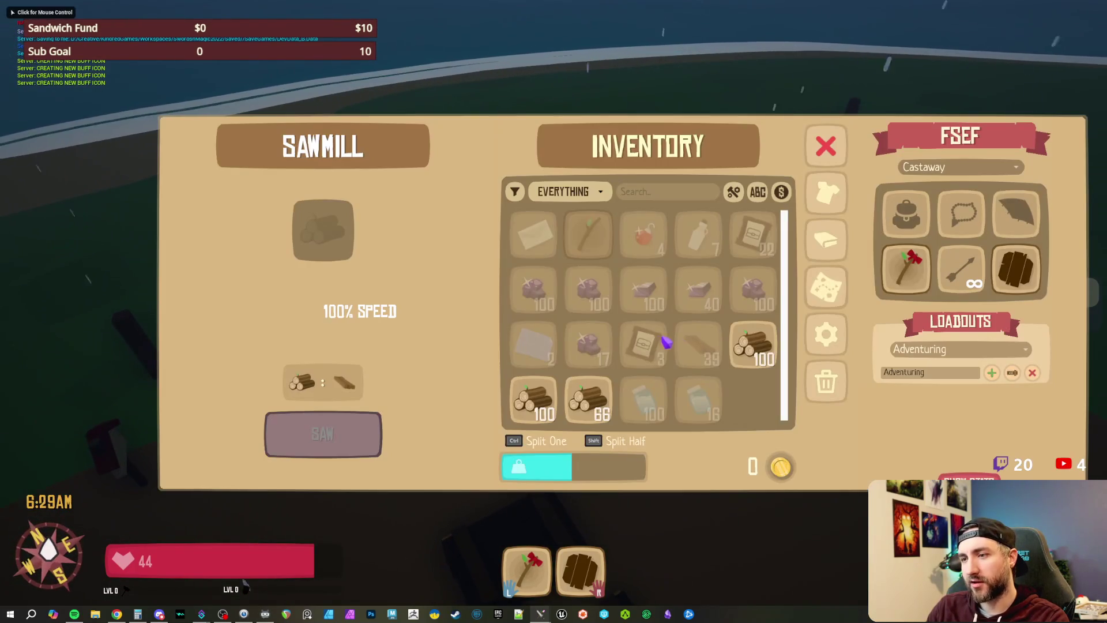
key(Escape)
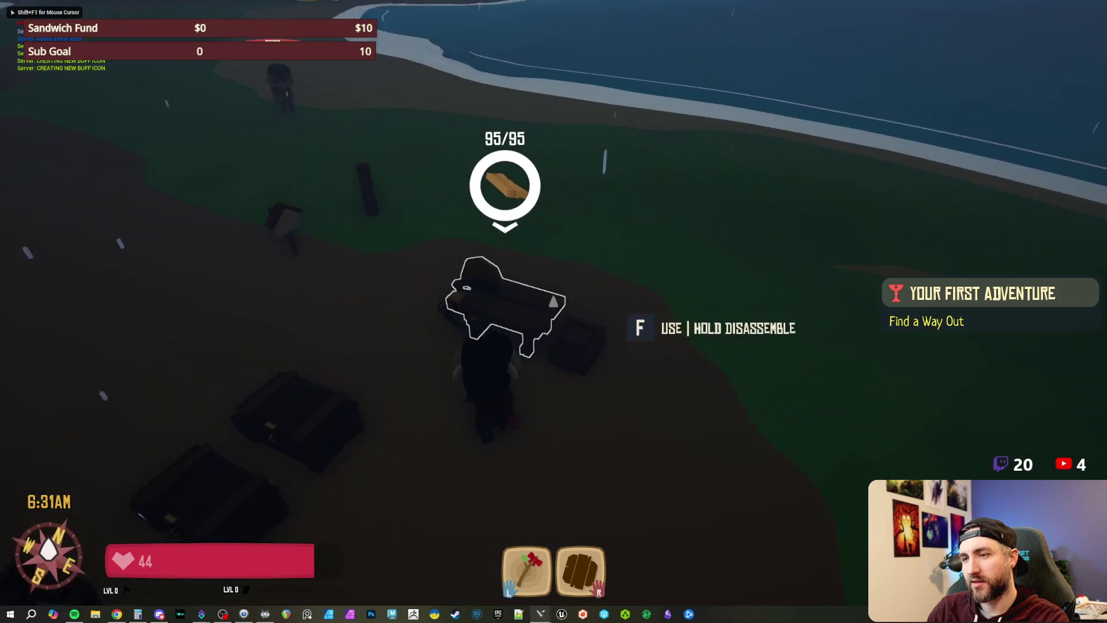
key(f)
drag(585, 410, 420, 230)
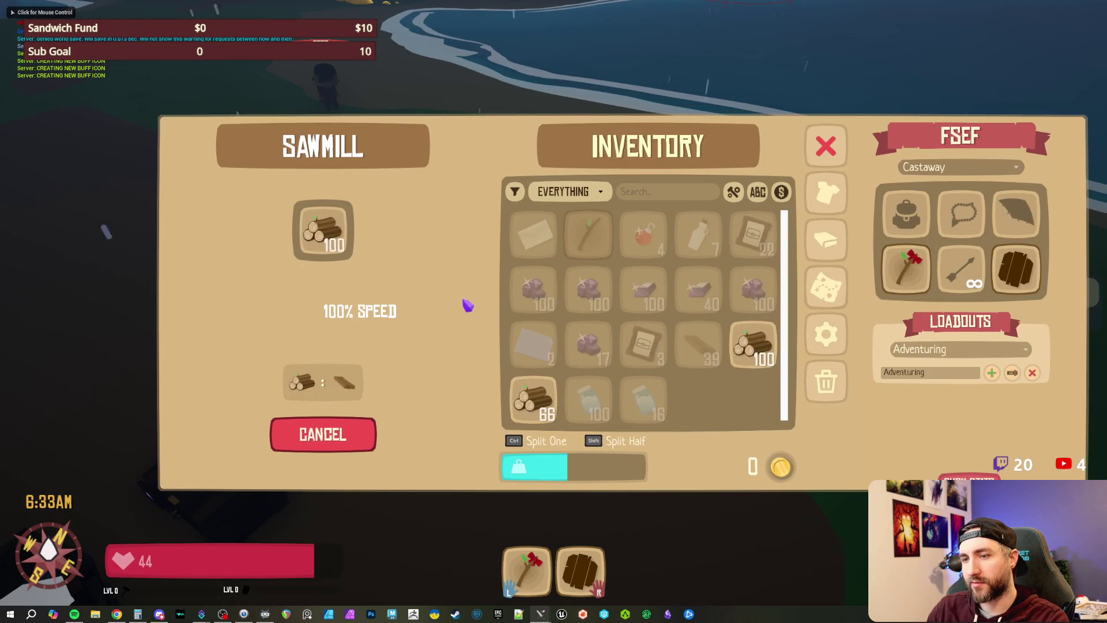
key(Escape)
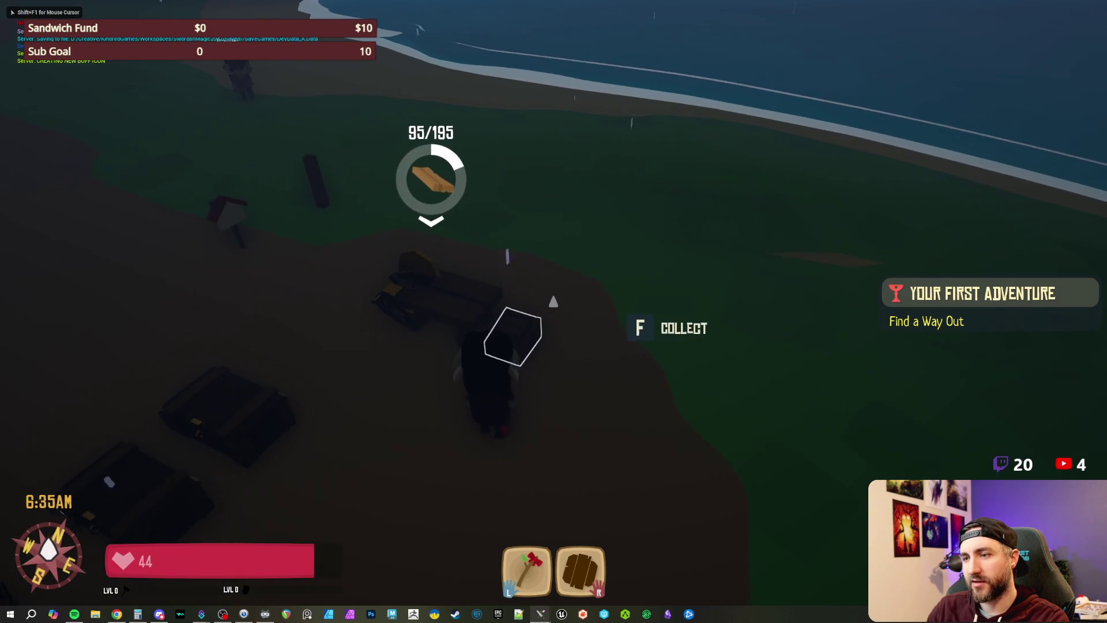
key(f)
click(196, 235)
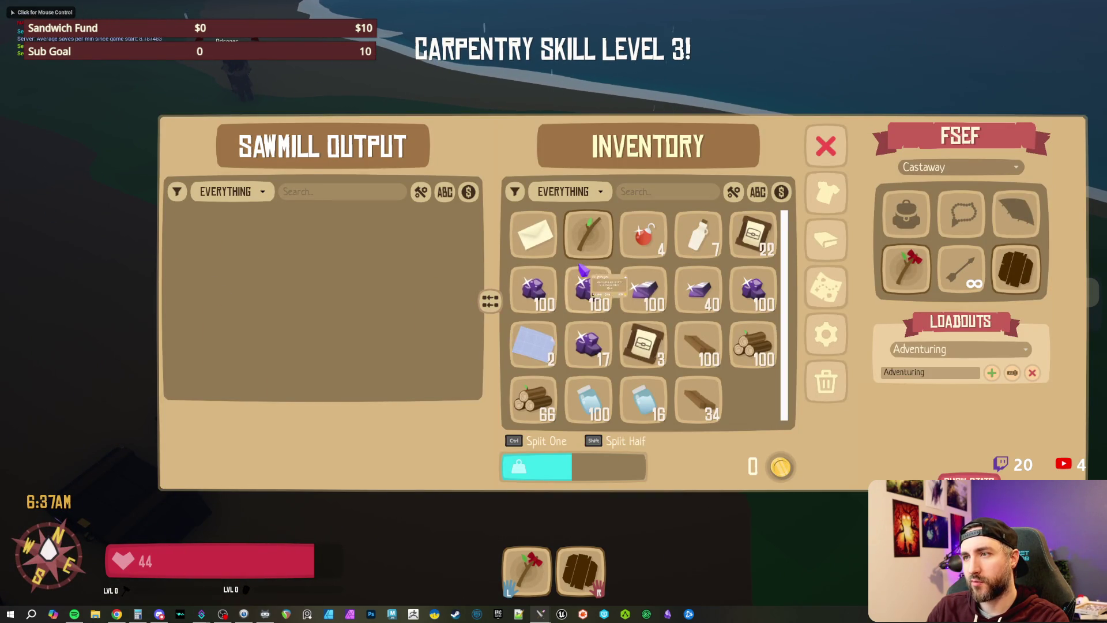
key(Escape)
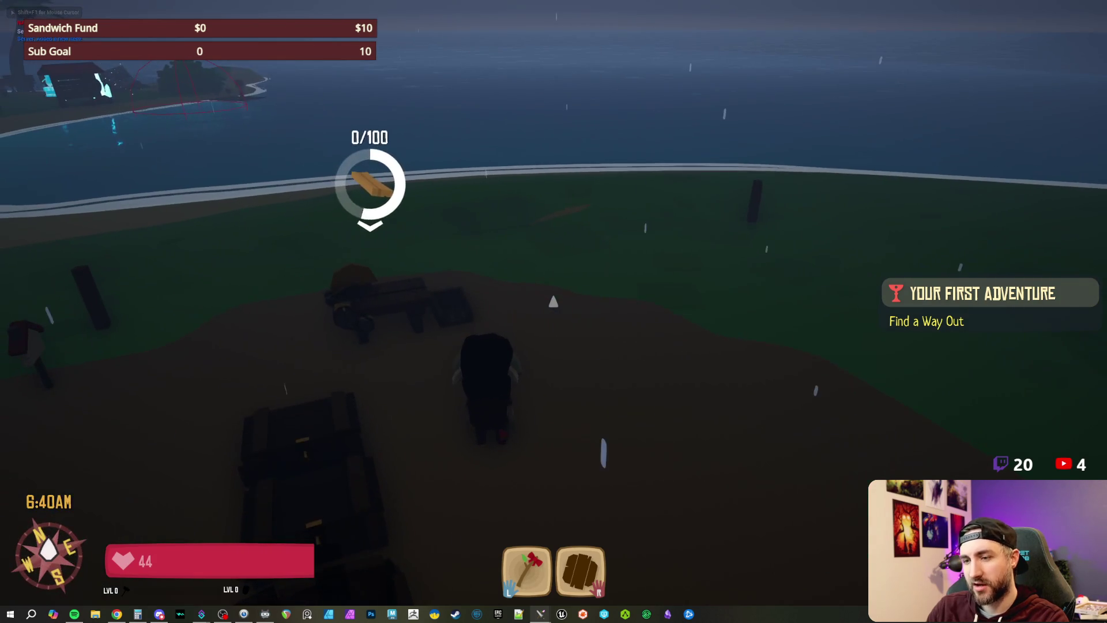
Step: Search 'CARPENT' in the admin tools and spawn a Carpentry Station into the inventory
key(c)
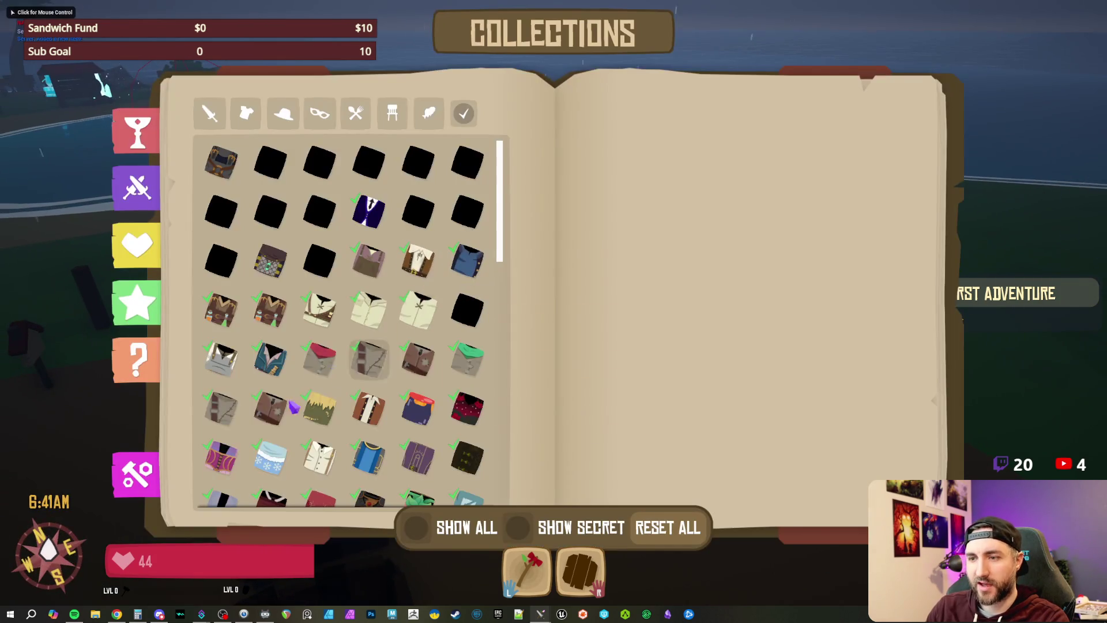
click(136, 474)
click(276, 105)
text(CARPENT)
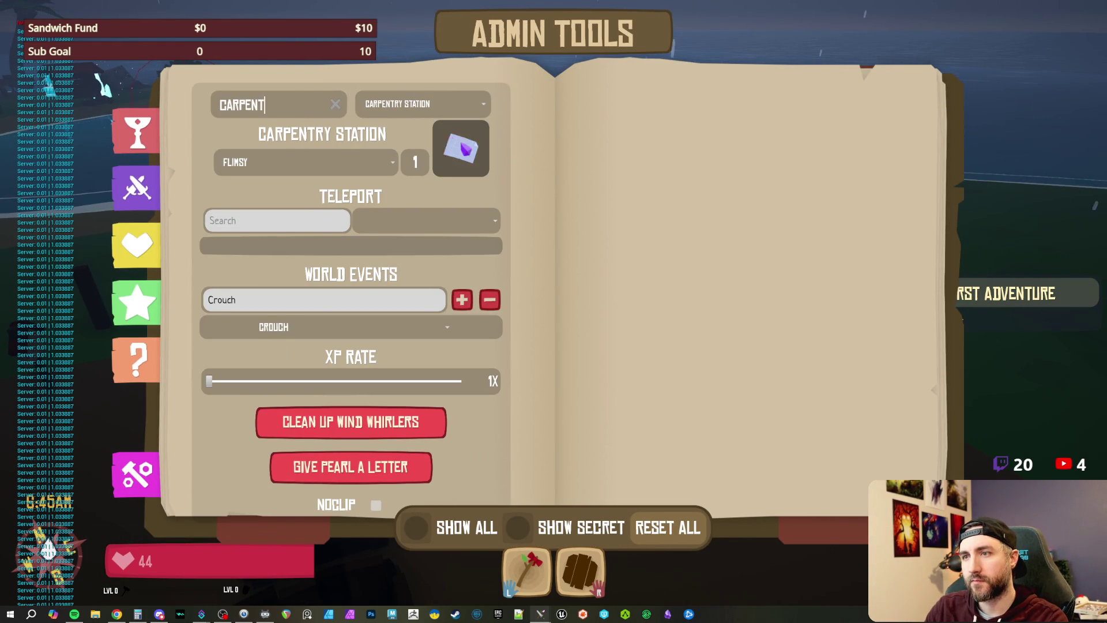
click(461, 149)
Step: Rotate the Carpentry Station to face the camera and place it on the ground
click(752, 389)
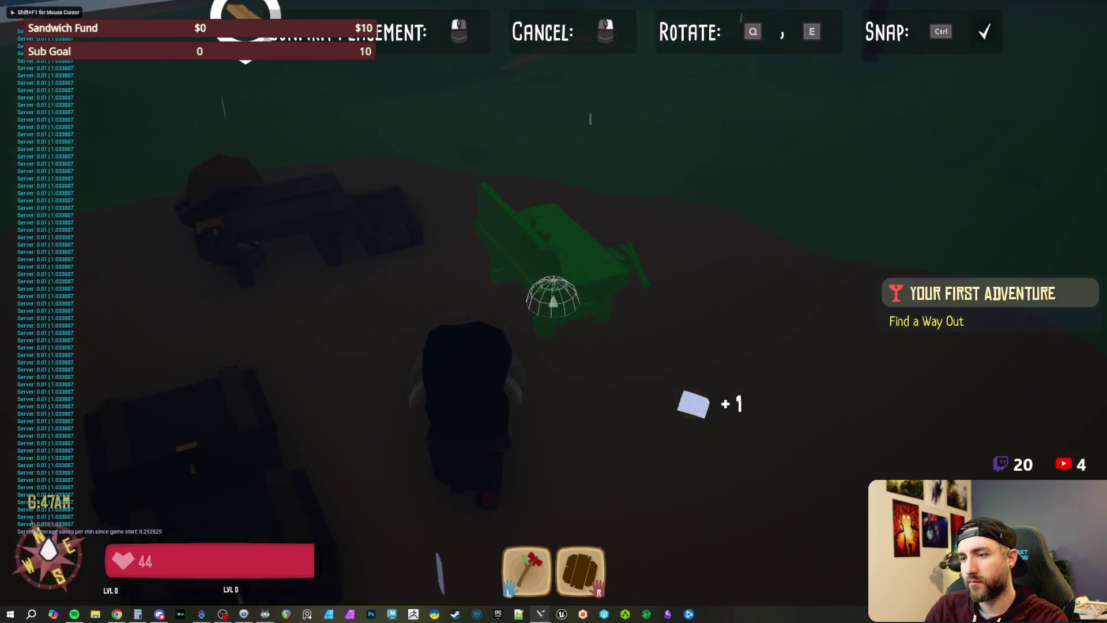
key(e)
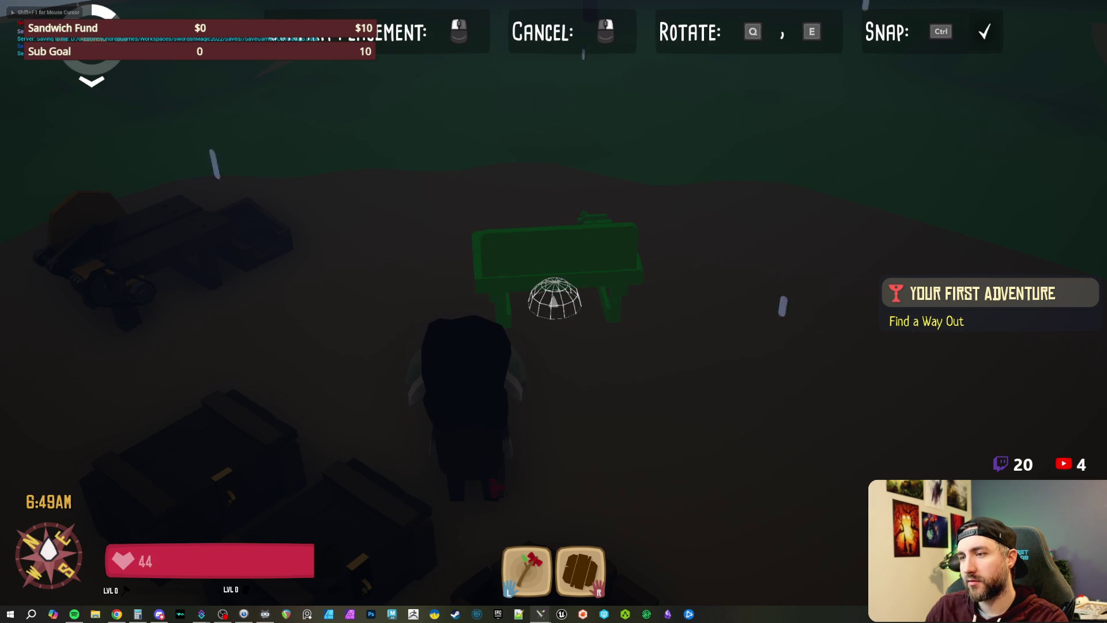
key(e)
key(e)
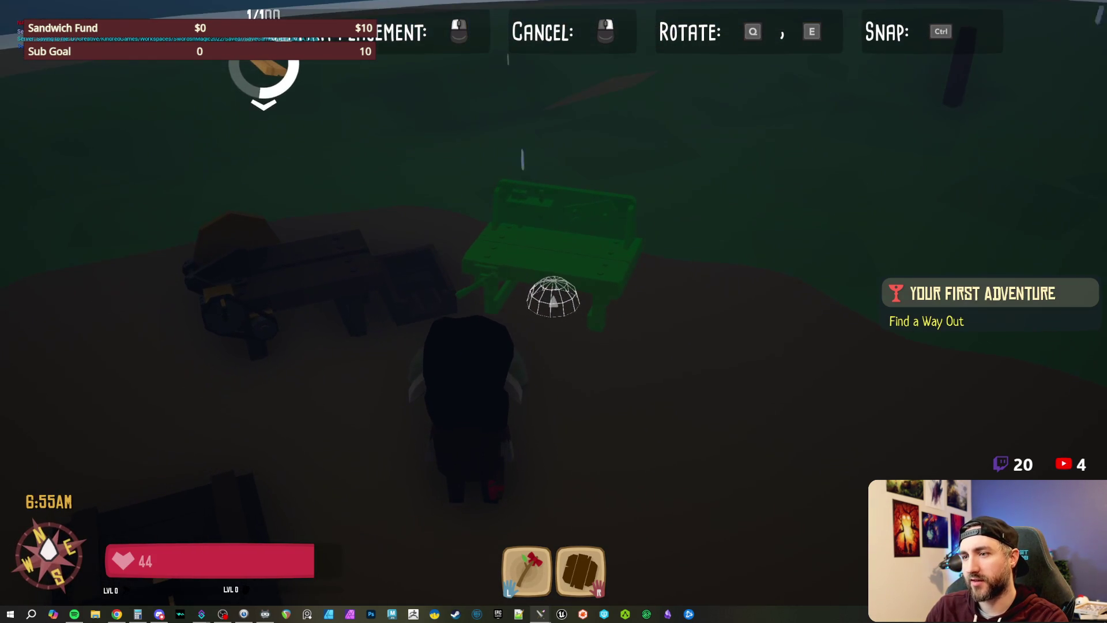
click(554, 294)
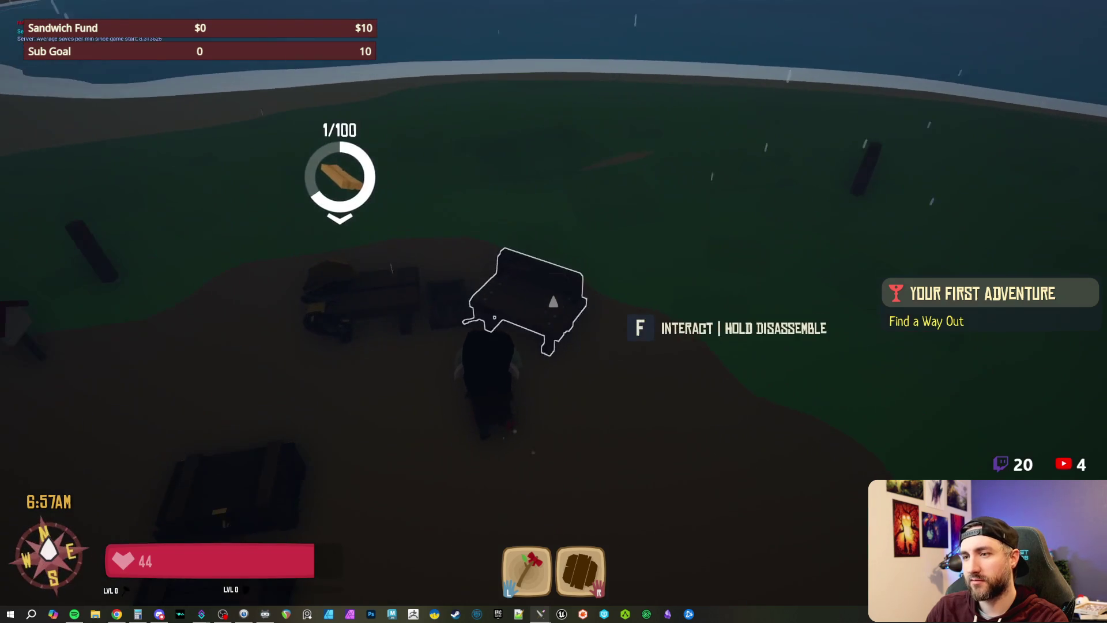
Step: Browse the Carpentry Station recipes, from Simple Armoire to Stone Path and Firewood
key(f)
scroll(233, 262, down, 5)
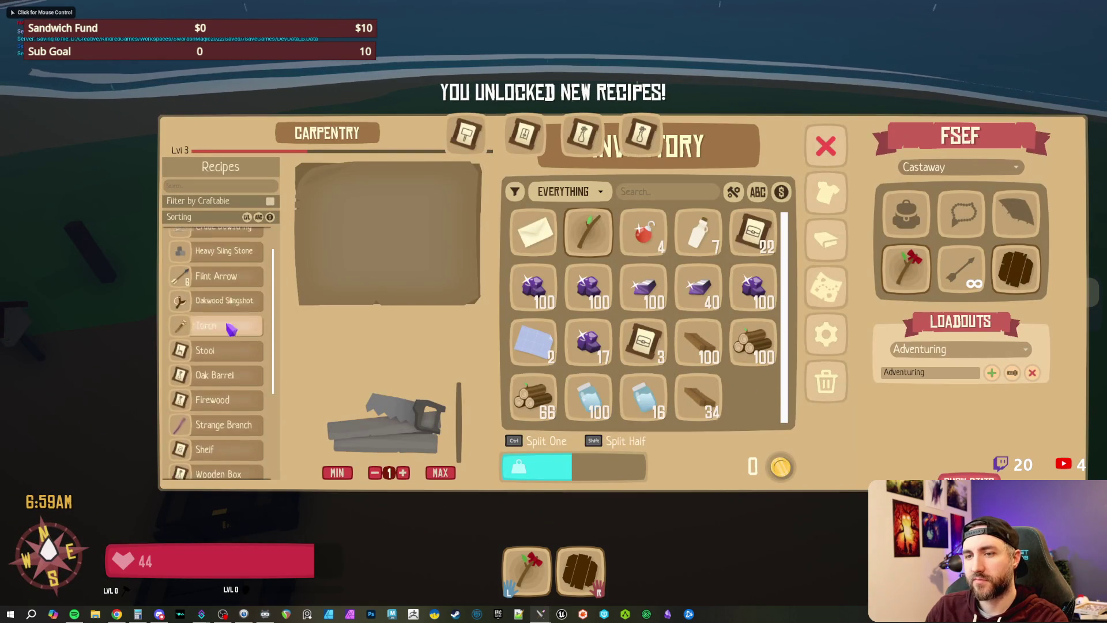
click(242, 408)
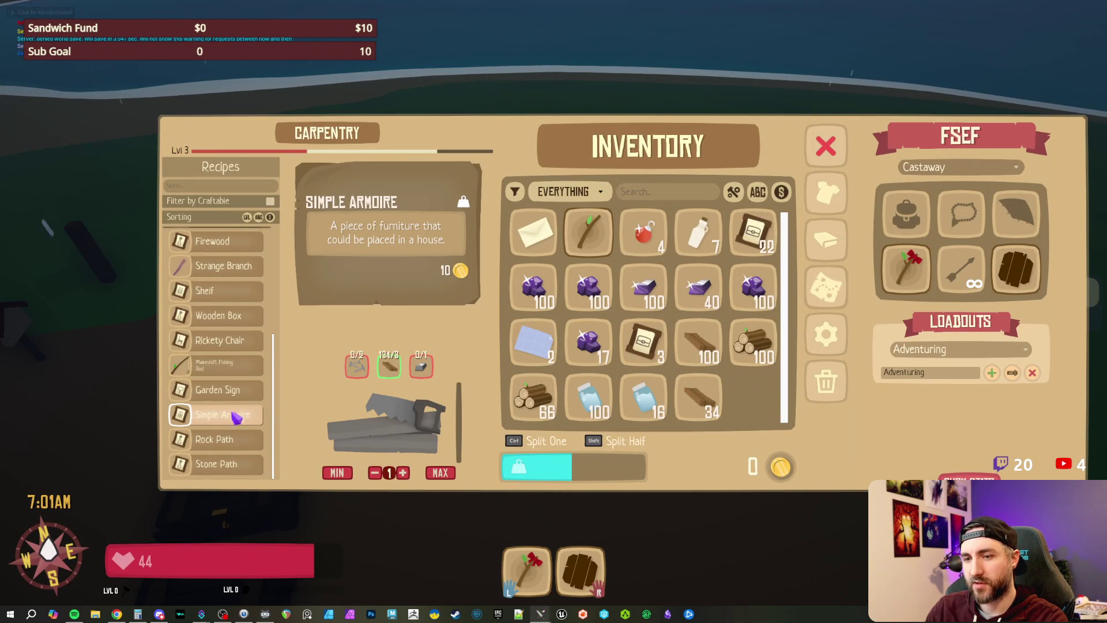
click(229, 391)
click(230, 366)
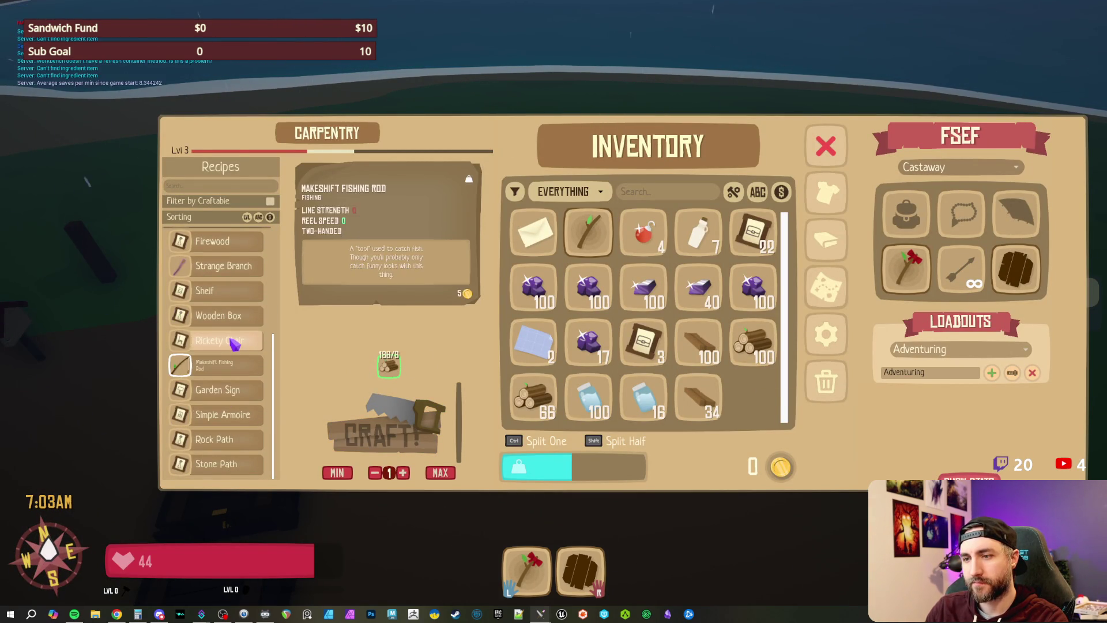
click(233, 342)
click(238, 318)
click(237, 439)
click(237, 465)
scroll(238, 369, up, 2)
click(233, 311)
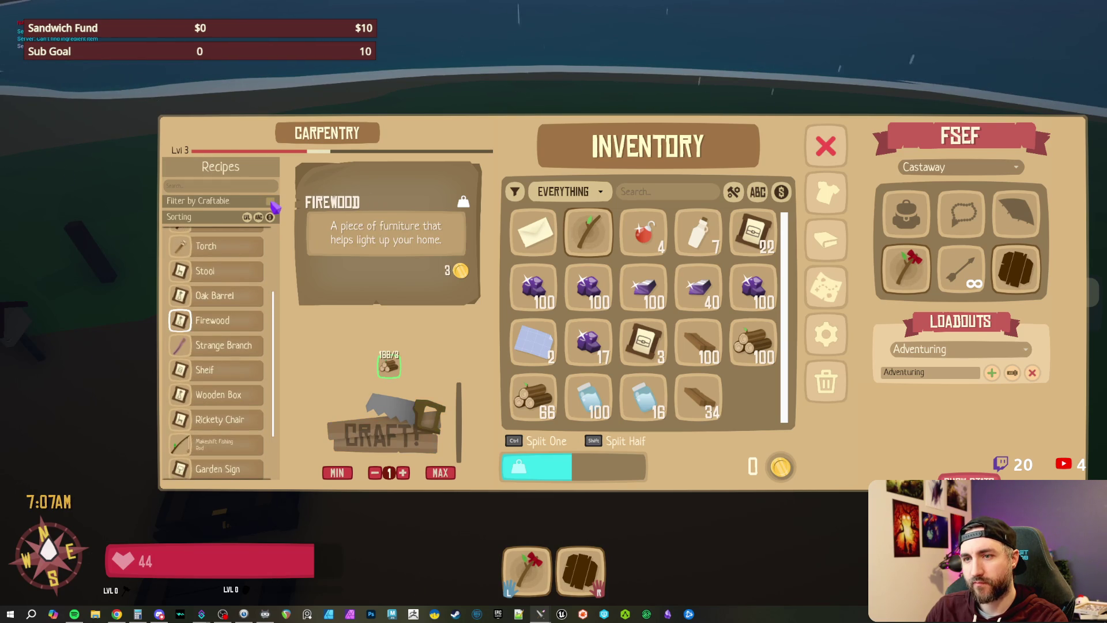
Step: Filter to craftable recipes, craft a Garden Sign, and place it with snapping beside the benches
click(270, 200)
click(225, 312)
drag(397, 432, 397, 433)
click(752, 398)
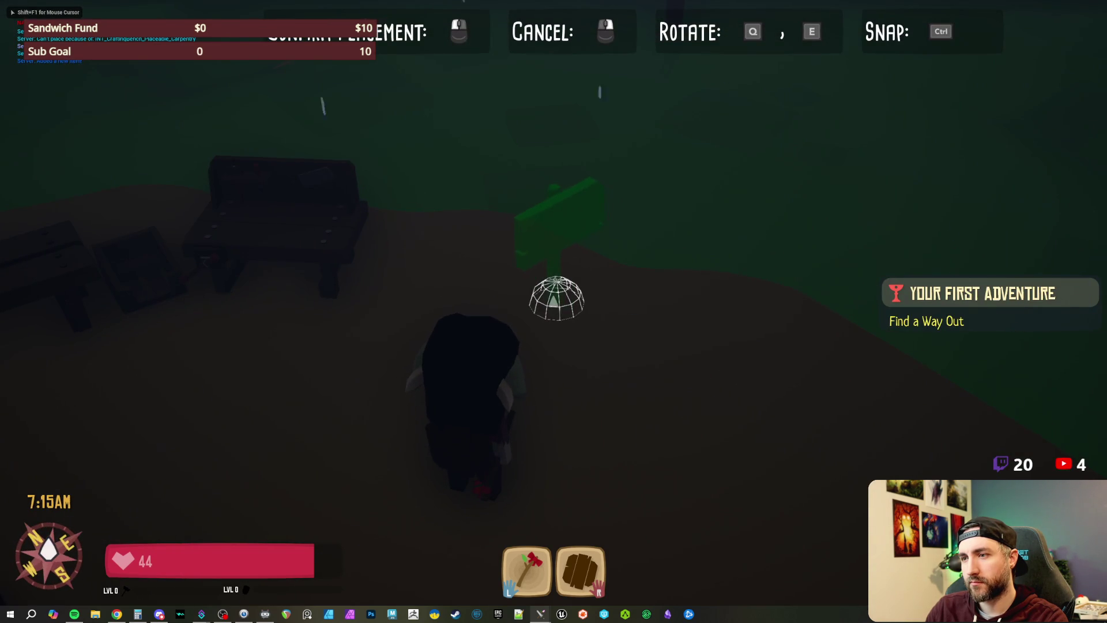
key(ctrl)
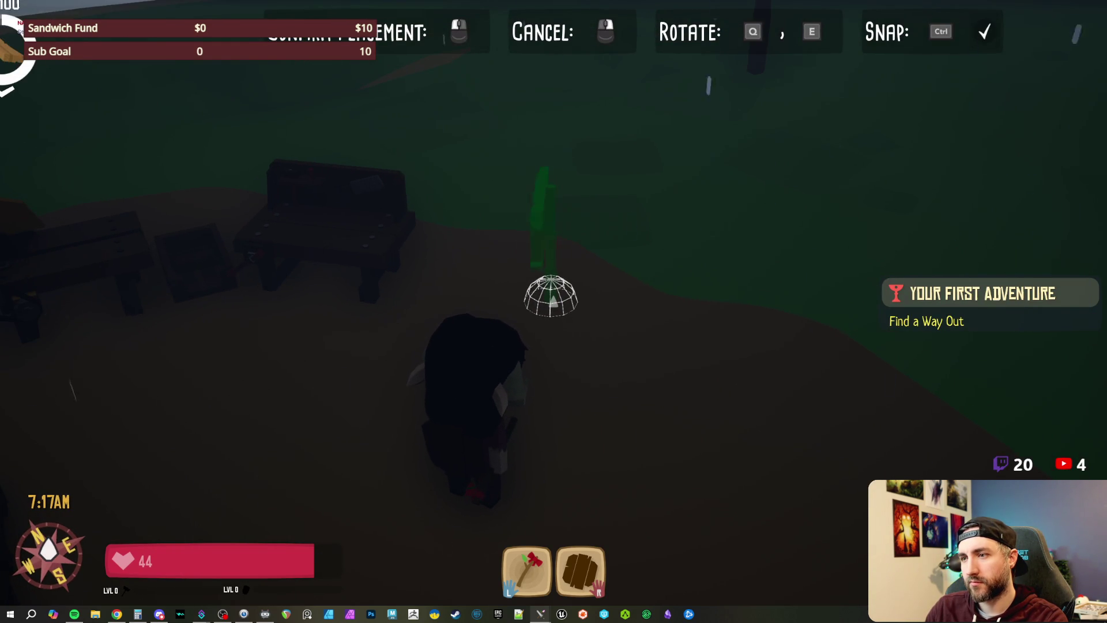
click(552, 298)
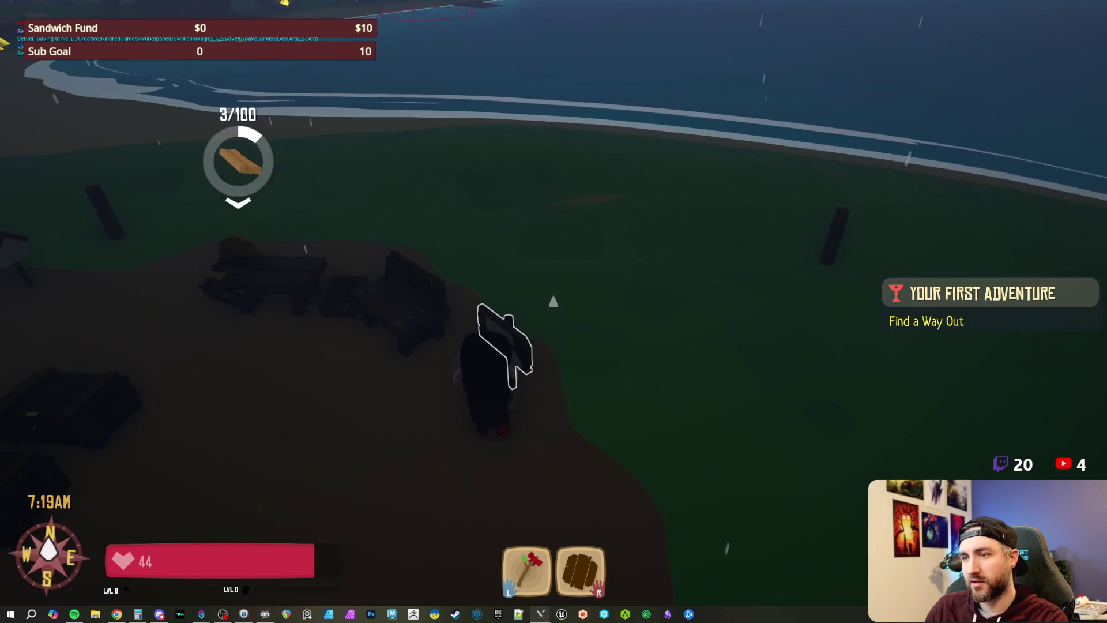
Step: Orbit the game camera around the shoreline, then stop the play session
key(e)
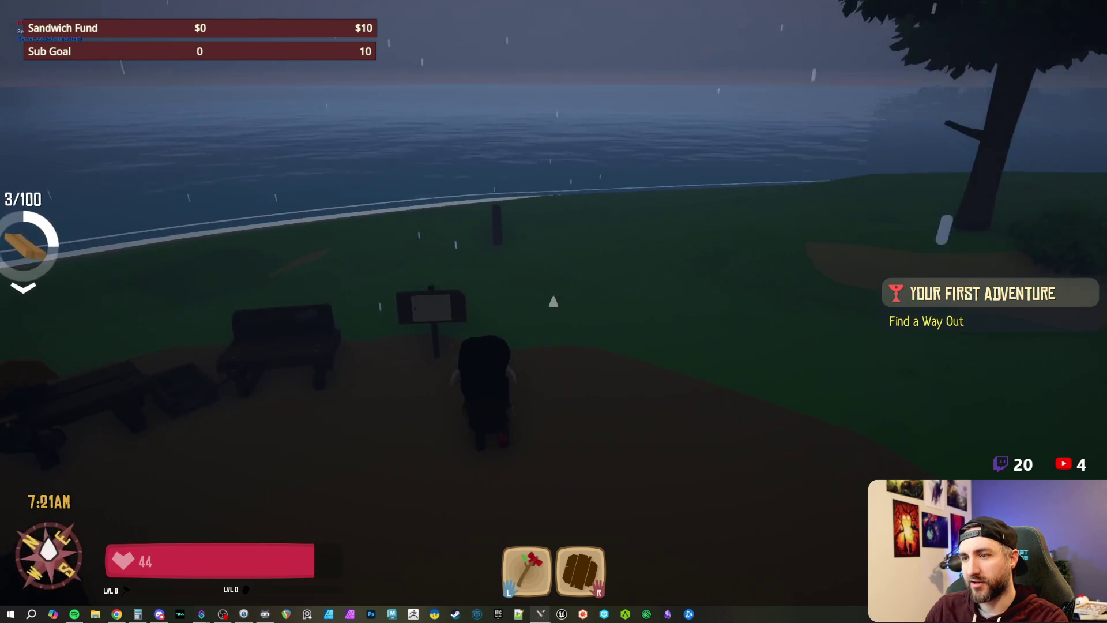
key(e)
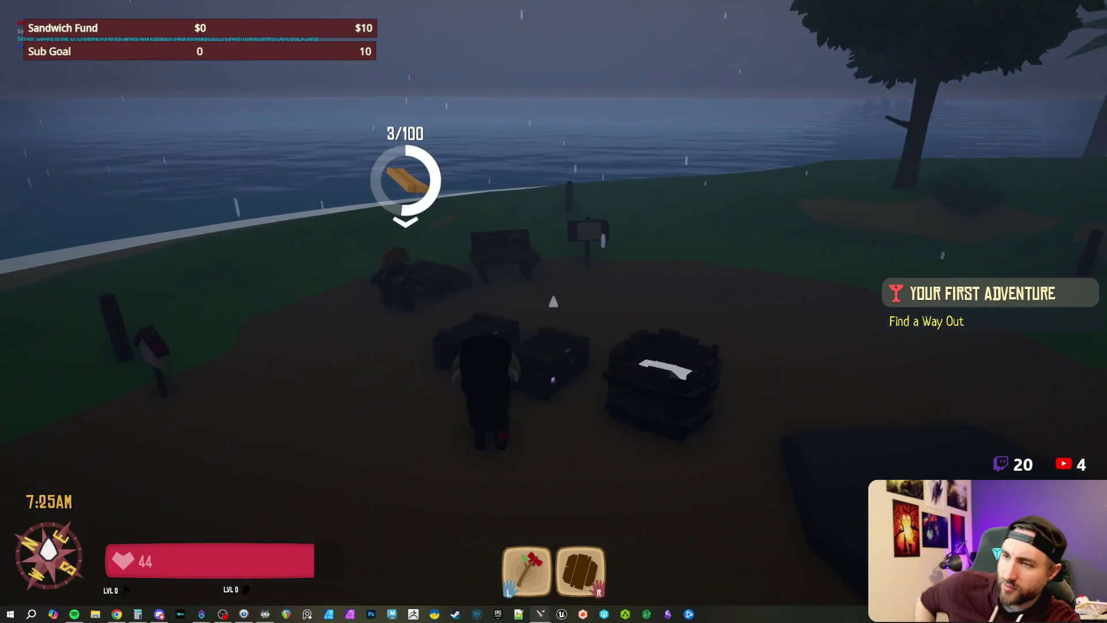
key(e)
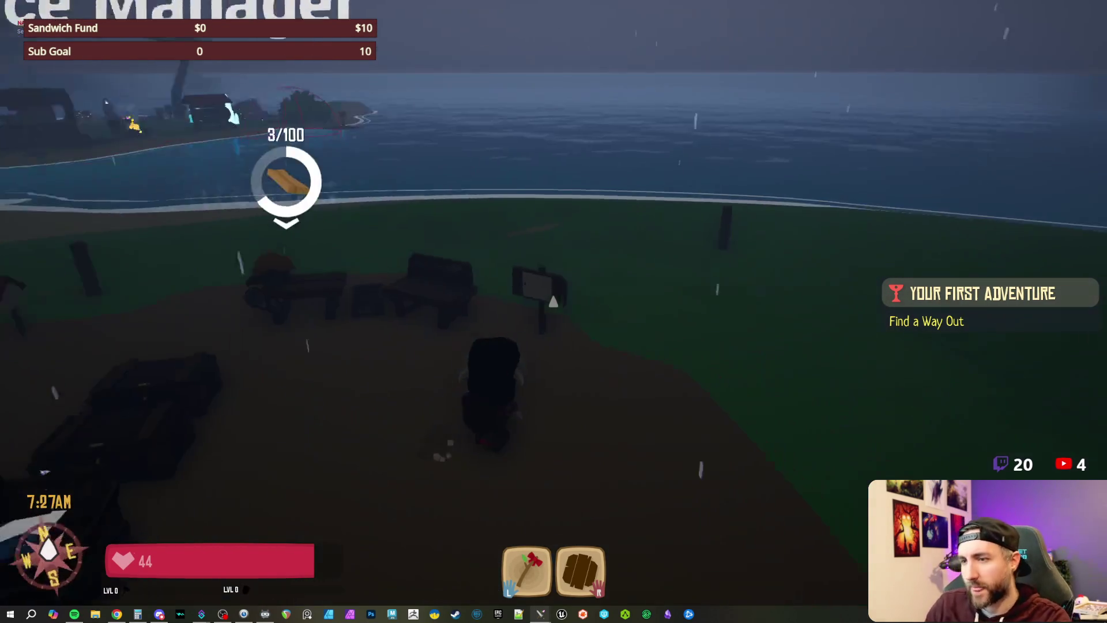
key(e)
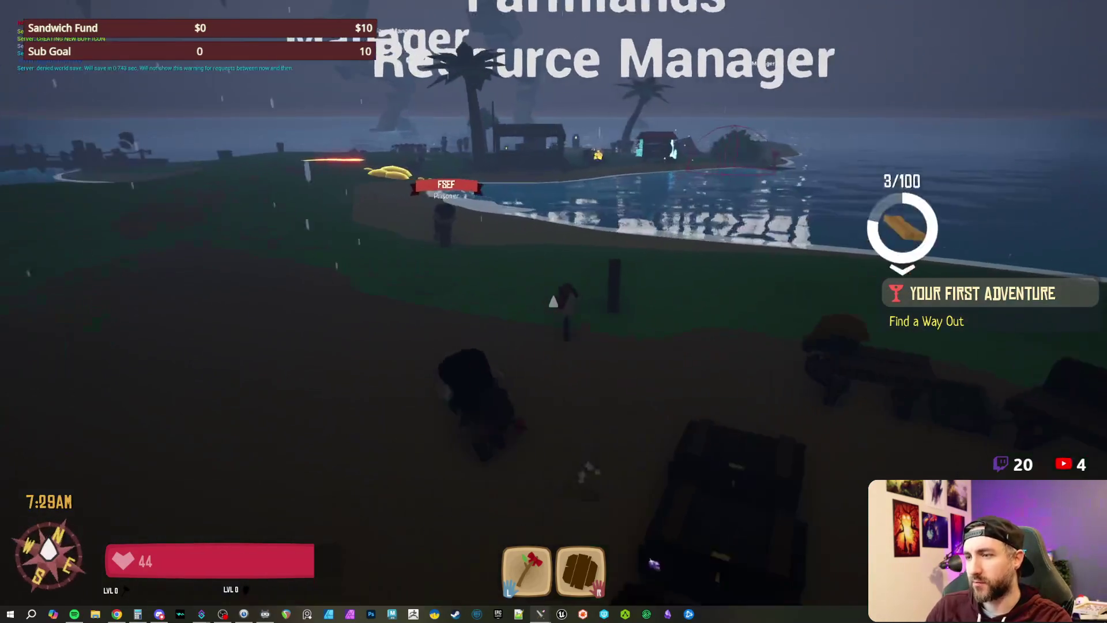
key(Escape)
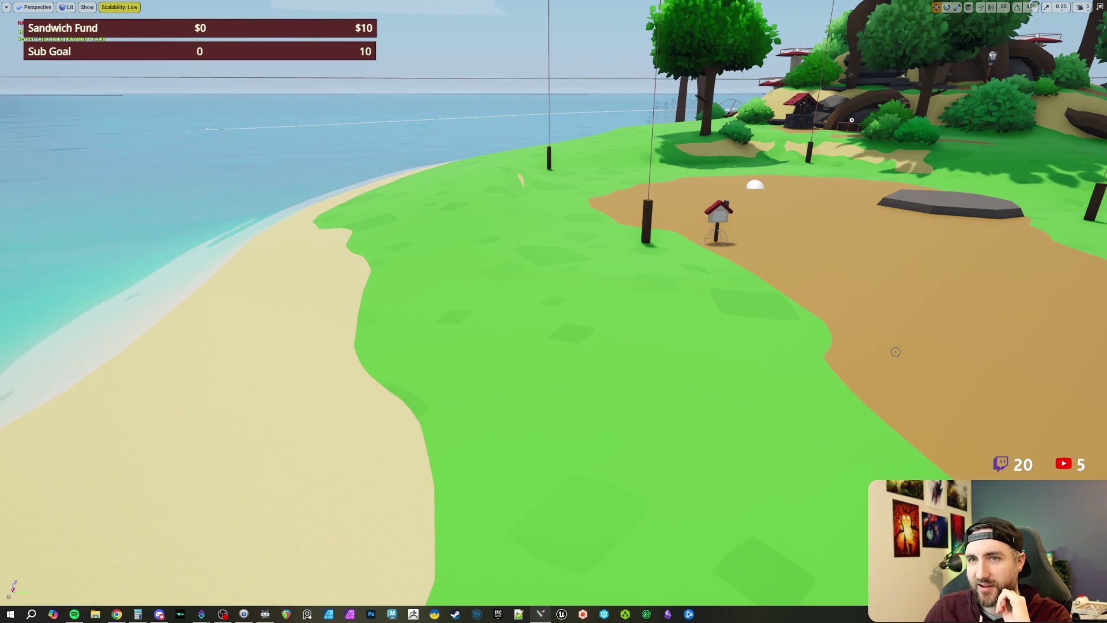
Step: Exit the maximized viewport with F11, clear selections, and switch to the NewTimeManager Blueprint graph
key(F11)
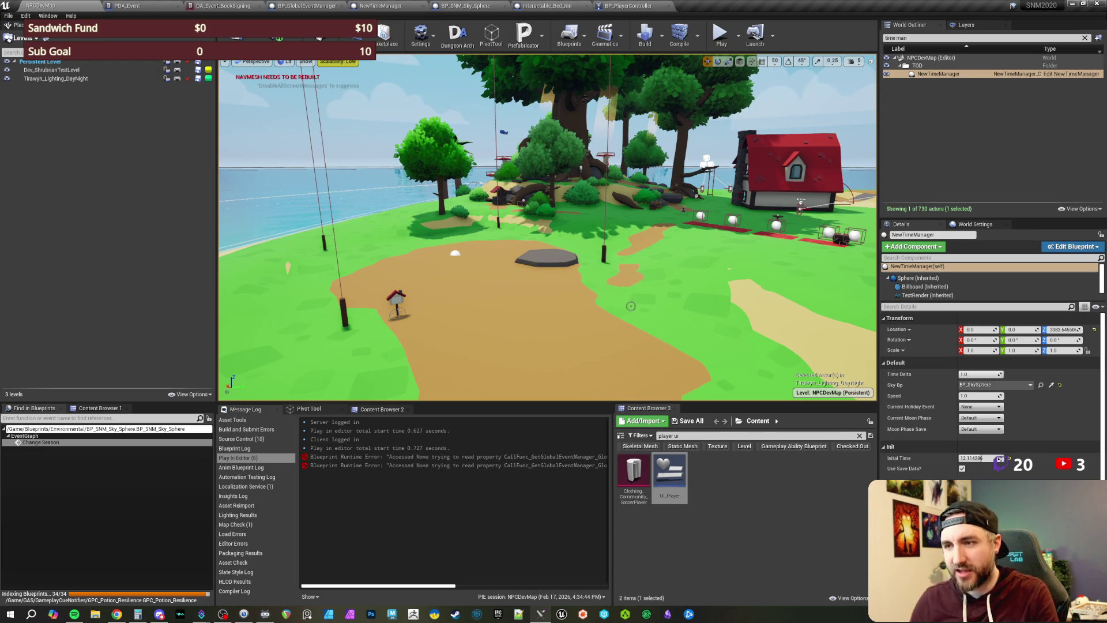
mouse_move(577, 218)
mouse_down()
mouse_move(611, 216)
mouse_move(623, 196)
mouse_move(611, 150)
mouse_move(600, 156)
mouse_move(634, 167)
mouse_move(588, 179)
mouse_move(597, 183)
mouse_up()
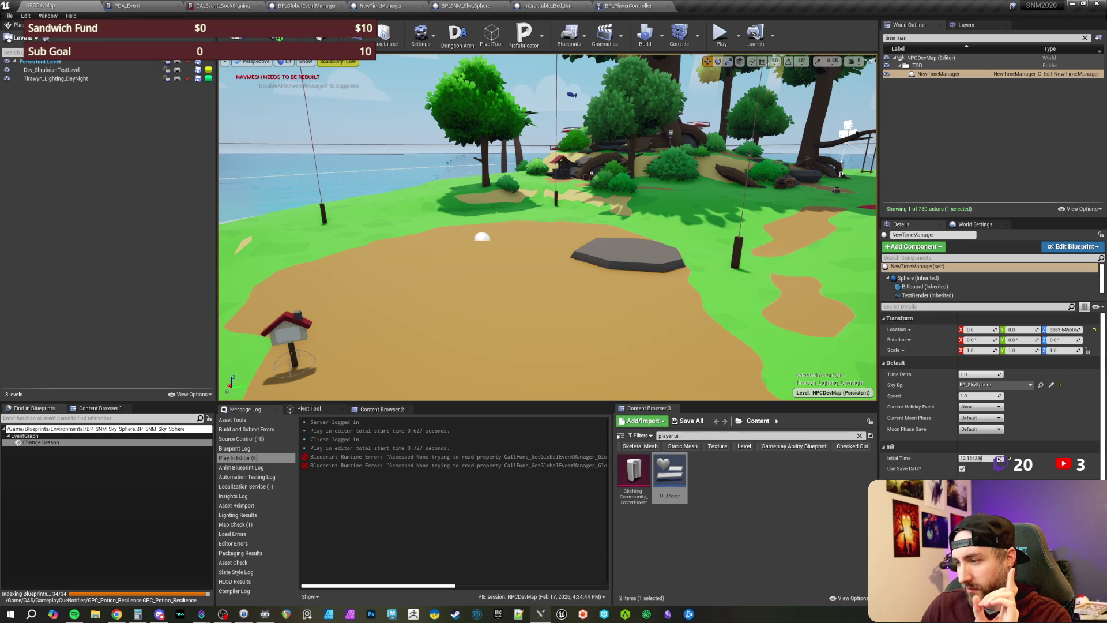
click(791, 498)
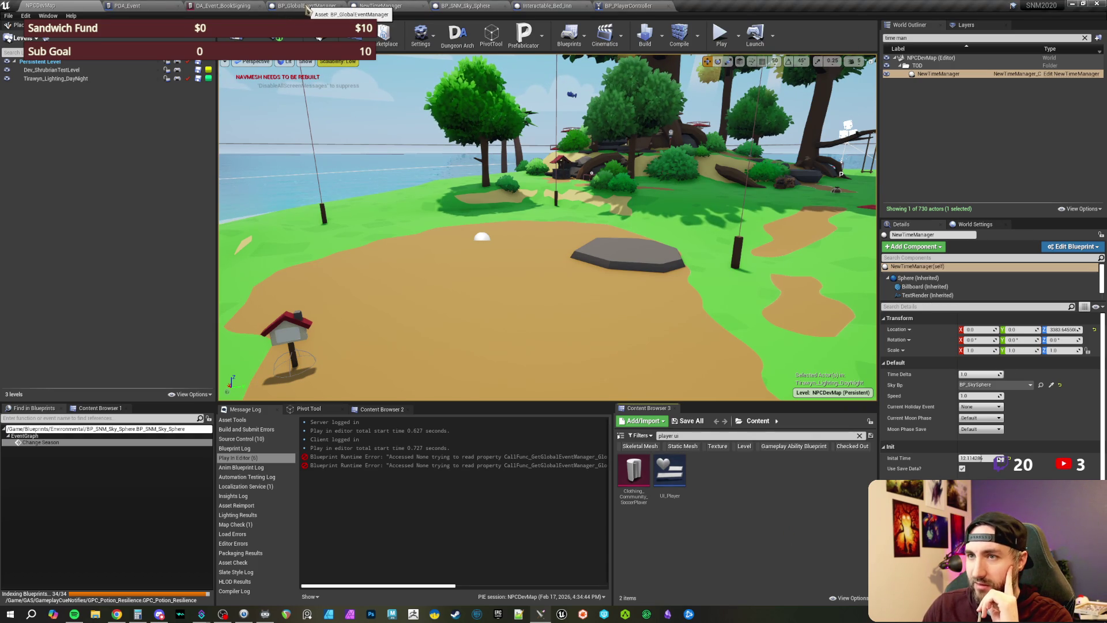
click(953, 127)
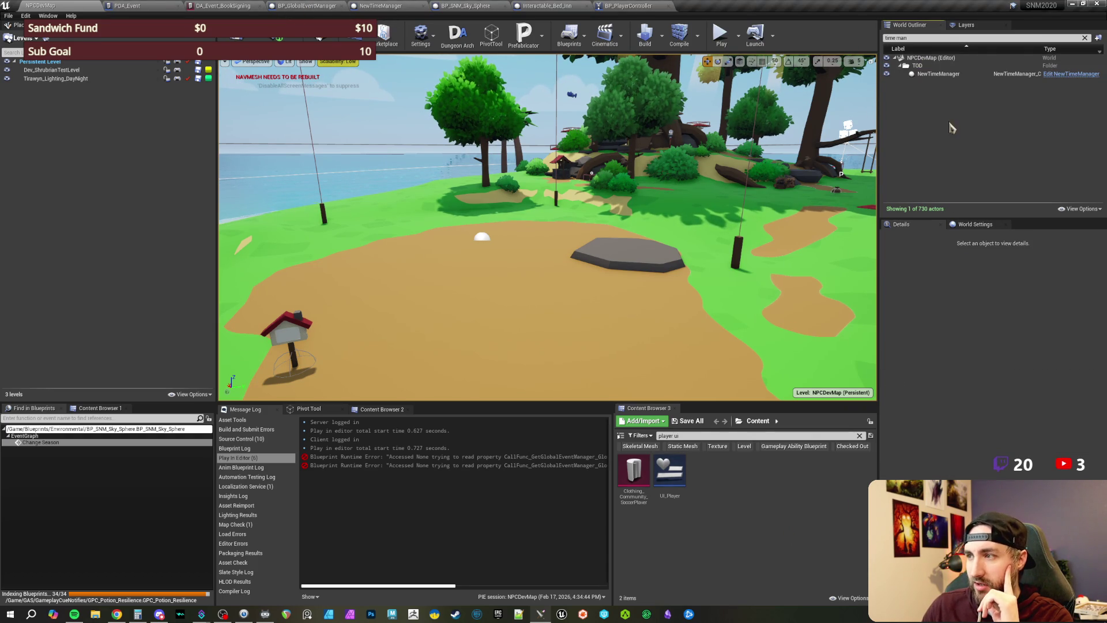
mouse_move(548, 231)
mouse_down()
mouse_move(600, 173)
mouse_move(582, 167)
mouse_up()
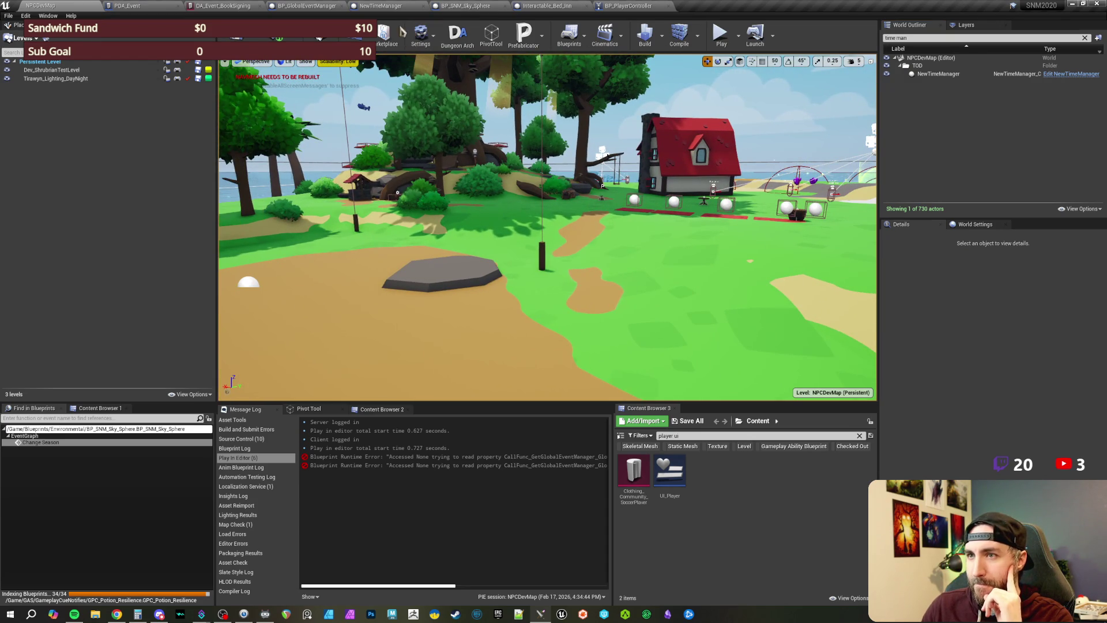
click(385, 9)
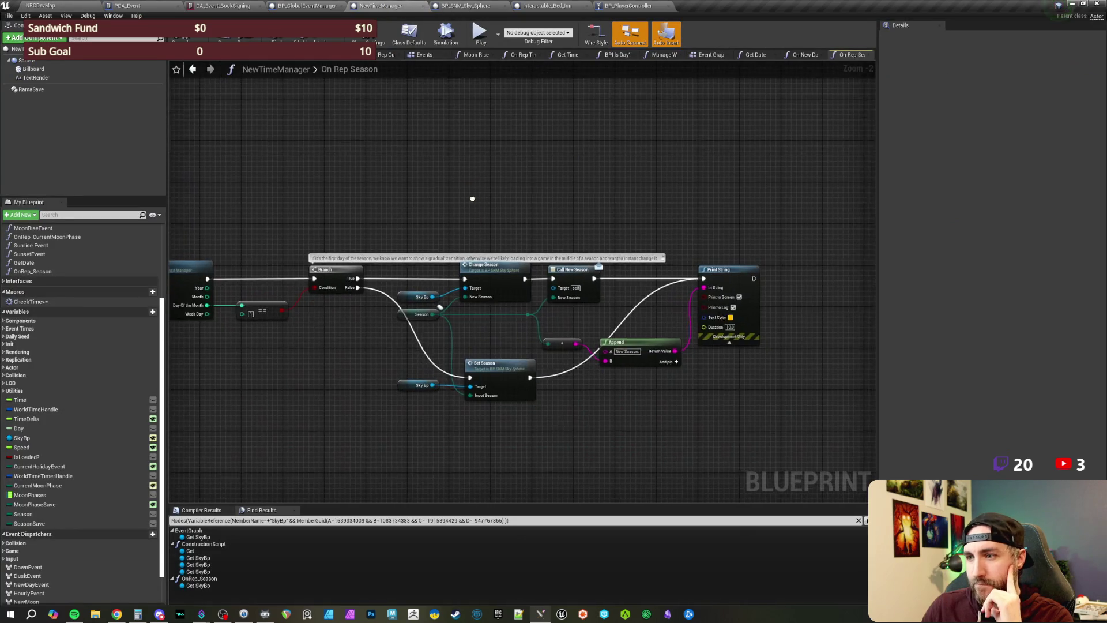
Step: Delete the Append, Print String and leftover debug nodes from On Rep Season
drag(551, 173, 724, 352)
key(Delete)
mouse_move(686, 326)
mouse_down()
mouse_move(577, 355)
mouse_move(603, 371)
mouse_up()
key(Delete)
mouse_move(506, 376)
mouse_down()
mouse_move(544, 321)
mouse_move(379, 212)
mouse_move(425, 208)
mouse_move(638, 390)
mouse_up()
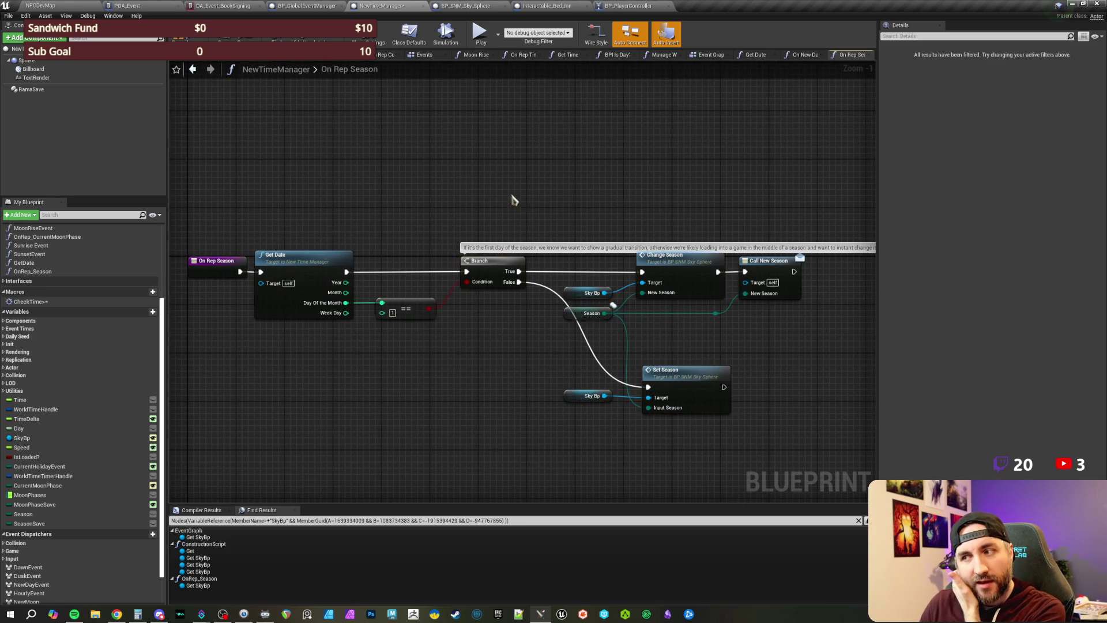
click(512, 203)
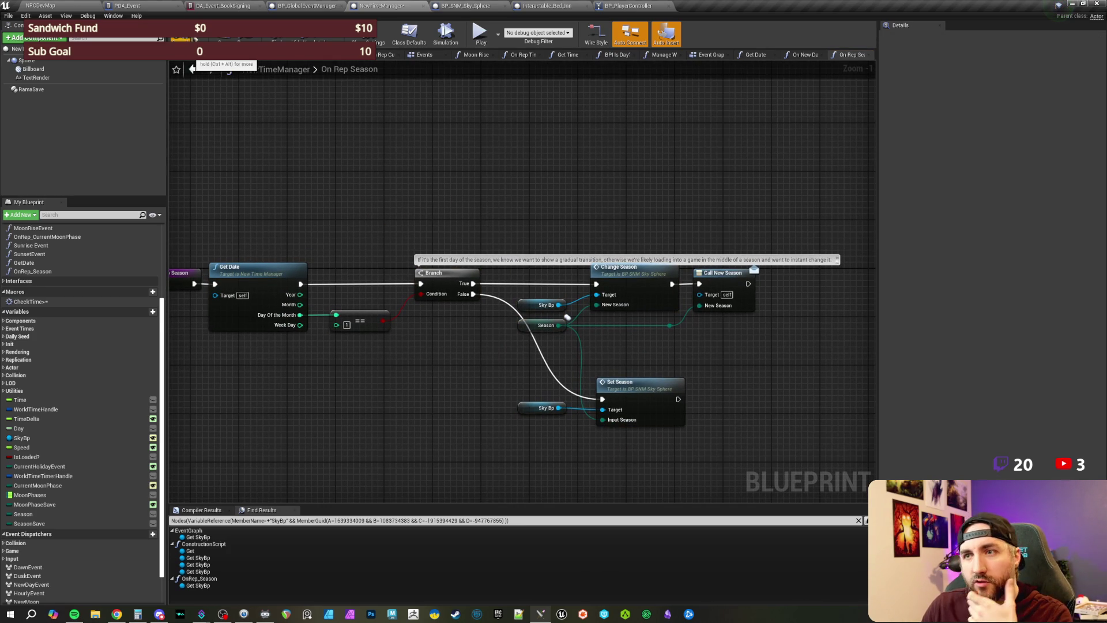
Step: Back in NPCDevMap, check the number-of-players setting in the Play options
click(41, 6)
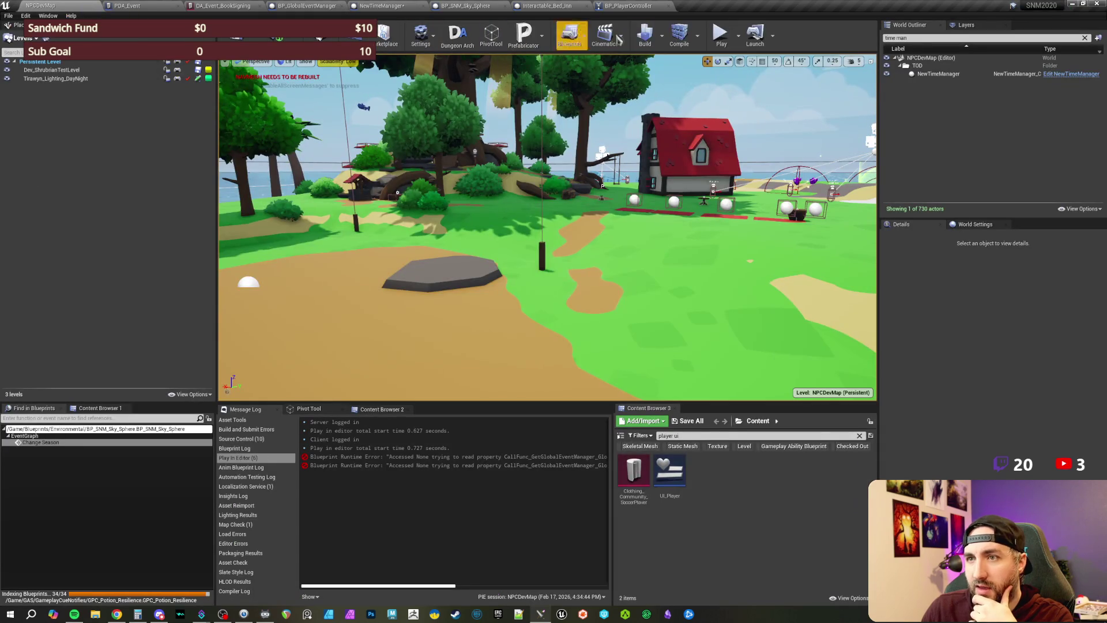
click(740, 39)
click(813, 183)
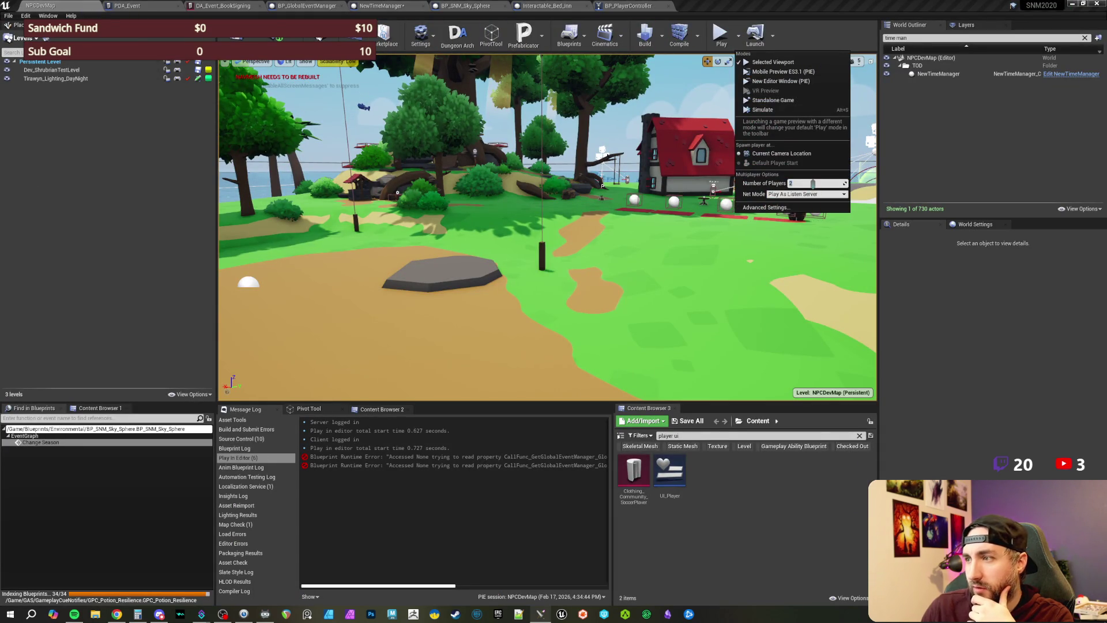
click(740, 39)
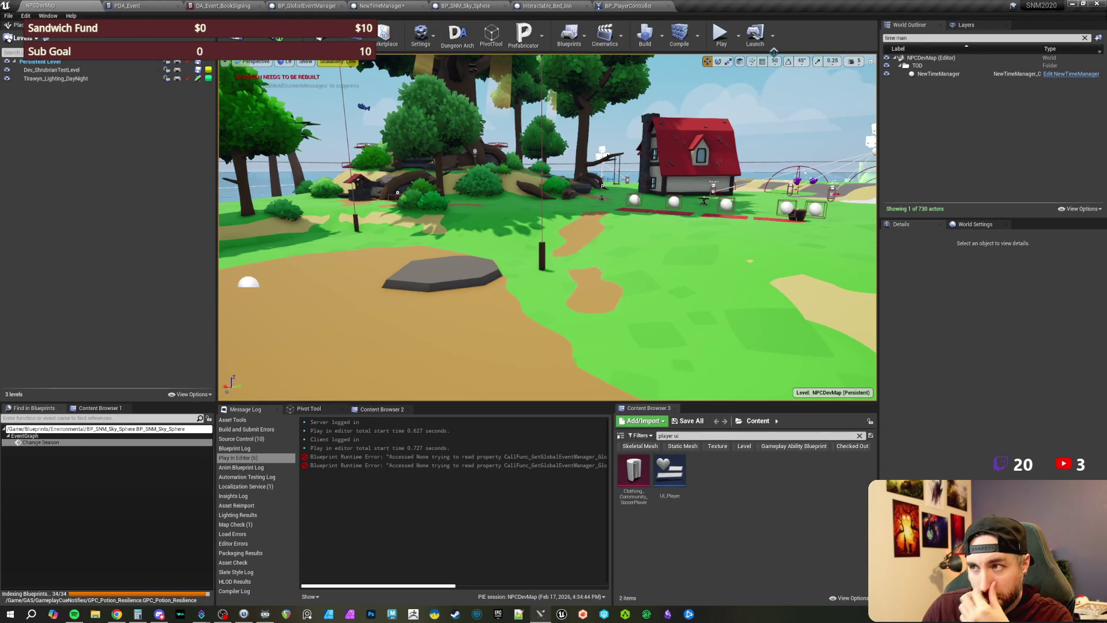
click(721, 45)
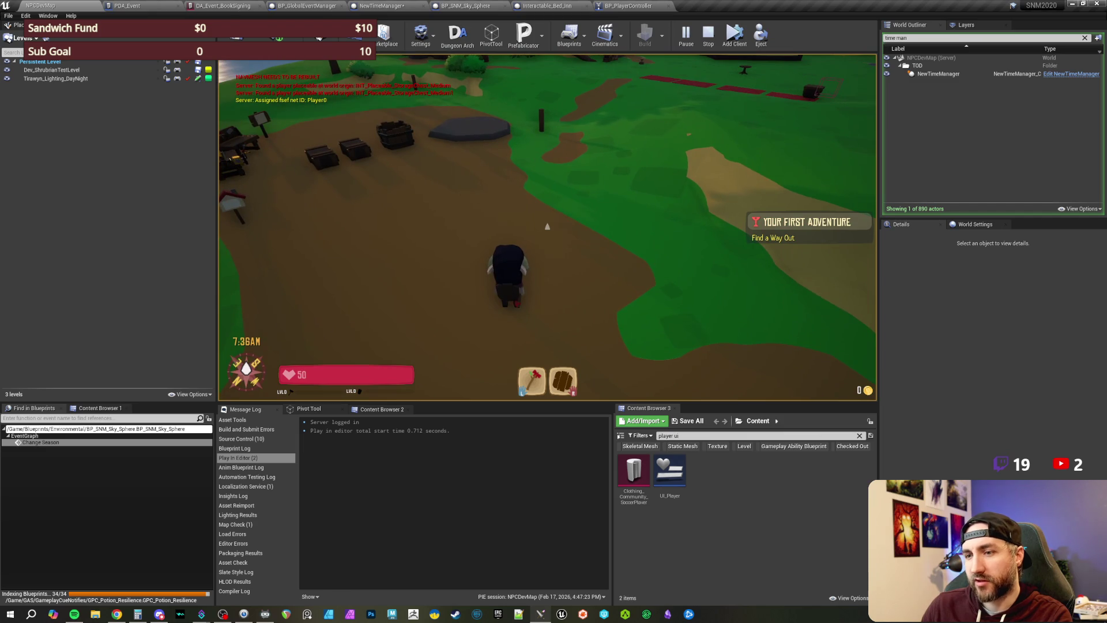
key(Return)
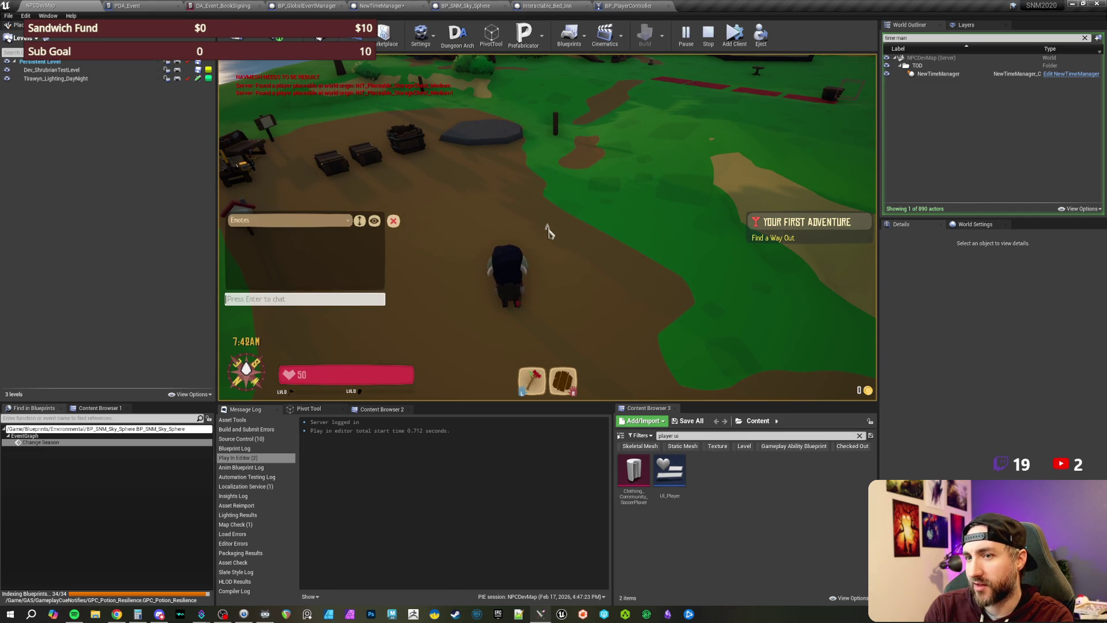
key(Return)
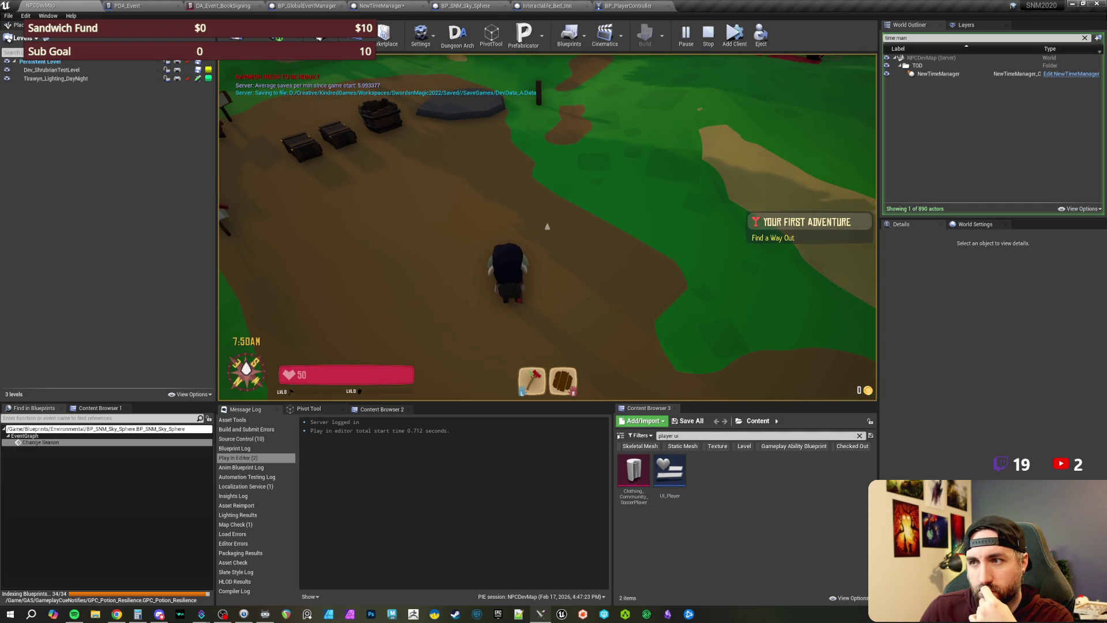
key(Escape)
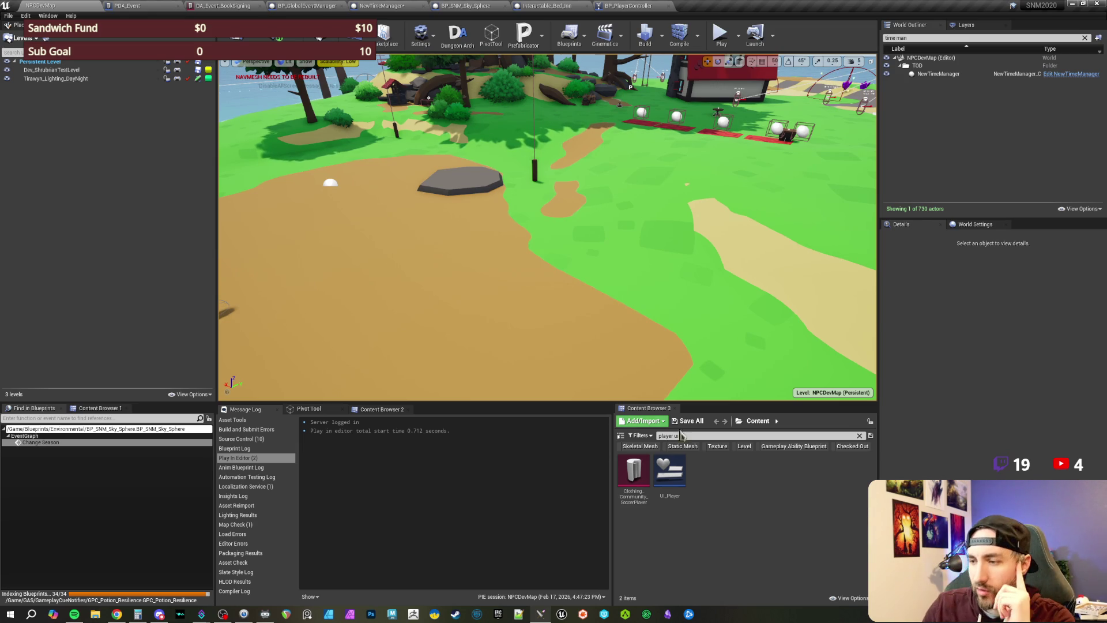
click(686, 435)
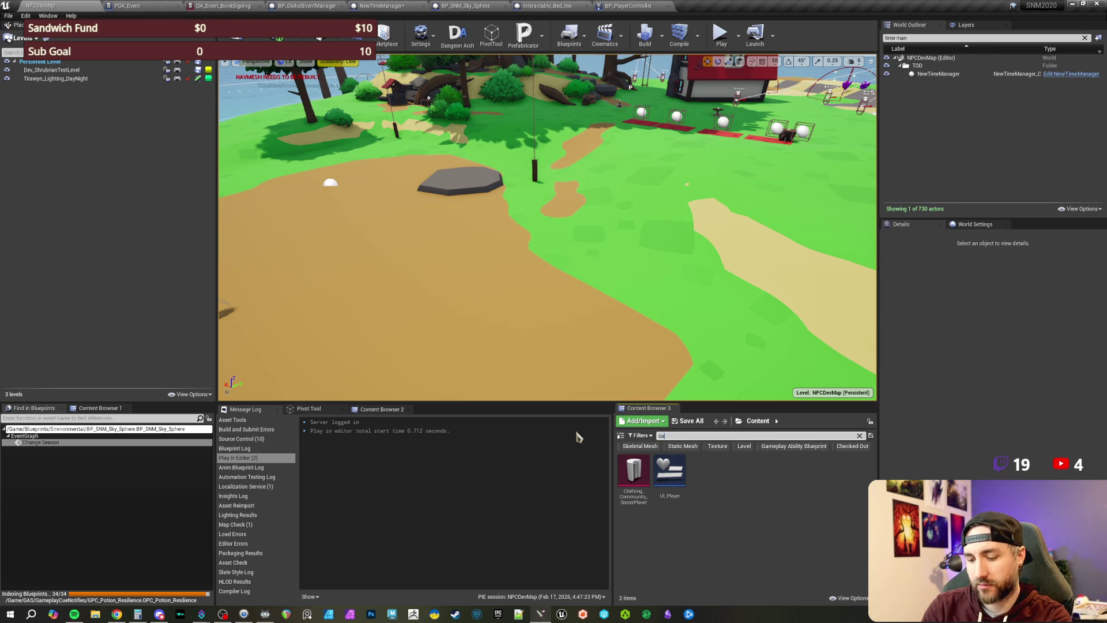
Step: Search the Content Browser for 'chat' and open the ChatWindow widget blueprint
key(BackSpace)
text(hat)
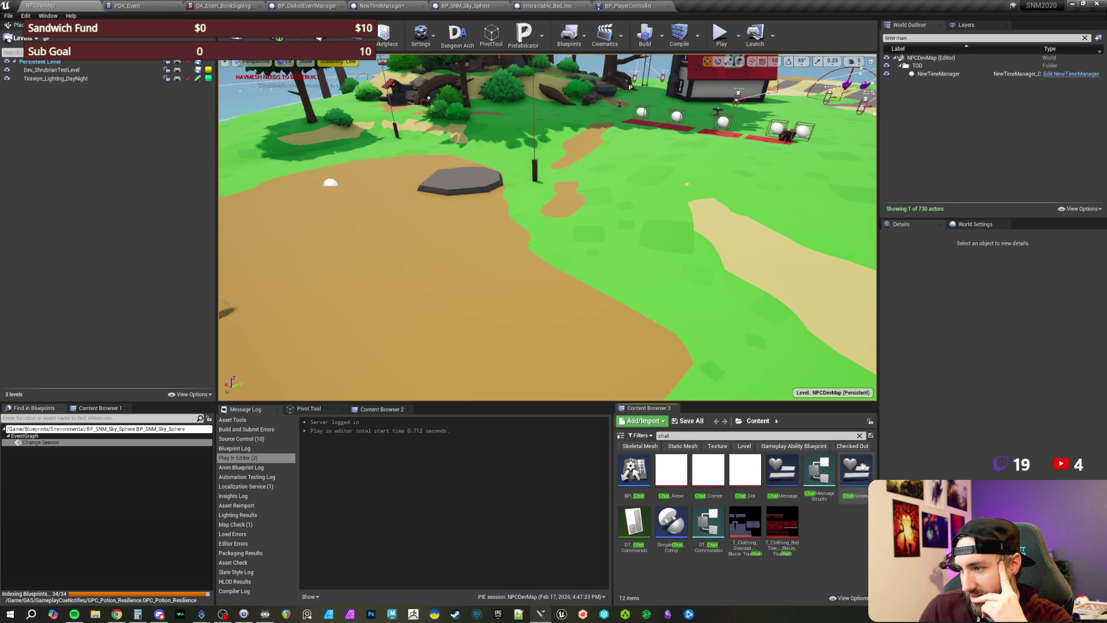
double_click(862, 474)
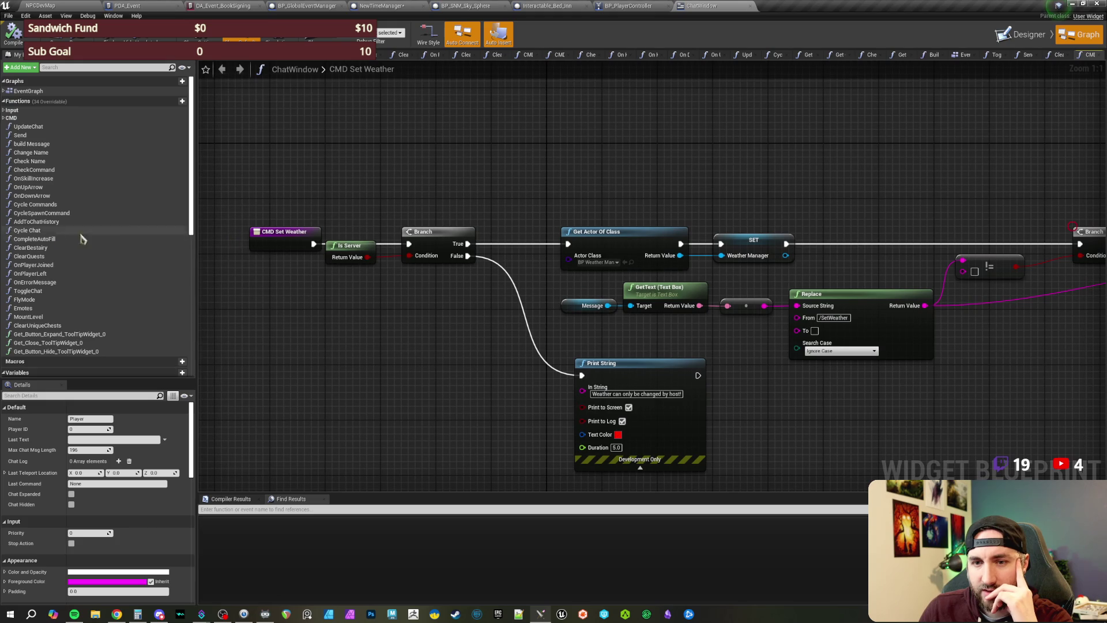
scroll(75, 241, down, 3)
scroll(66, 254, up, 3)
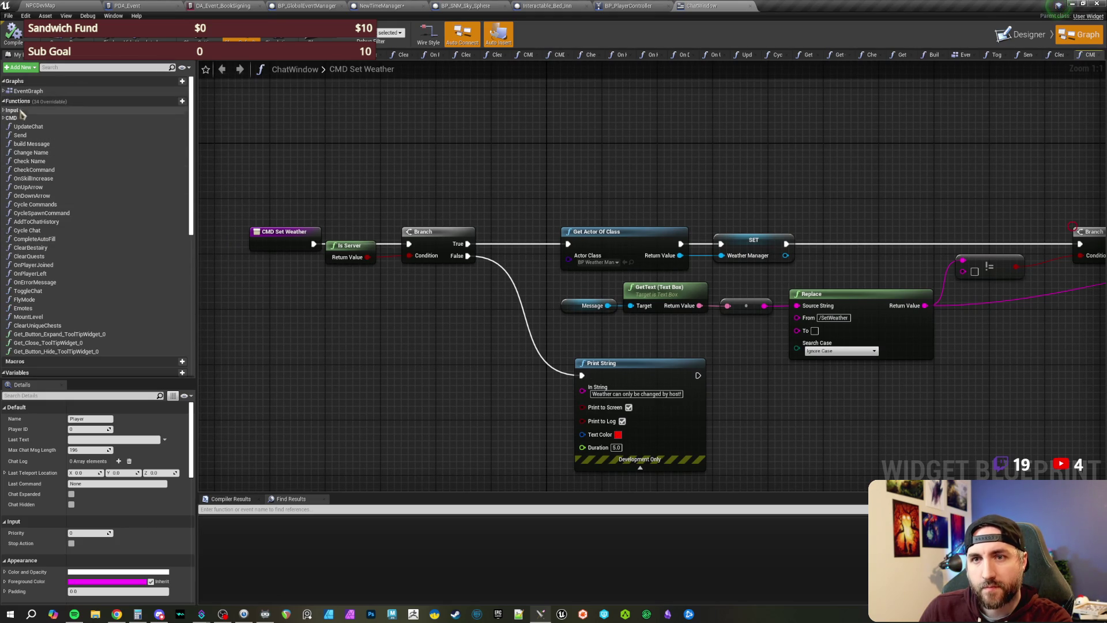
Step: Duplicate the CMD_SetWeather function and rename the copy CMD_SetSeason
click(52, 118)
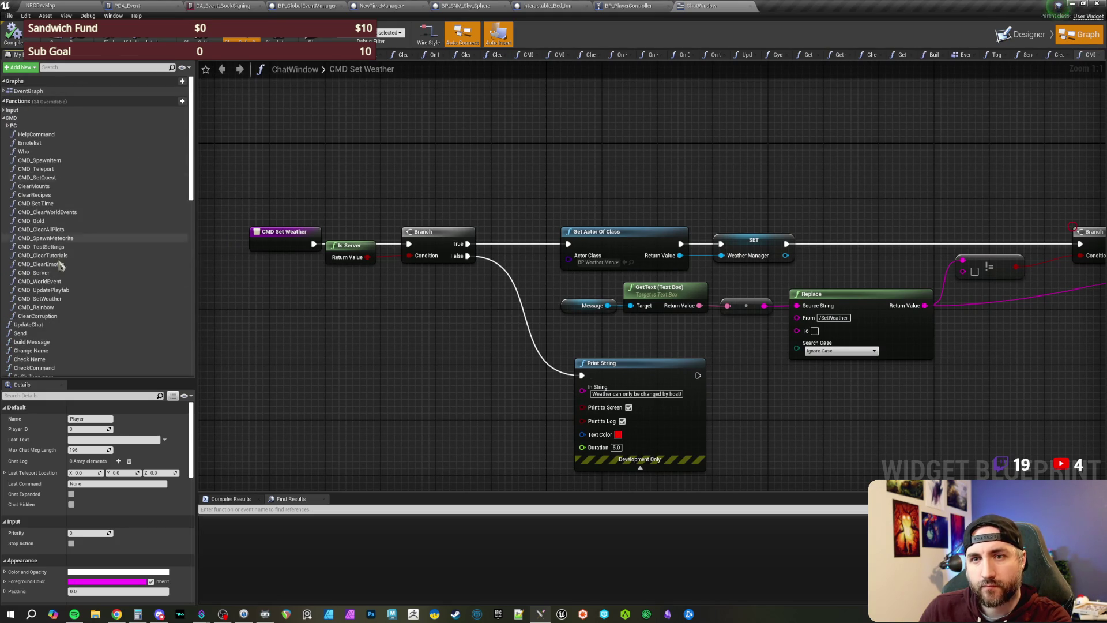
click(57, 298)
right_click(60, 301)
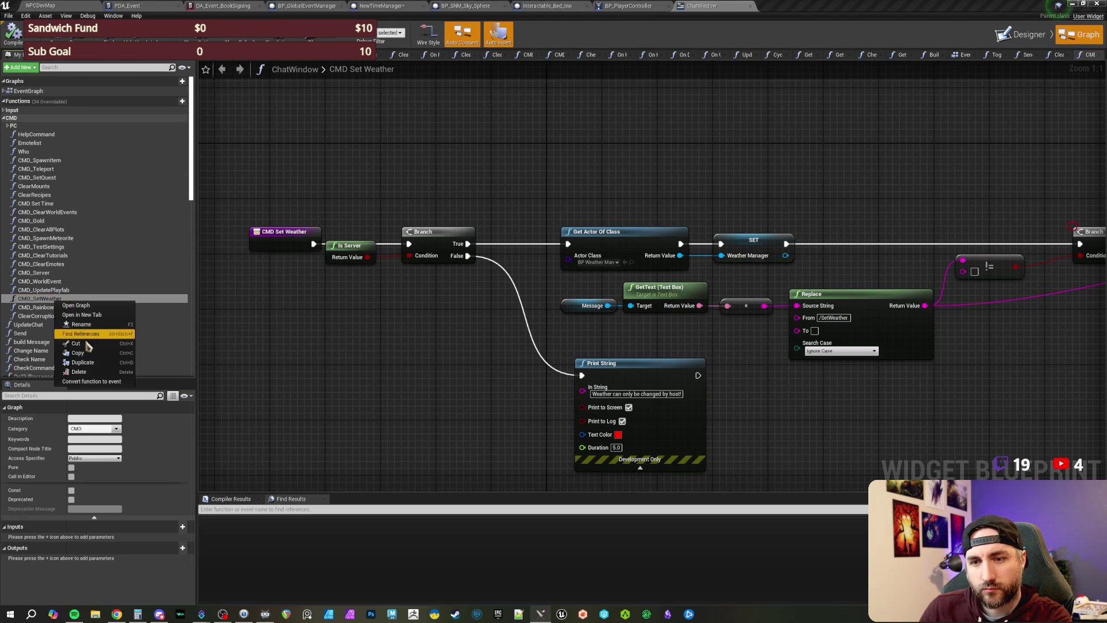
click(80, 362)
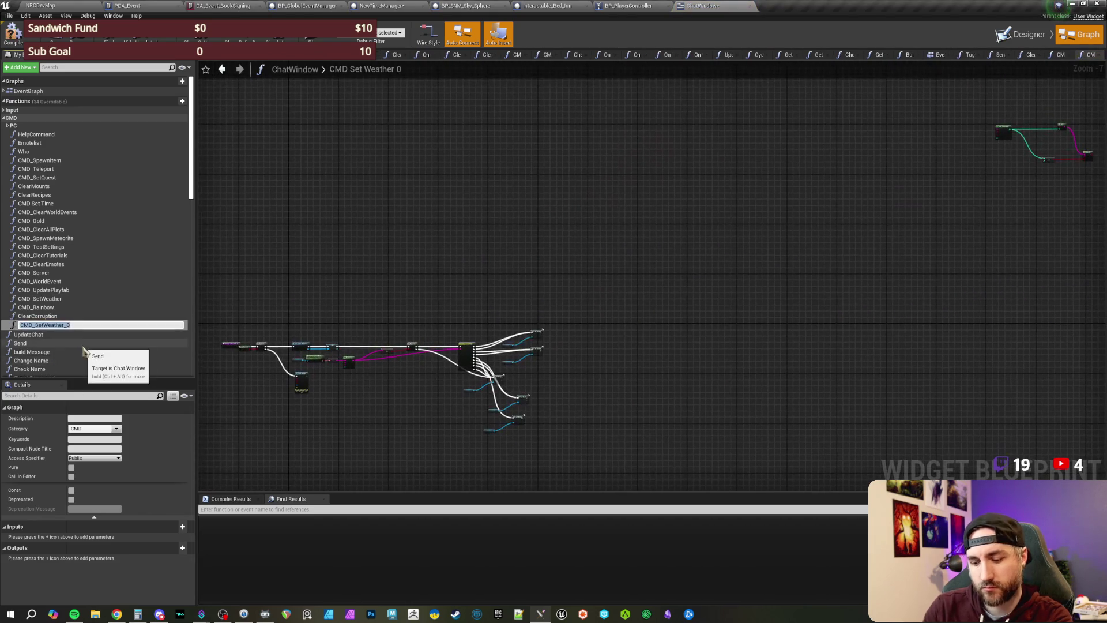
key(End)
key(BackSpace)
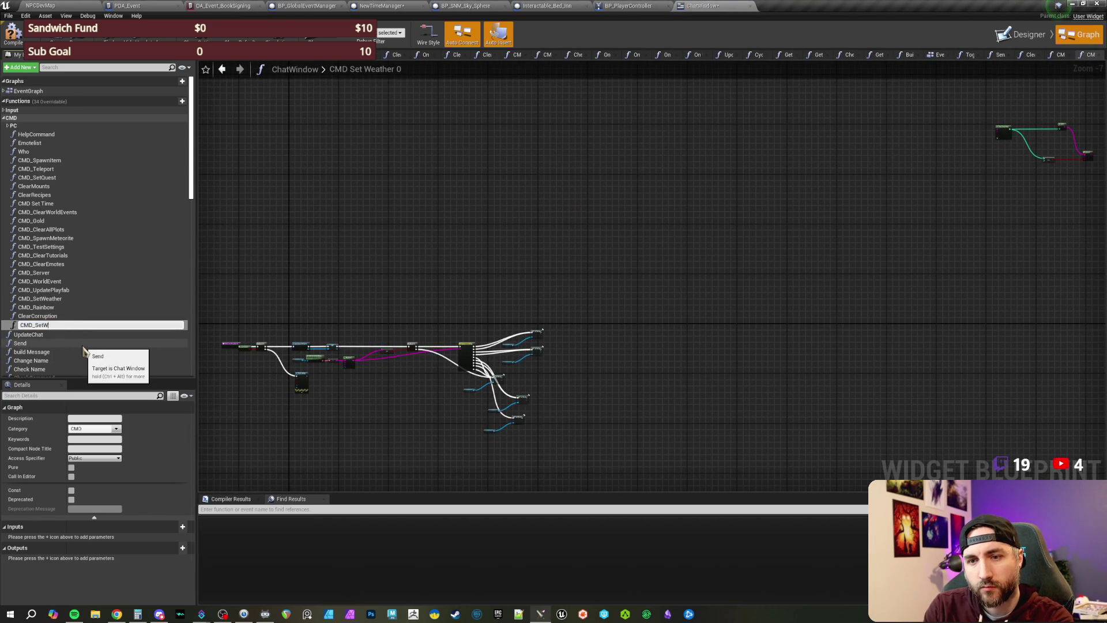
text(Season)
key(Return)
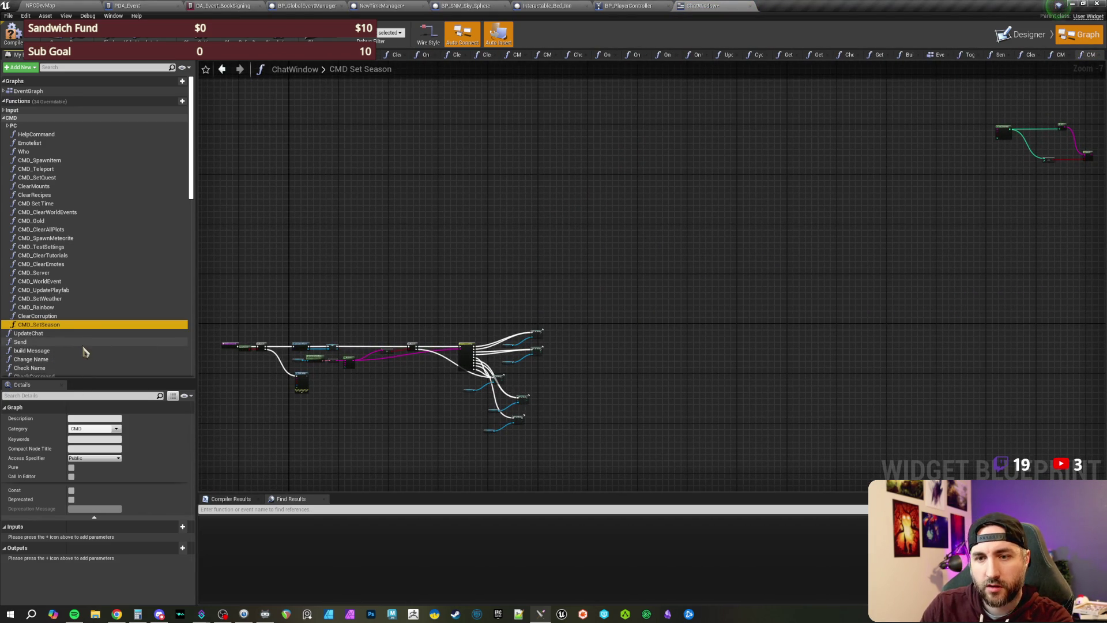
scroll(417, 228, up, 6)
Step: Replace the Get Actor Of Class lookup with a Get Time Manager node
scroll(450, 223, up, 1)
drag(558, 260, 538, 191)
mouse_move(718, 207)
mouse_down()
mouse_move(646, 196)
mouse_move(667, 172)
mouse_move(646, 178)
mouse_move(659, 153)
mouse_move(719, 154)
mouse_move(686, 154)
mouse_up()
drag(761, 185, 707, 193)
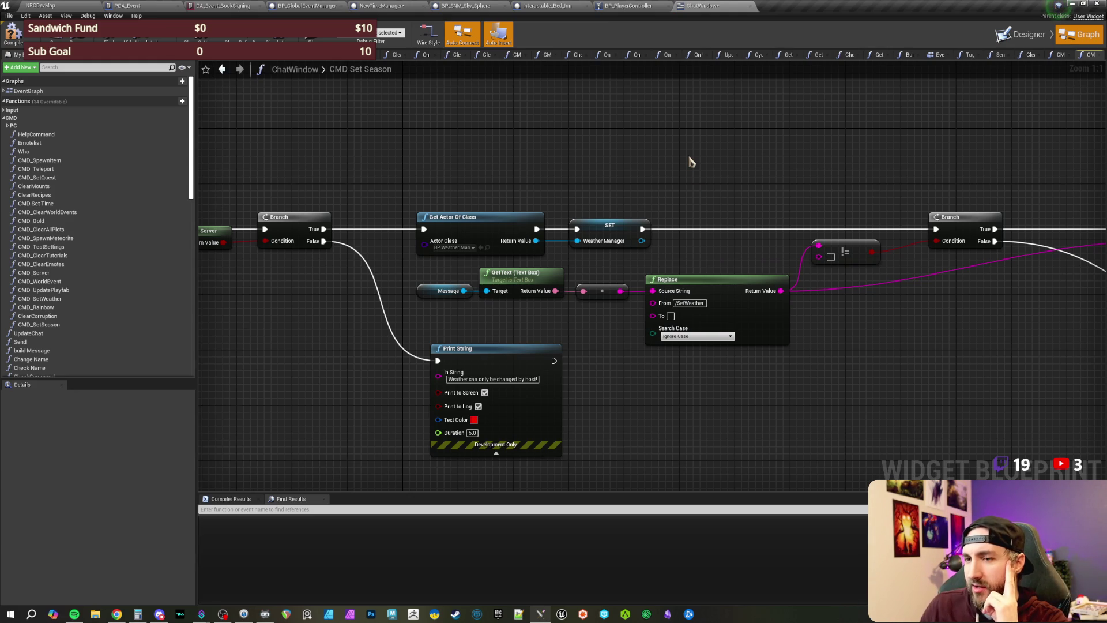
drag(691, 162, 610, 172)
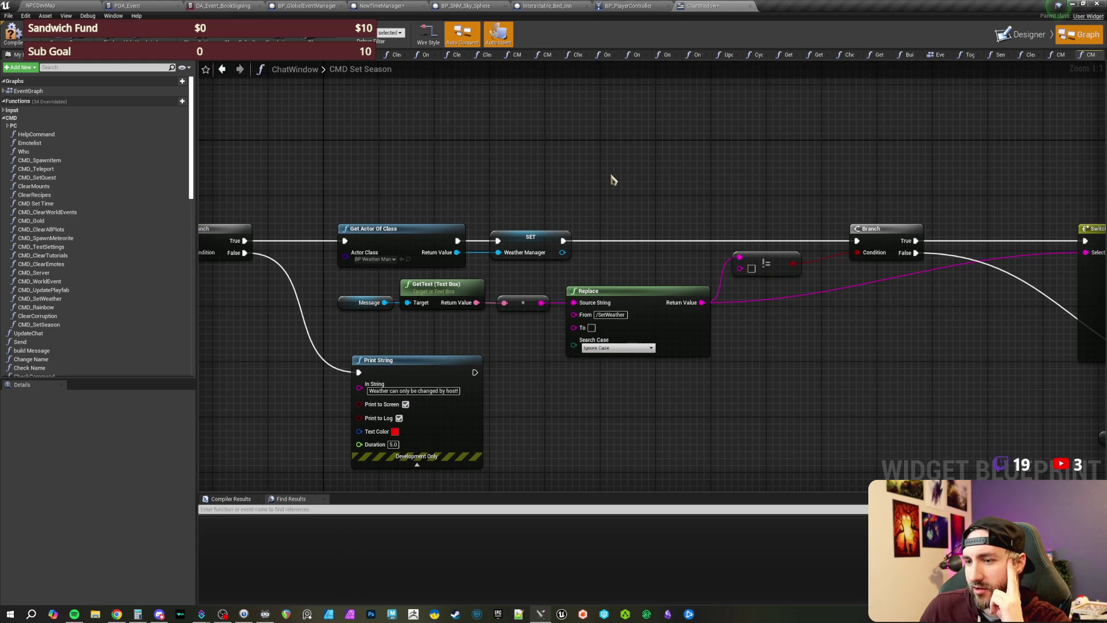
mouse_move(612, 180)
mouse_down()
mouse_move(571, 183)
mouse_move(540, 231)
mouse_move(557, 247)
mouse_up()
drag(485, 226, 558, 272)
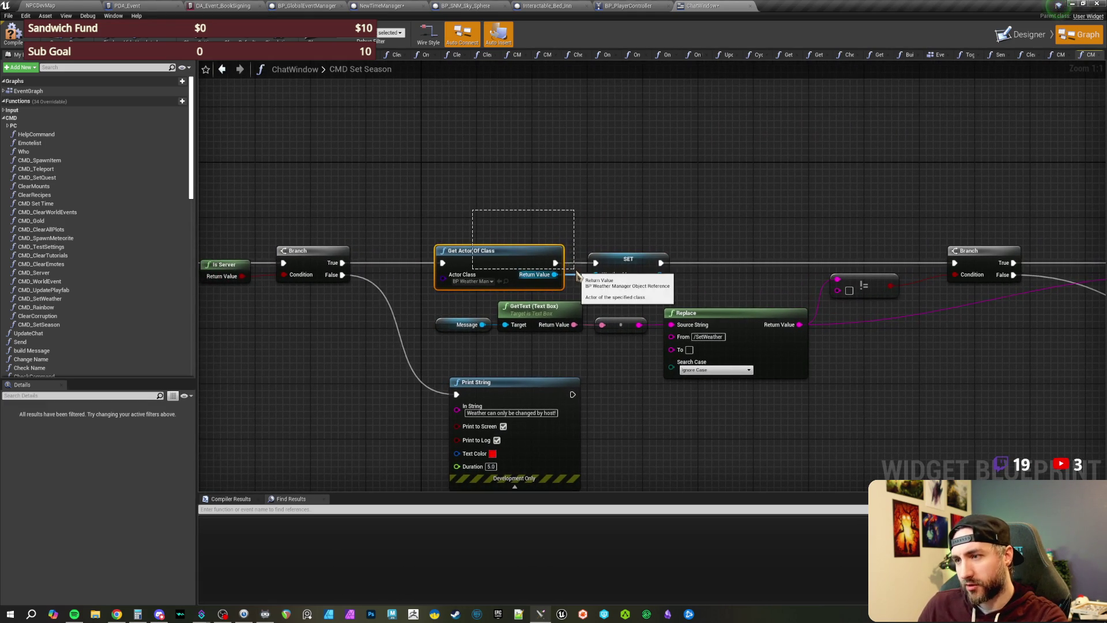
key(Delete)
right_click(446, 238)
text(get time manat)
key(BackSpace)
text(ger)
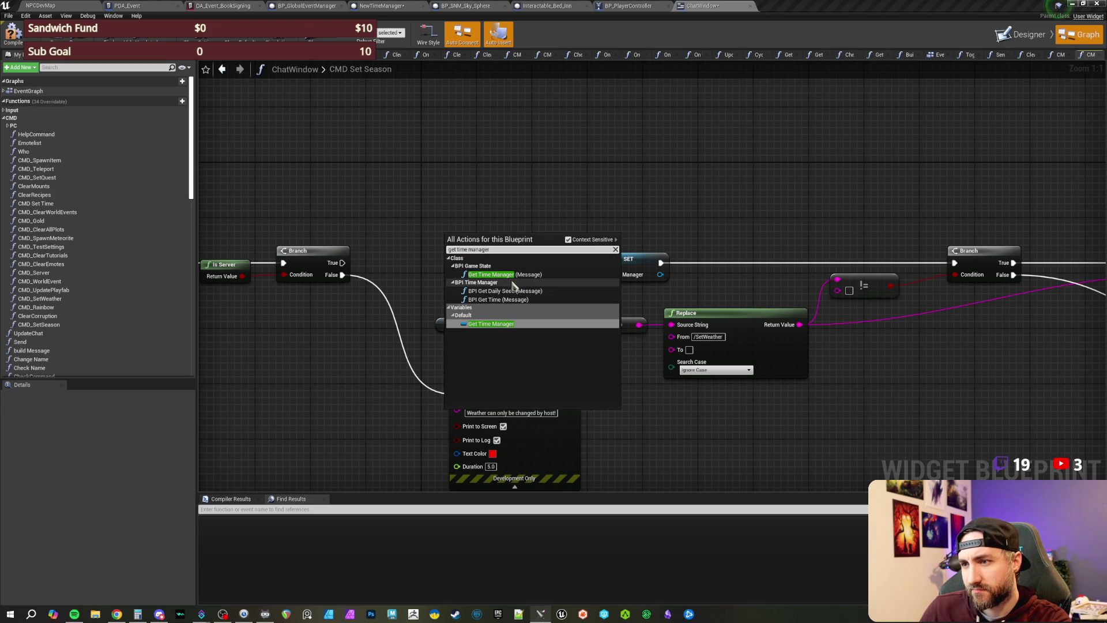
click(490, 274)
Step: Feed Get Game State into Get Time Manager, wire it after Branch True, and remove the old Weather Manager SET
mouse_move(495, 242)
mouse_down()
mouse_move(484, 192)
mouse_move(419, 210)
mouse_up()
text(get game state)
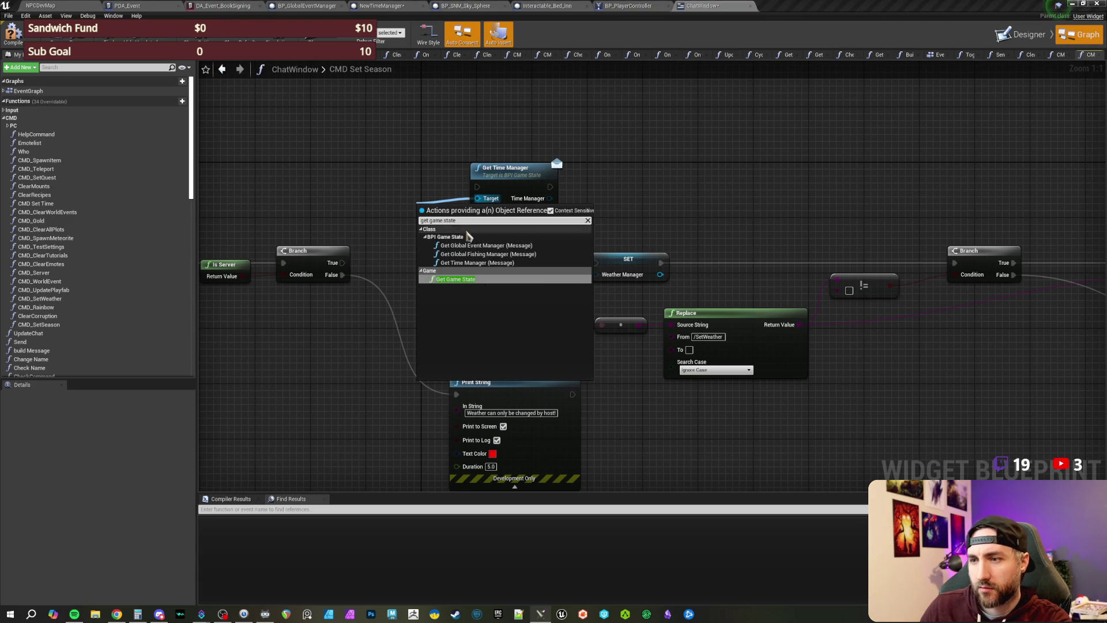
click(456, 279)
drag(478, 188, 343, 263)
click(629, 259)
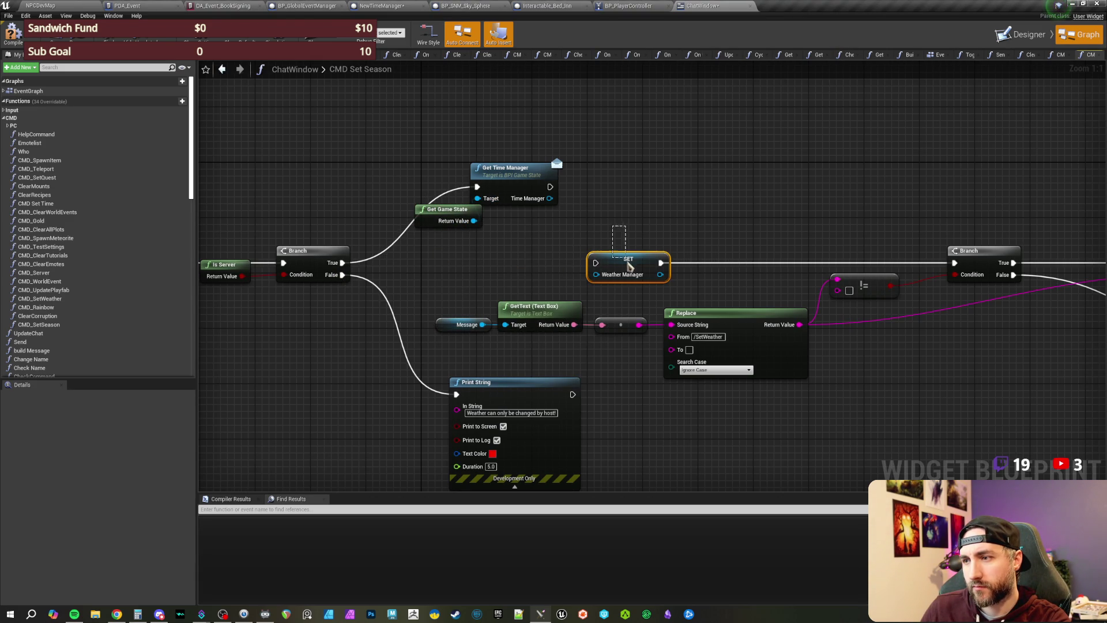
key(Delete)
drag(448, 171, 475, 233)
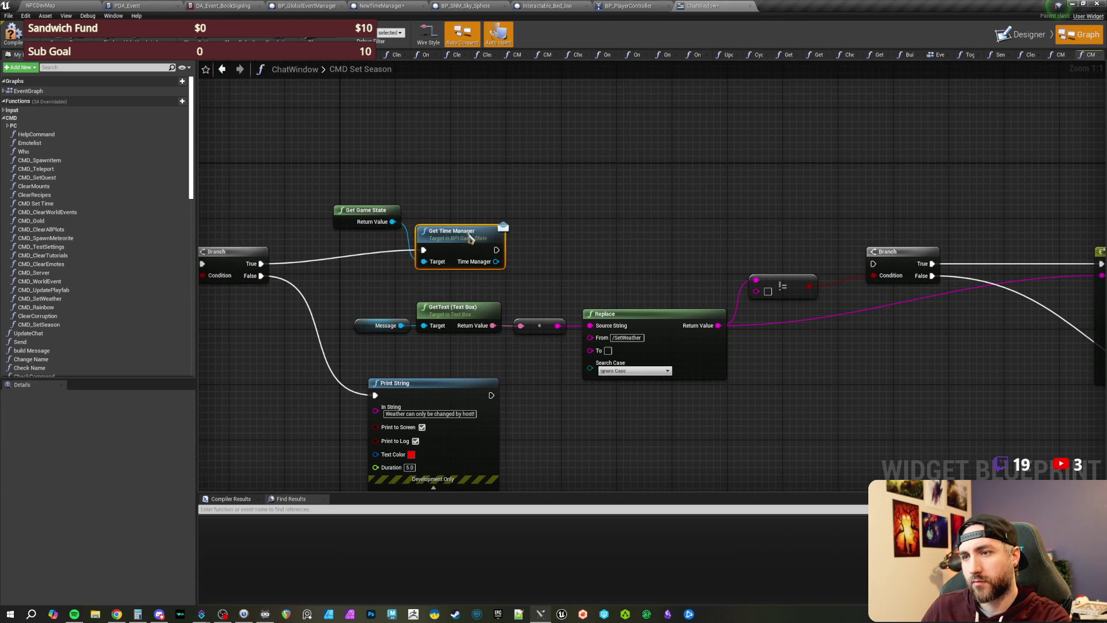
drag(363, 210, 357, 273)
drag(468, 229, 469, 216)
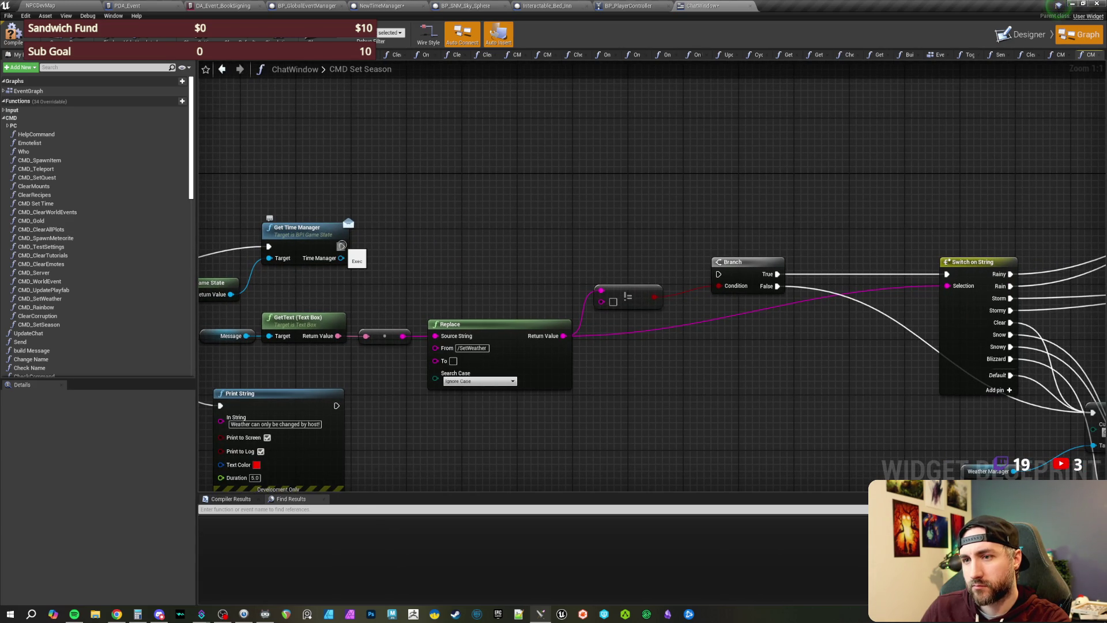
Step: Promote the Get Time Manager output to a local variable, trying the name 'TimemManager'
right_click(341, 258)
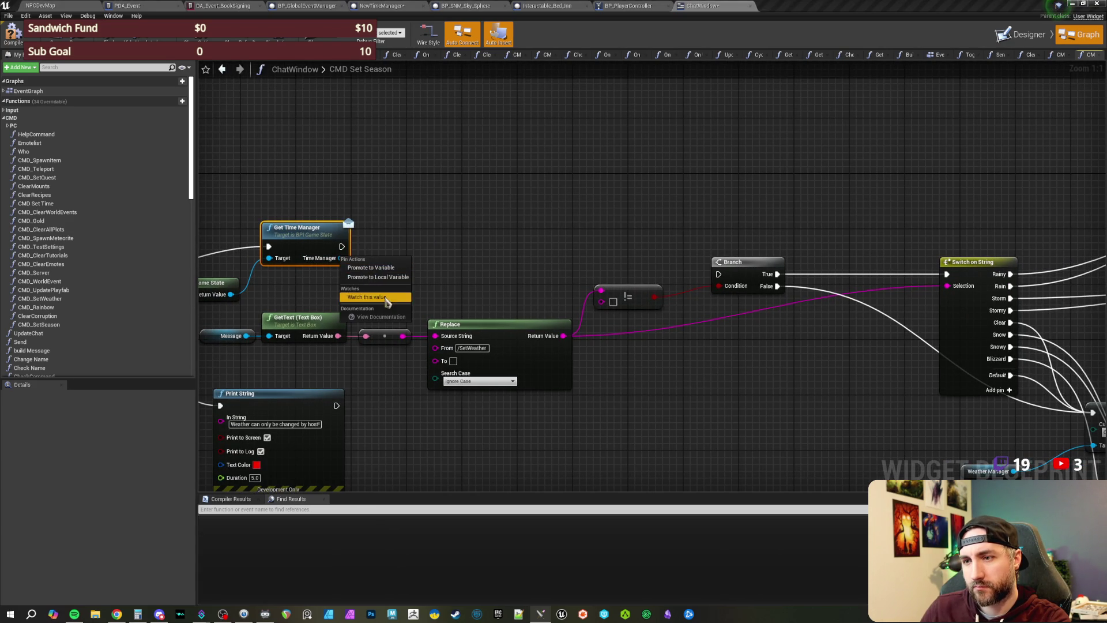
click(386, 278)
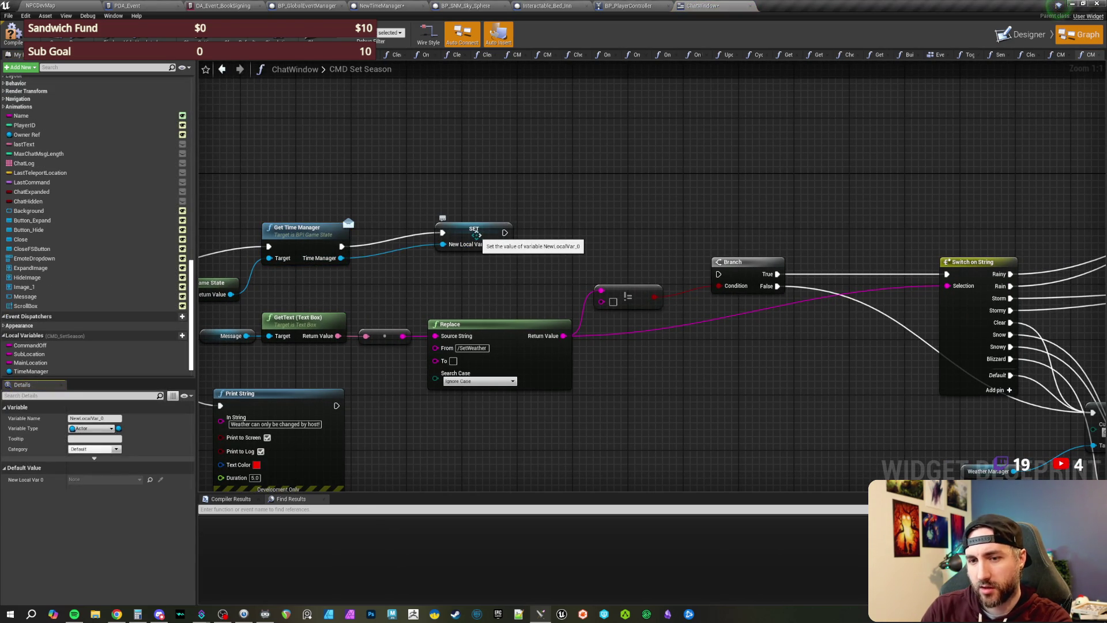
click(94, 418)
text(TimemManager)
key(Return)
Step: Wire the new SET node's execution output into the Branch
mouse_move(408, 197)
mouse_down()
mouse_move(555, 236)
mouse_move(582, 224)
mouse_move(578, 252)
mouse_move(454, 276)
mouse_move(759, 275)
mouse_up()
click(600, 253)
mouse_move(550, 220)
mouse_down()
mouse_move(600, 227)
mouse_move(504, 249)
mouse_up()
drag(511, 233, 536, 239)
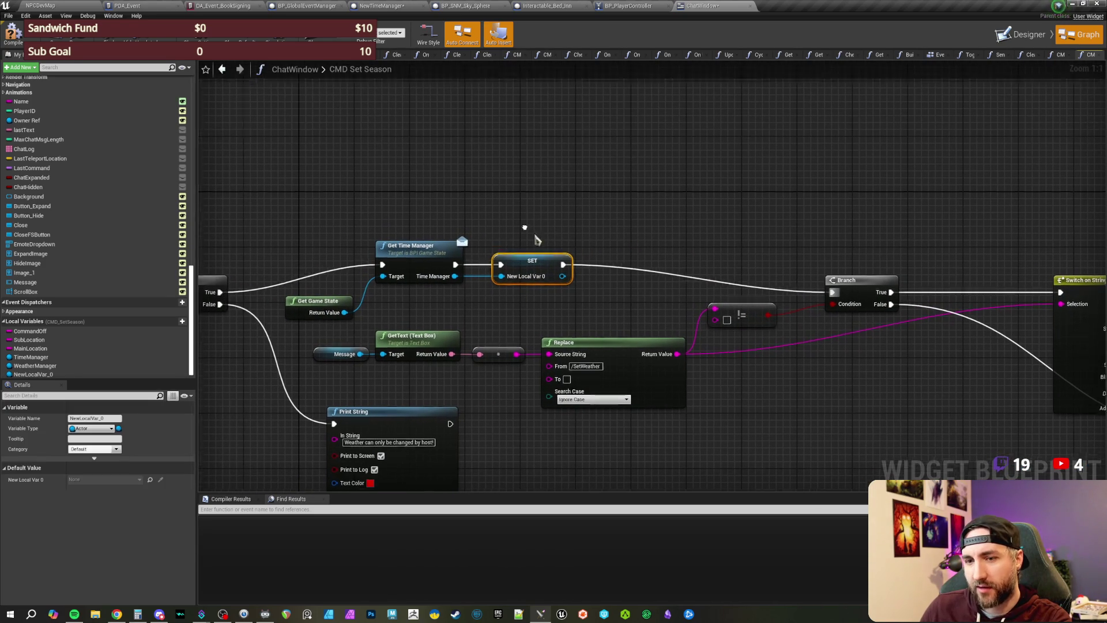
click(94, 418)
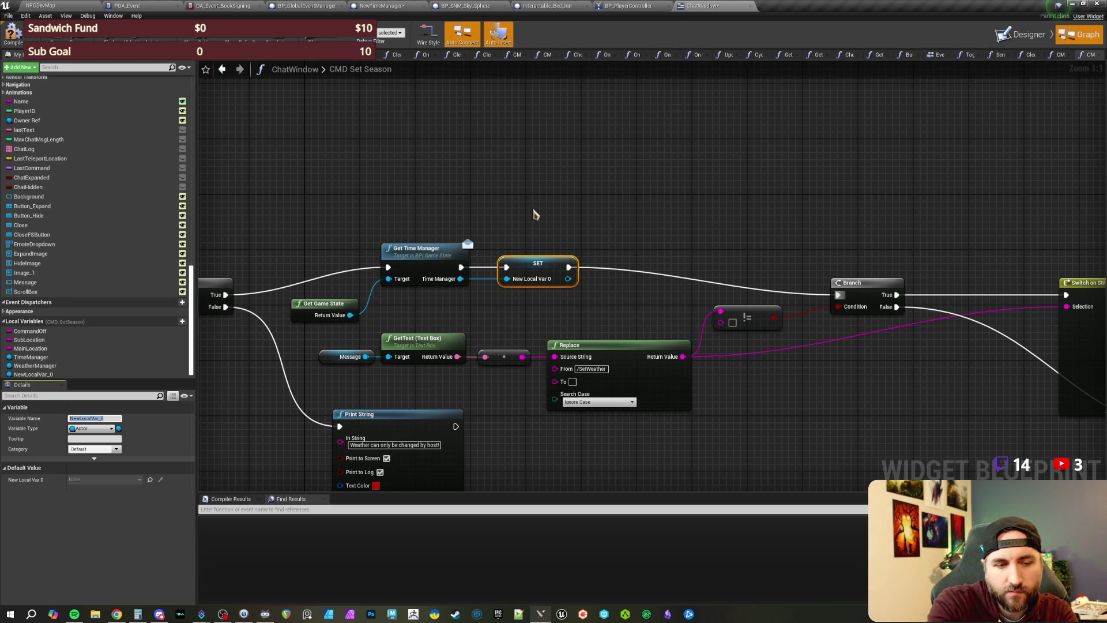
Step: Attempt to name the new local variable TimeManager
drag(535, 215, 481, 221)
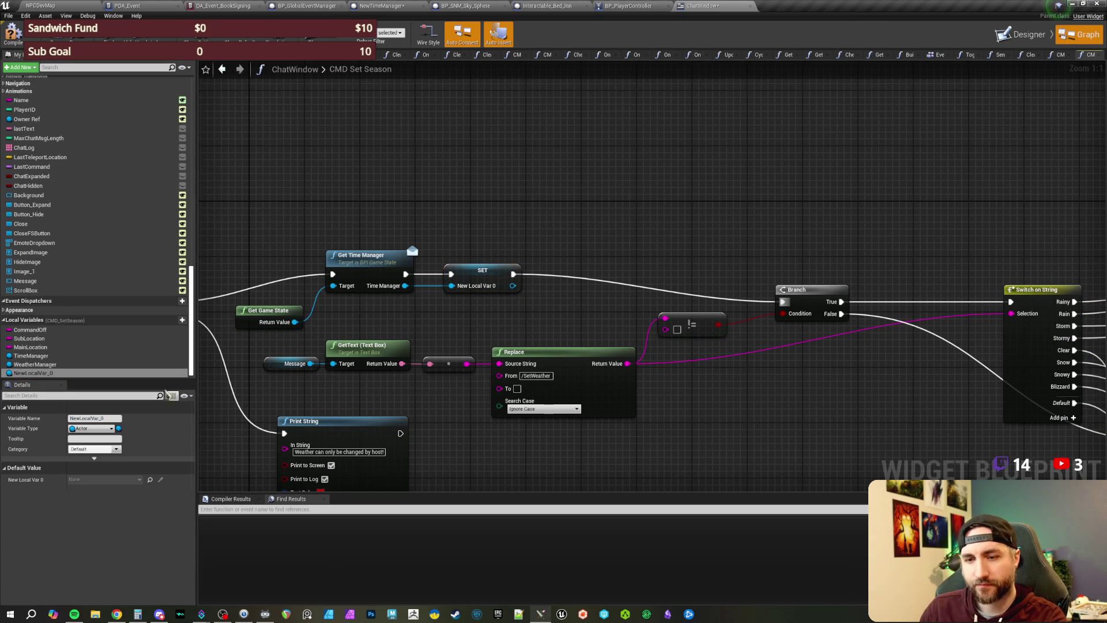
click(92, 418)
text(Ti)
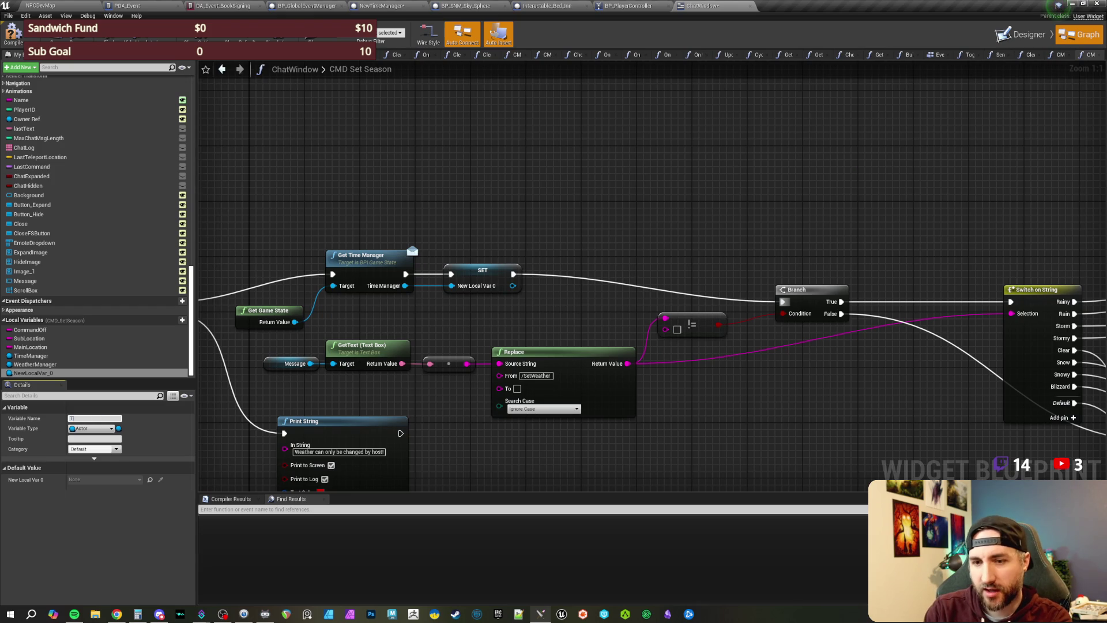
text(meManager)
key(Escape)
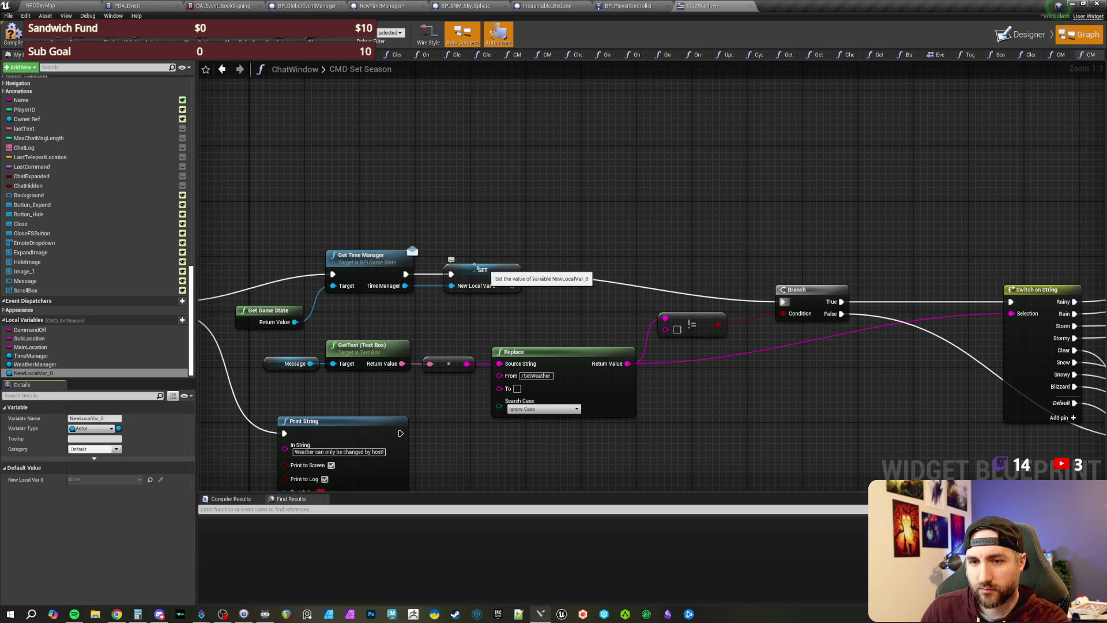
Step: Inspect the old TimeManager variable's references, removing a stray TimeManager setter from the graph
click(40, 356)
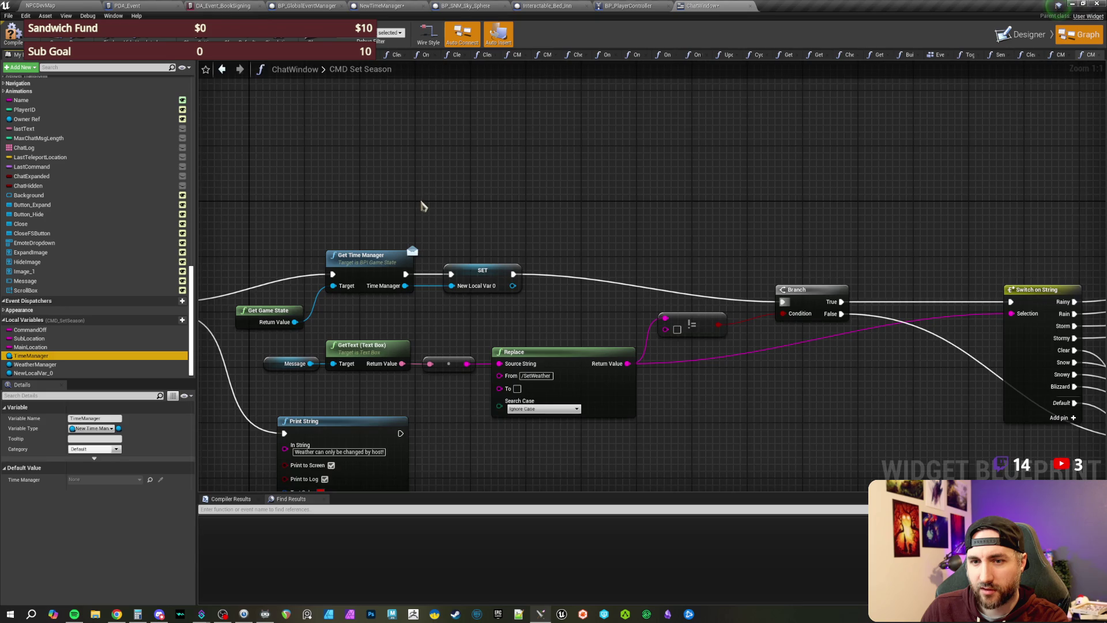
drag(403, 225, 464, 215)
scroll(594, 148, down, 4)
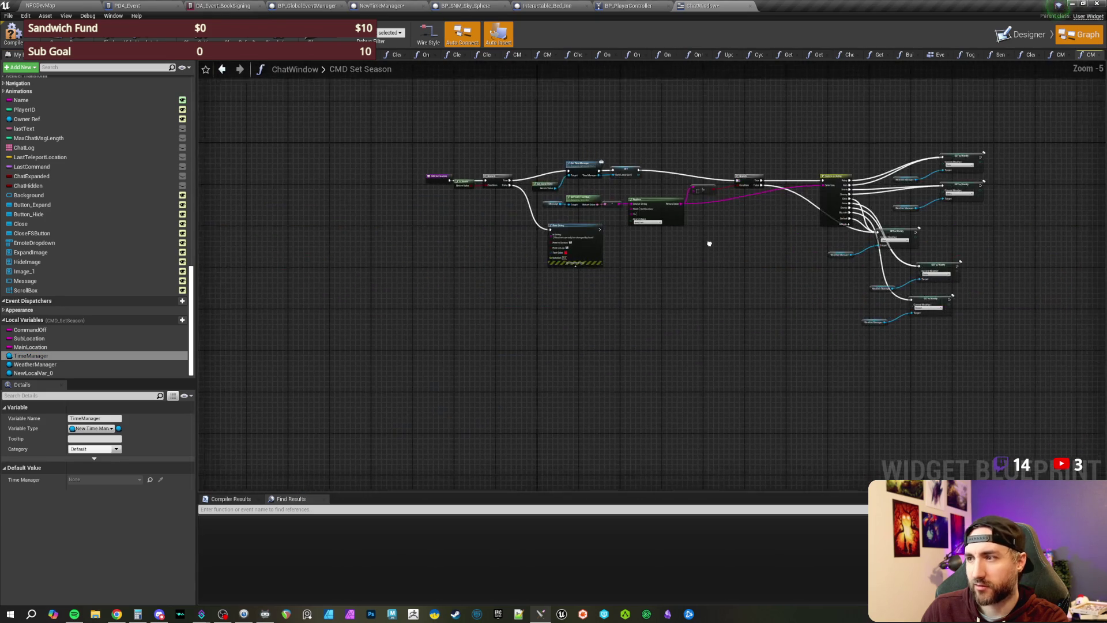
scroll(539, 313, up, 4)
mouse_move(539, 317)
mouse_down()
mouse_move(502, 313)
mouse_move(526, 188)
mouse_move(492, 127)
mouse_up()
scroll(597, 160, down, 2)
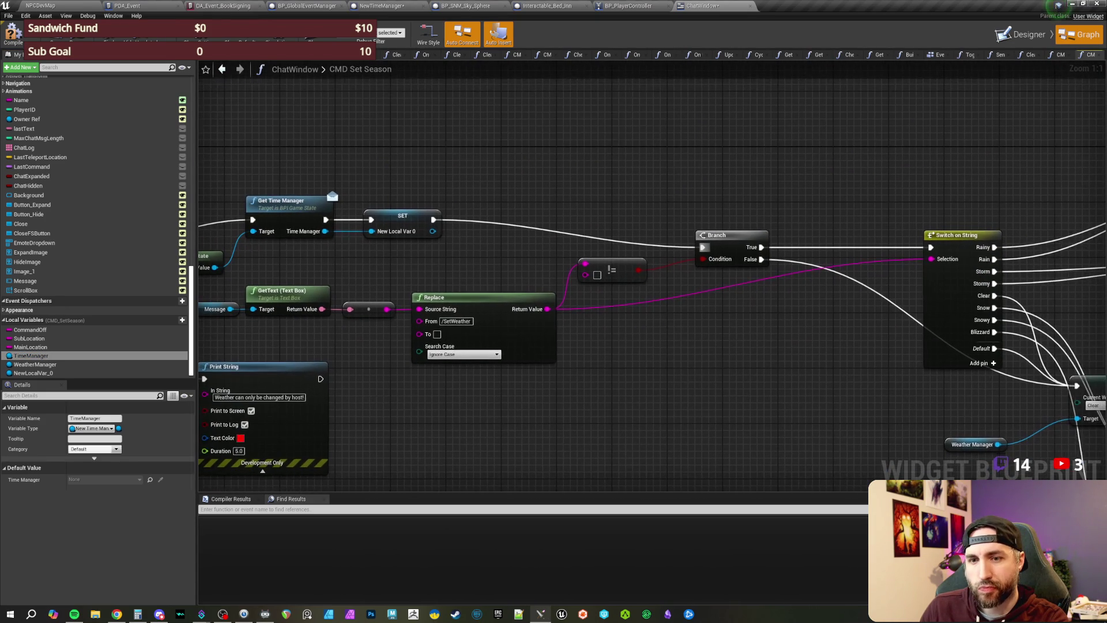
scroll(384, 154, up, 2)
right_click(32, 356)
click(60, 416)
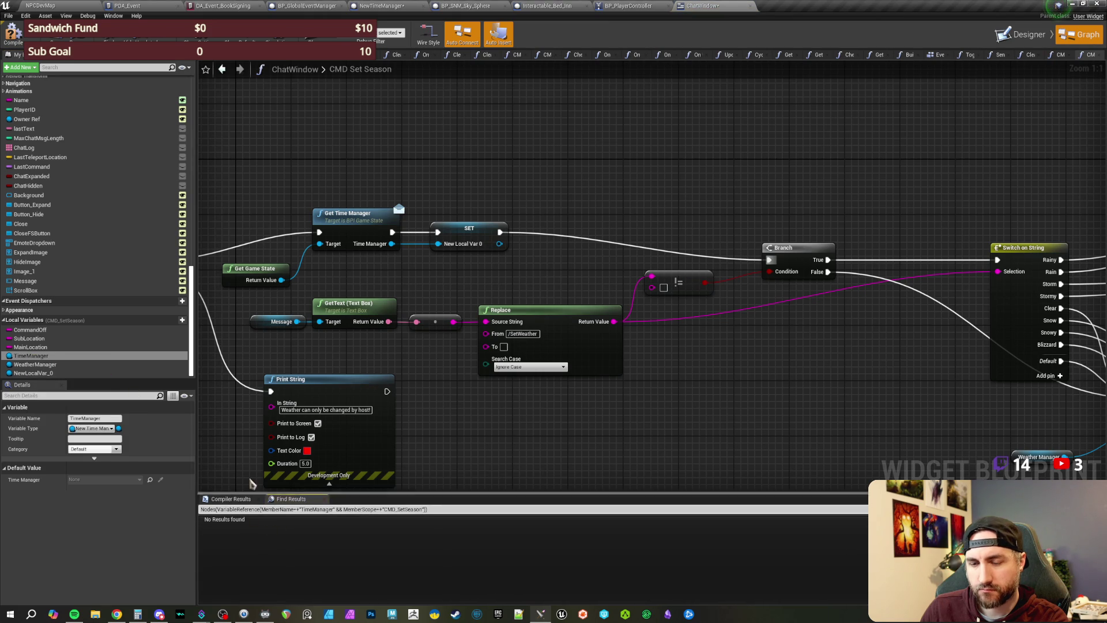
mouse_move(55, 355)
mouse_down()
mouse_move(596, 250)
mouse_move(597, 180)
mouse_move(595, 213)
mouse_move(558, 238)
mouse_up()
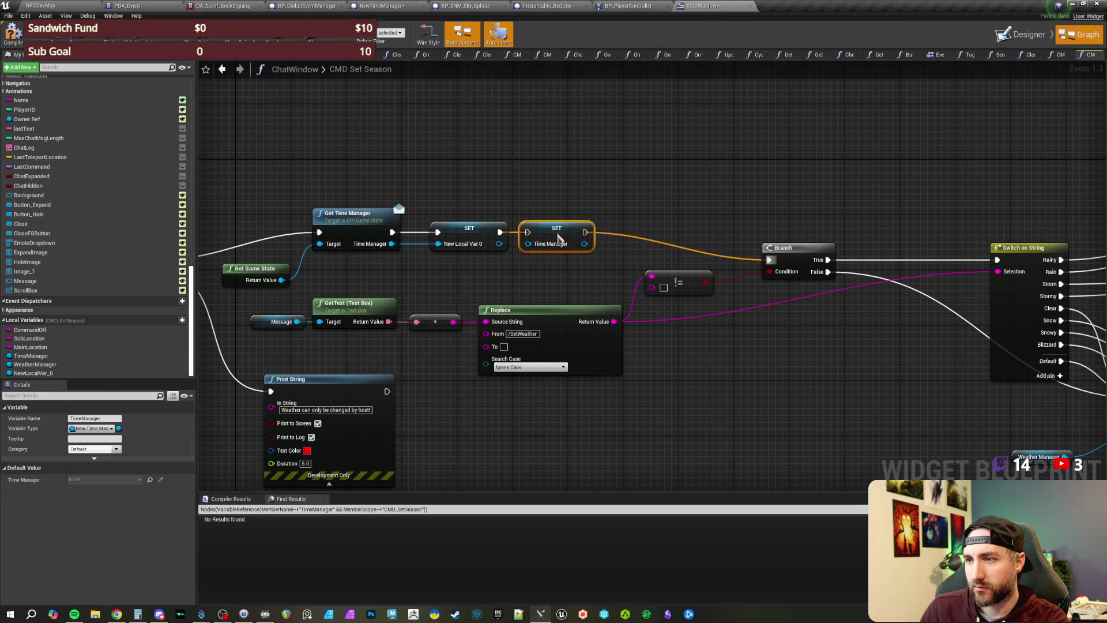
drag(529, 194, 562, 257)
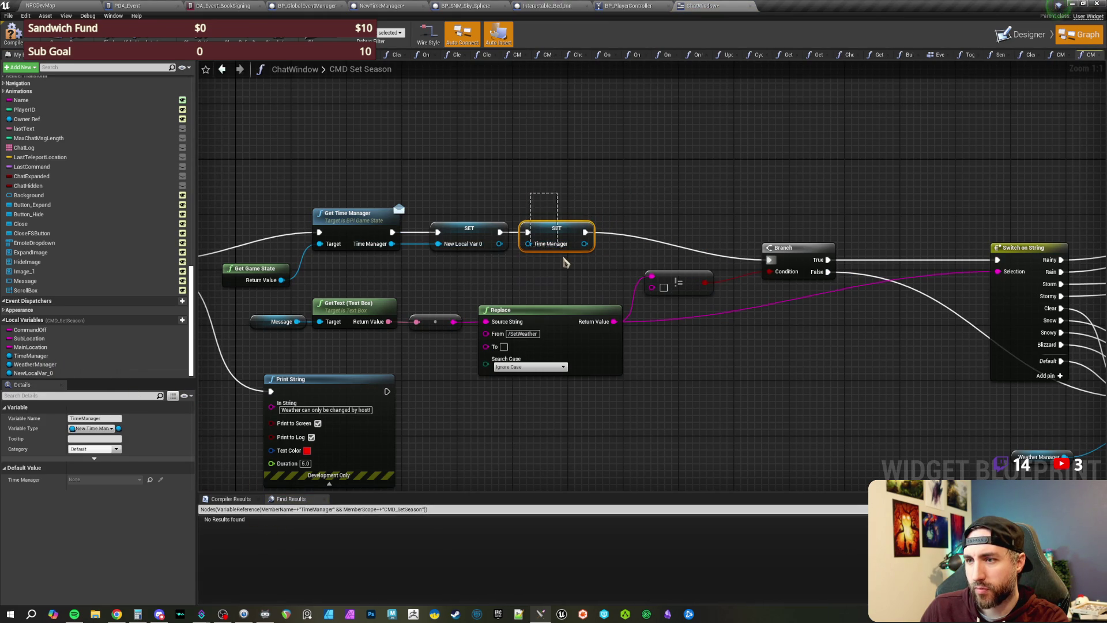
key(Delete)
Step: Delete the old TimeManager and WeatherManager local variables
click(32, 356)
key(Delete)
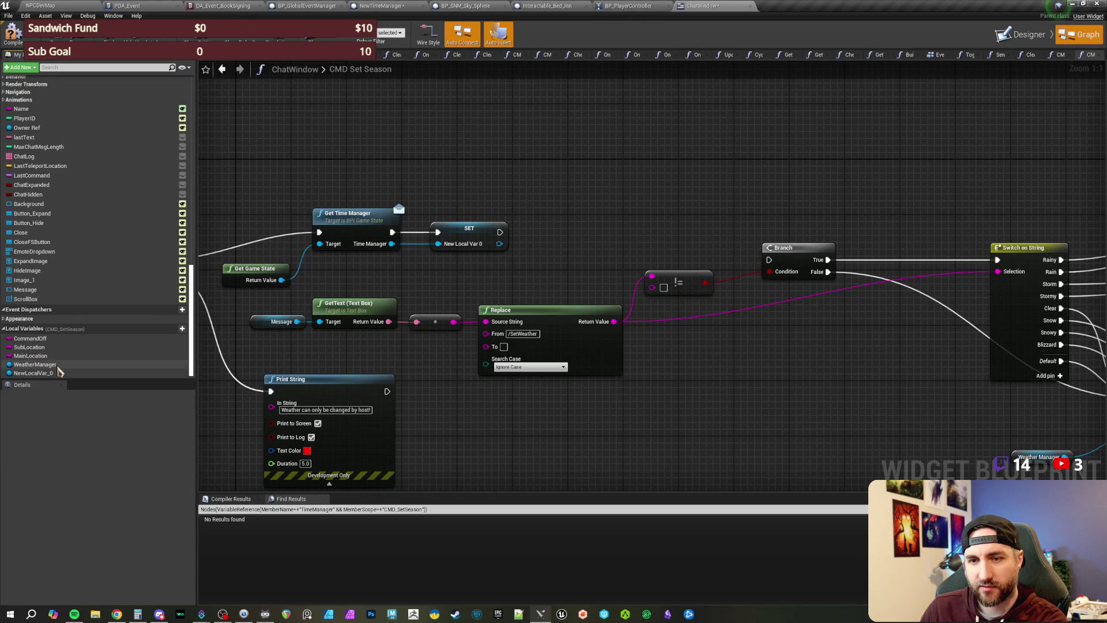
click(36, 364)
key(Delete)
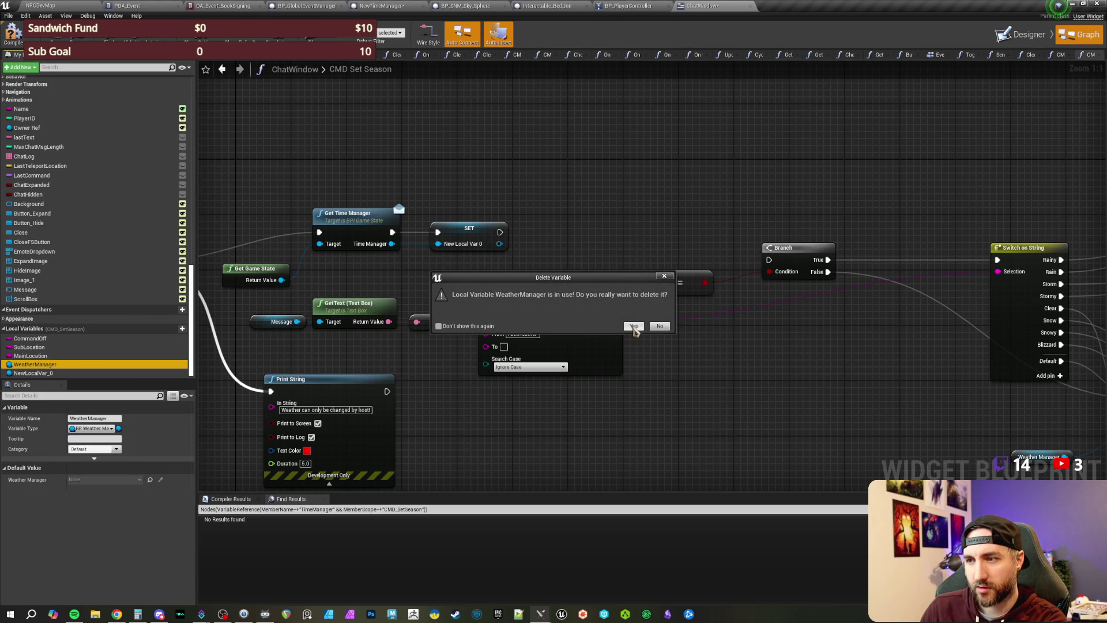
click(634, 326)
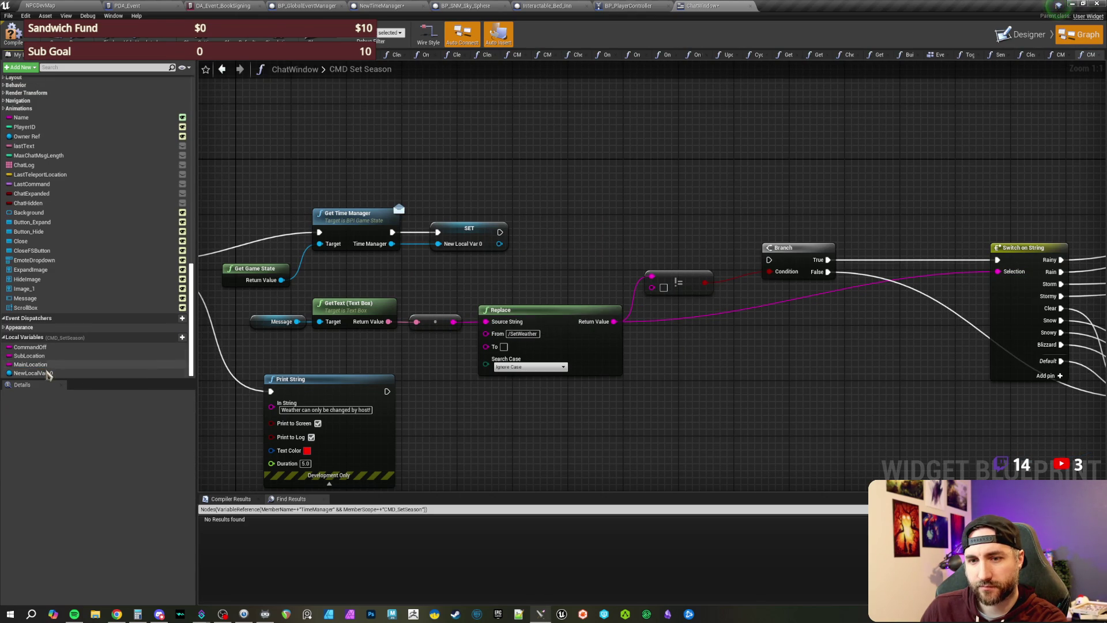
Step: Rename NewLocalVar_0 to TimeManager with F2 and dismiss the source control dialog
click(33, 373)
key(F2)
text(TimeManager)
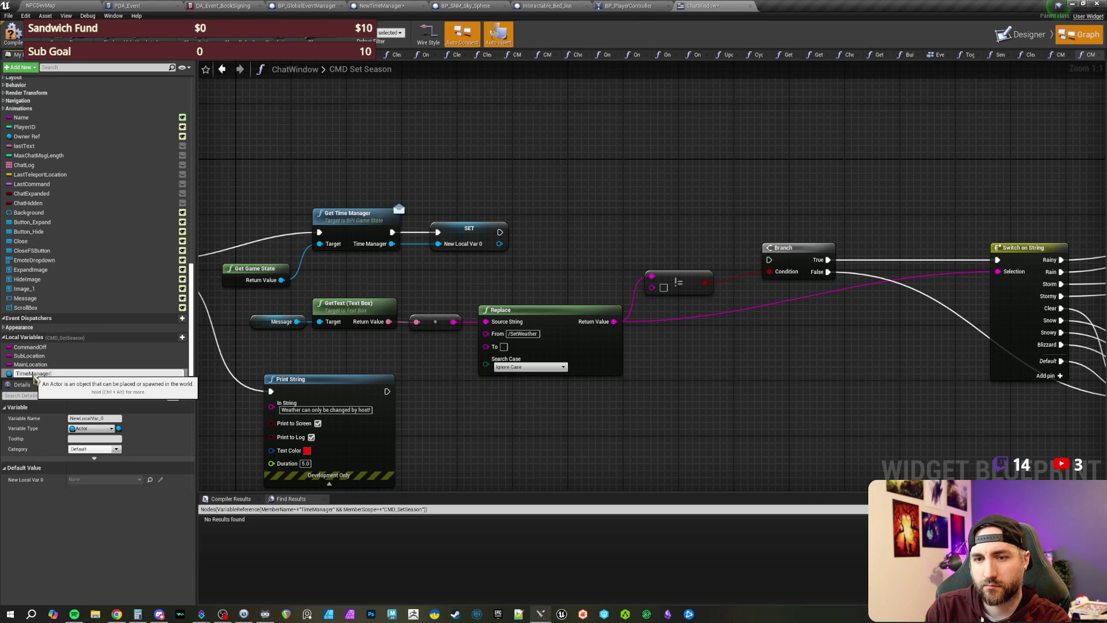
key(Return)
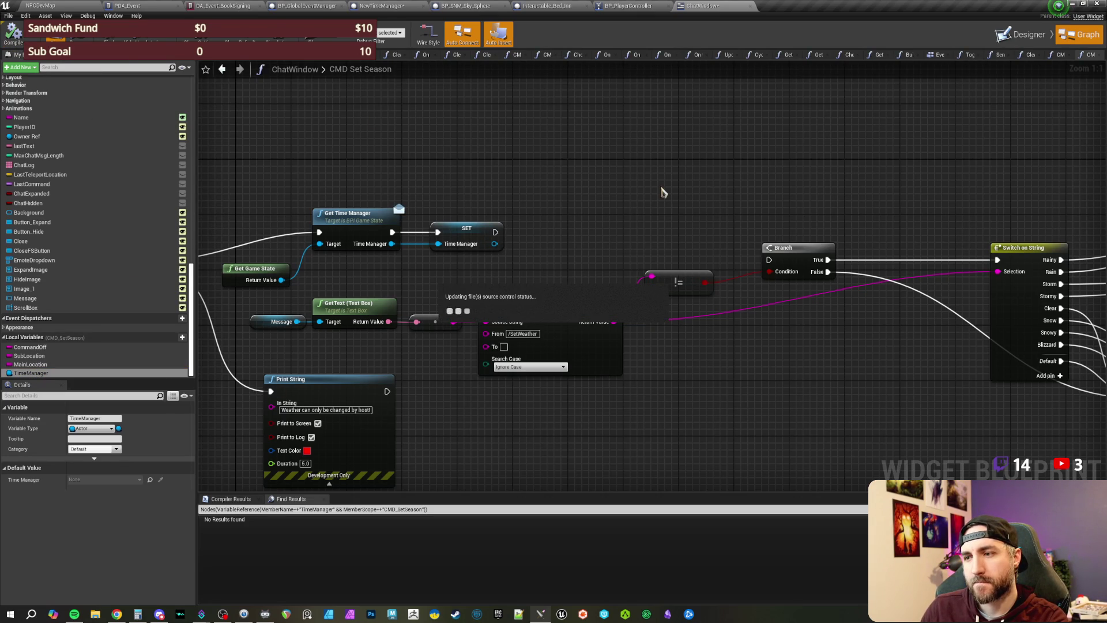
click(625, 395)
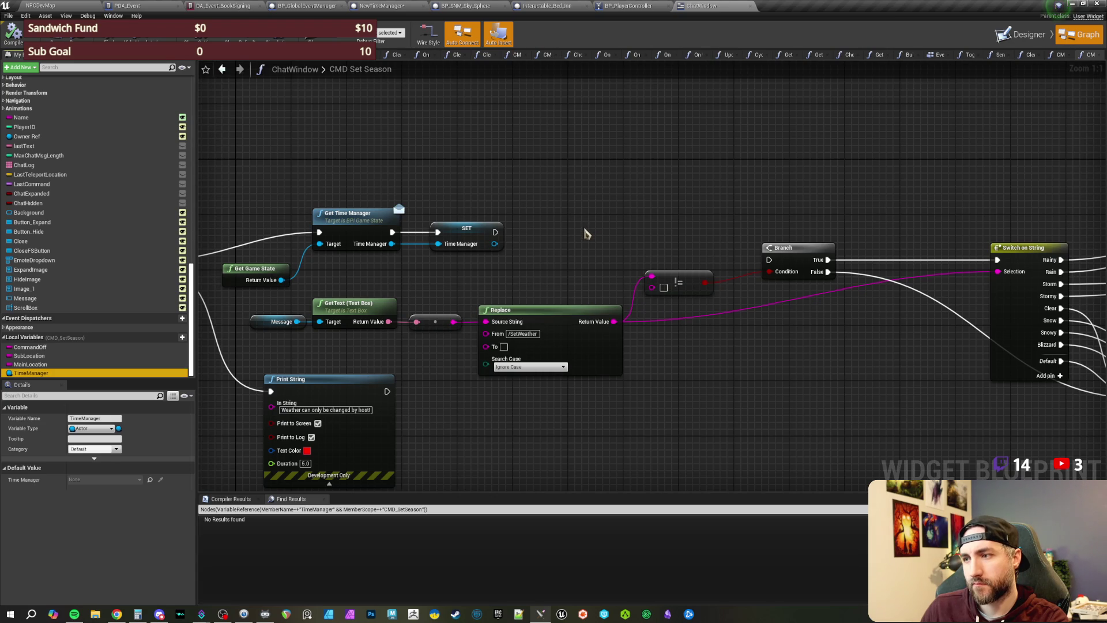
Step: Wire SET's exec into the Branch and change the Replace node's From text to /SetSeason
mouse_move(495, 232)
mouse_down()
mouse_move(752, 248)
mouse_move(769, 259)
mouse_up()
click(523, 334)
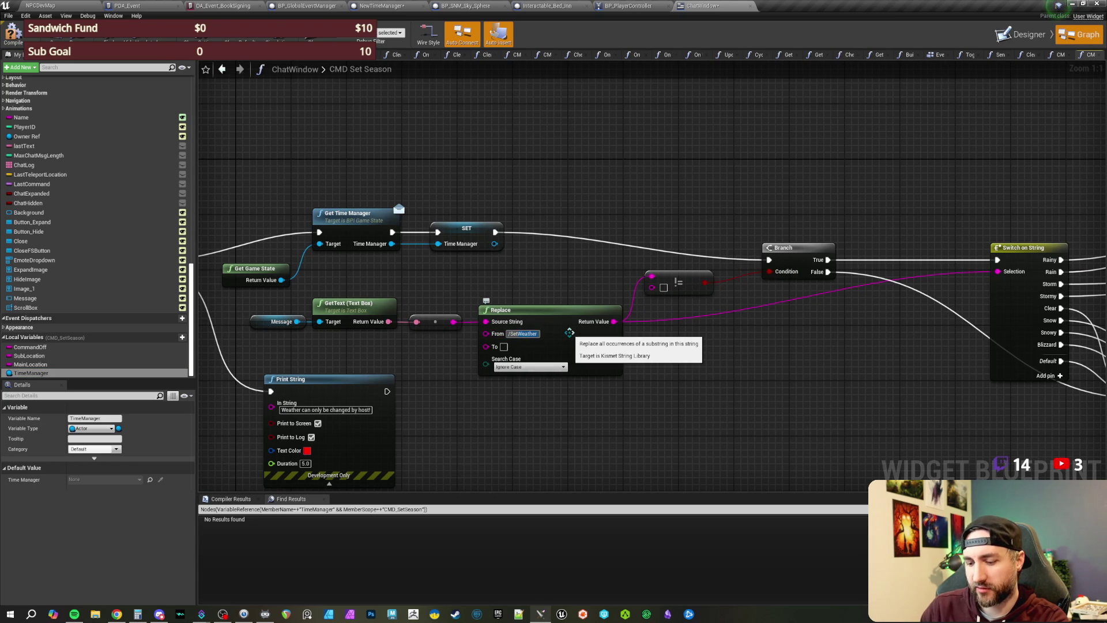
text(Season)
key(Return)
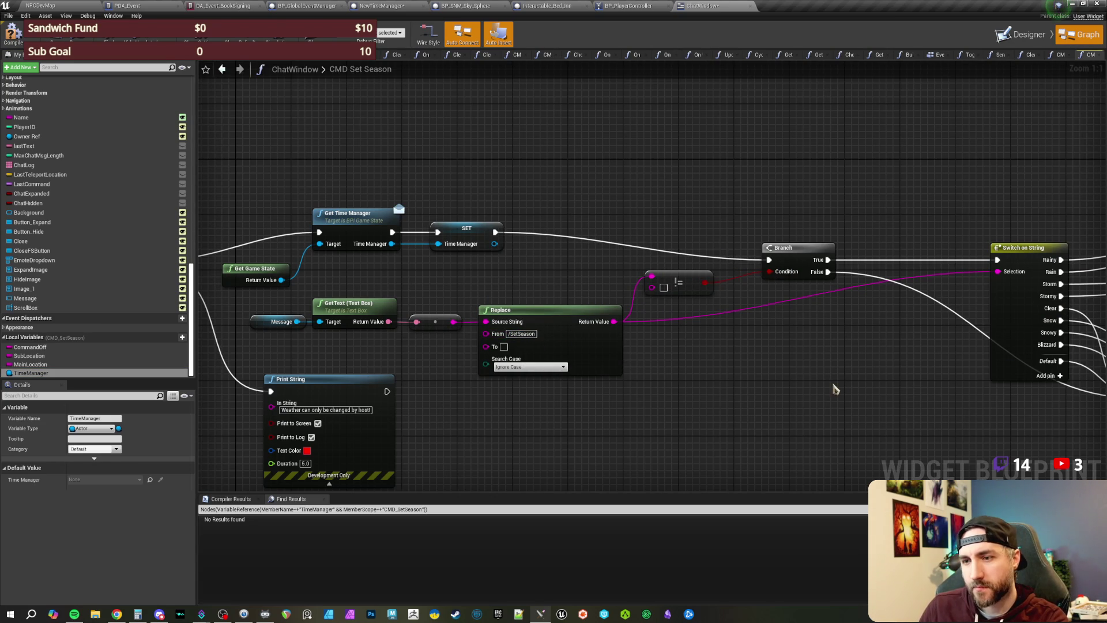
drag(616, 466, 760, 422)
click(470, 366)
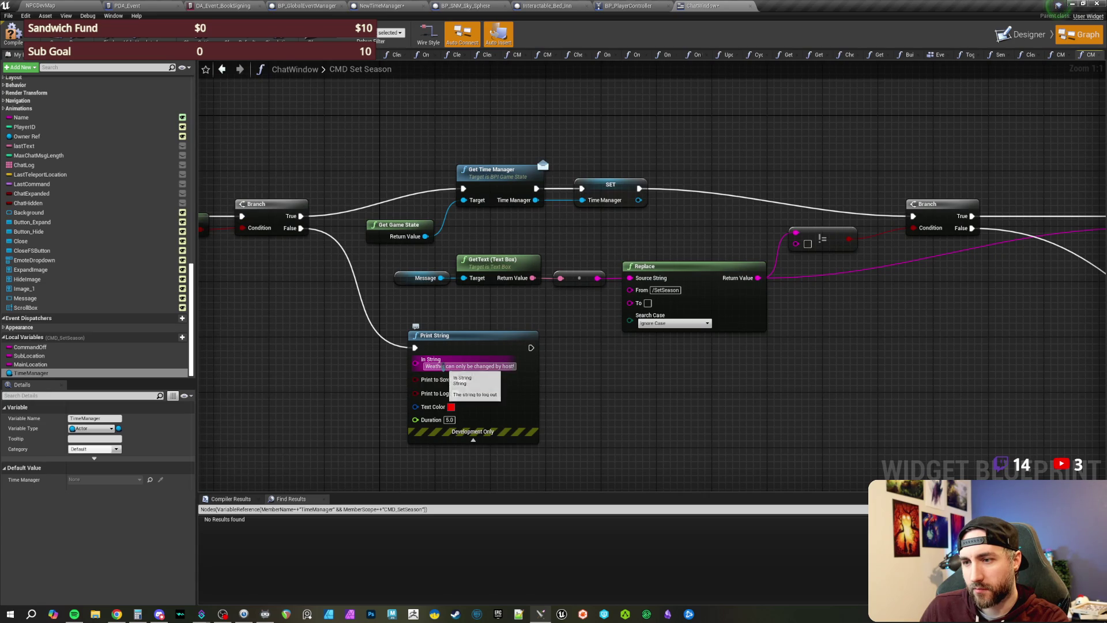
Step: Change the Print String warning to 'Seasons can only be changed by host!'
key(Delete)
key(Delete)
key(Delete)
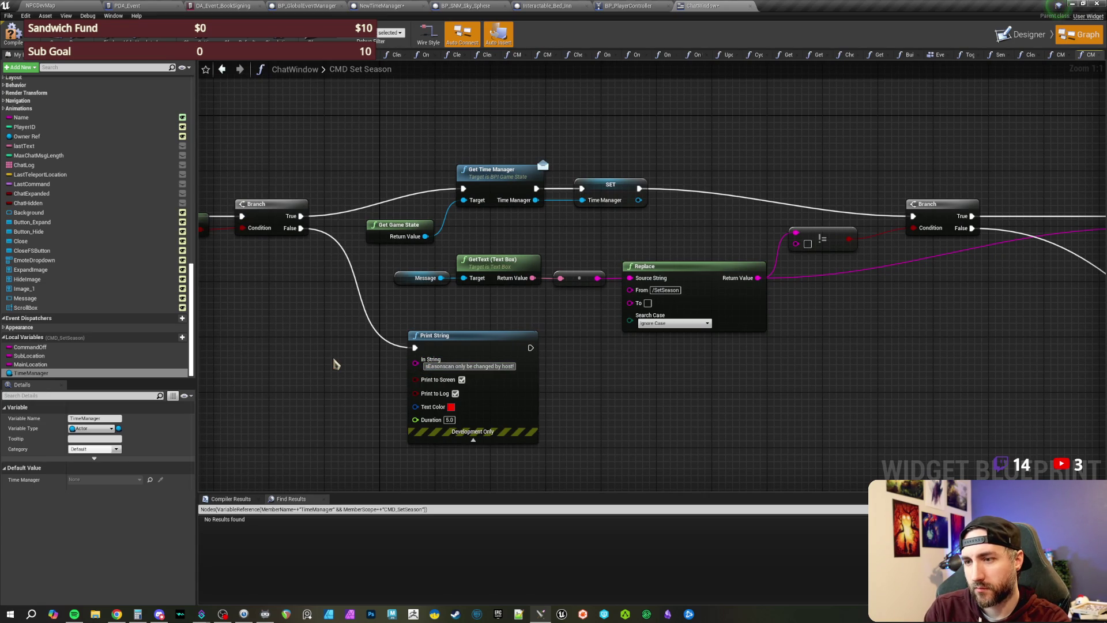
text(Seasons)
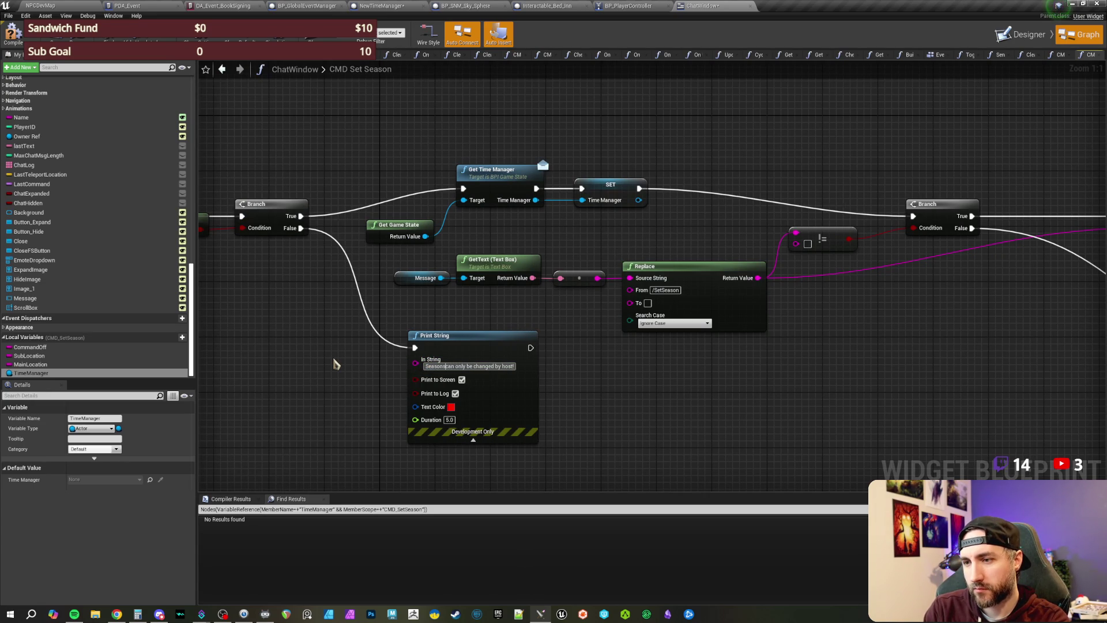
key(Return)
Step: Remove the weather-setting SET nodes and drag a TimeManager reference into the graph
mouse_move(860, 388)
mouse_down()
mouse_move(583, 361)
mouse_move(568, 326)
mouse_up()
key(ctrl+z)
key(ctrl+z)
key(ctrl+z)
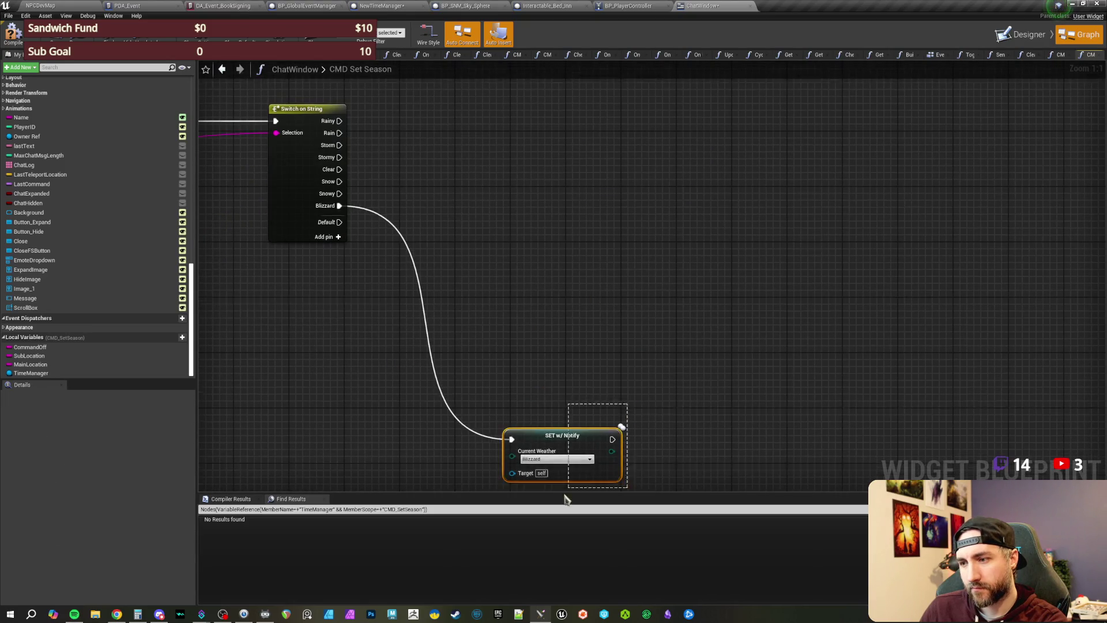
mouse_move(32, 373)
mouse_down()
mouse_move(262, 345)
mouse_move(408, 172)
mouse_move(562, 201)
mouse_up()
text(set season)
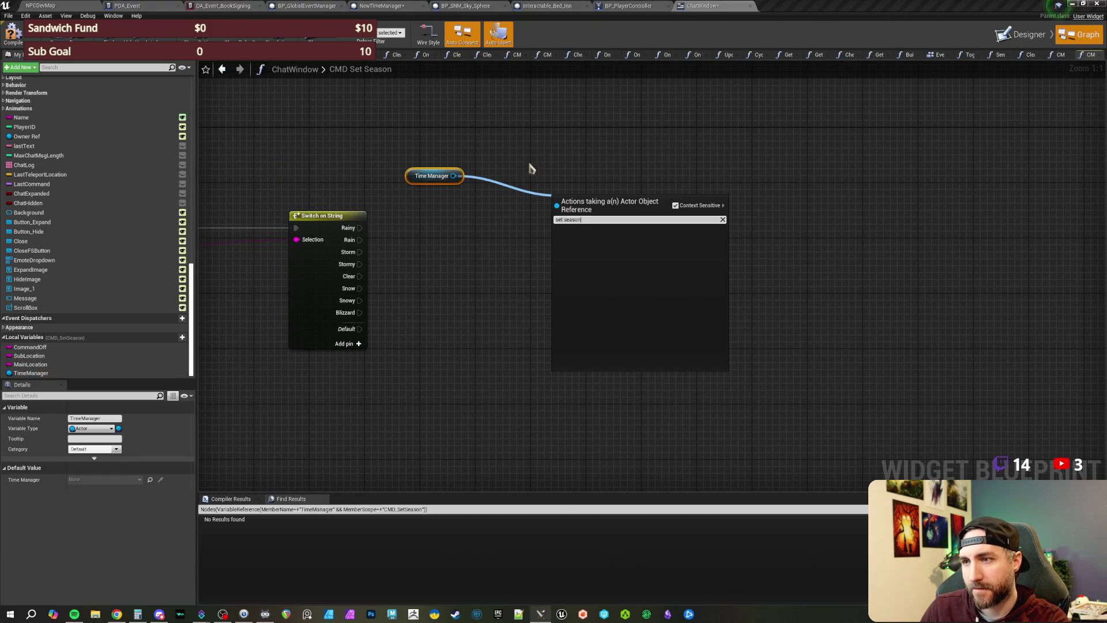
click(519, 173)
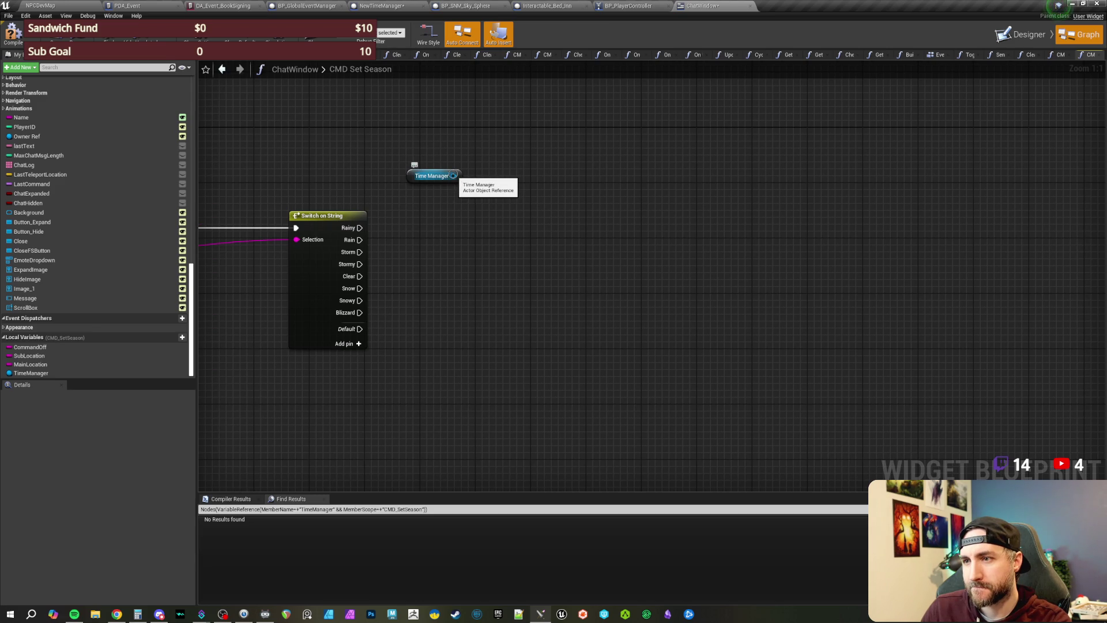
Step: Insert a Cast To NewTimeManager between Get Time Manager and the SET node
scroll(380, 156, down, 3)
scroll(506, 225, up, 3)
click(613, 243)
drag(613, 242, 642, 242)
click(522, 248)
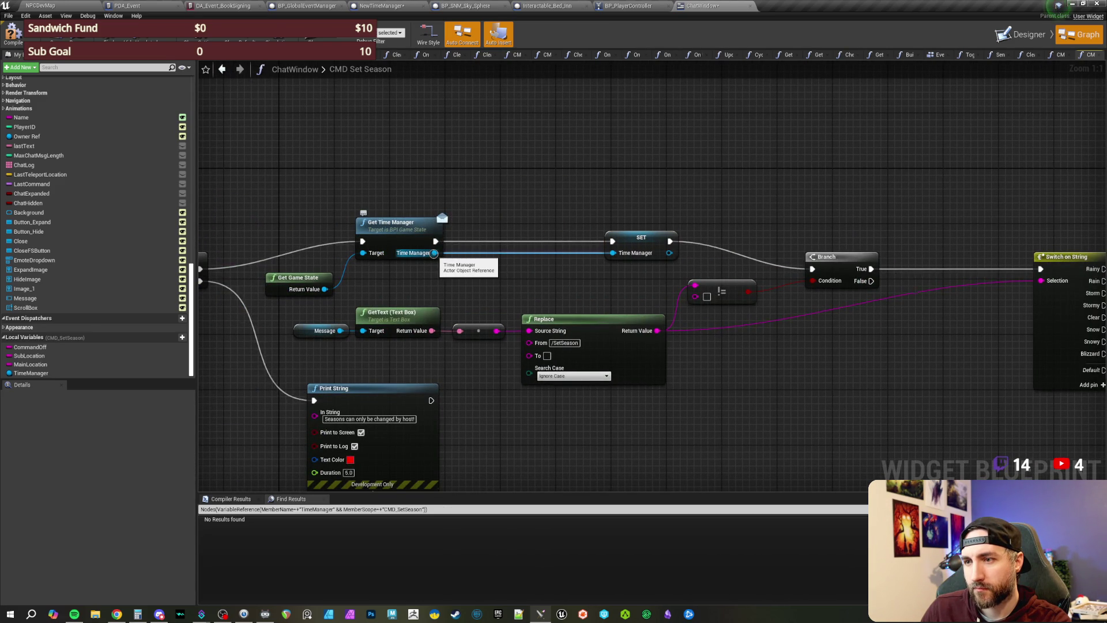
drag(442, 249, 484, 271)
text(cast to time mana)
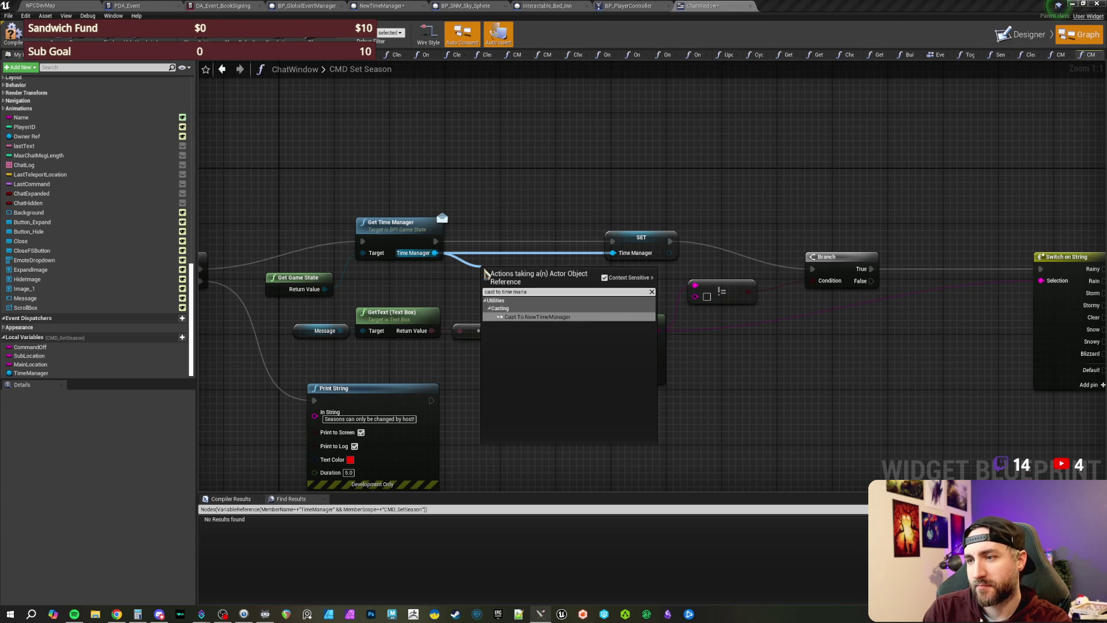
key(Return)
drag(501, 270, 489, 229)
click(628, 258)
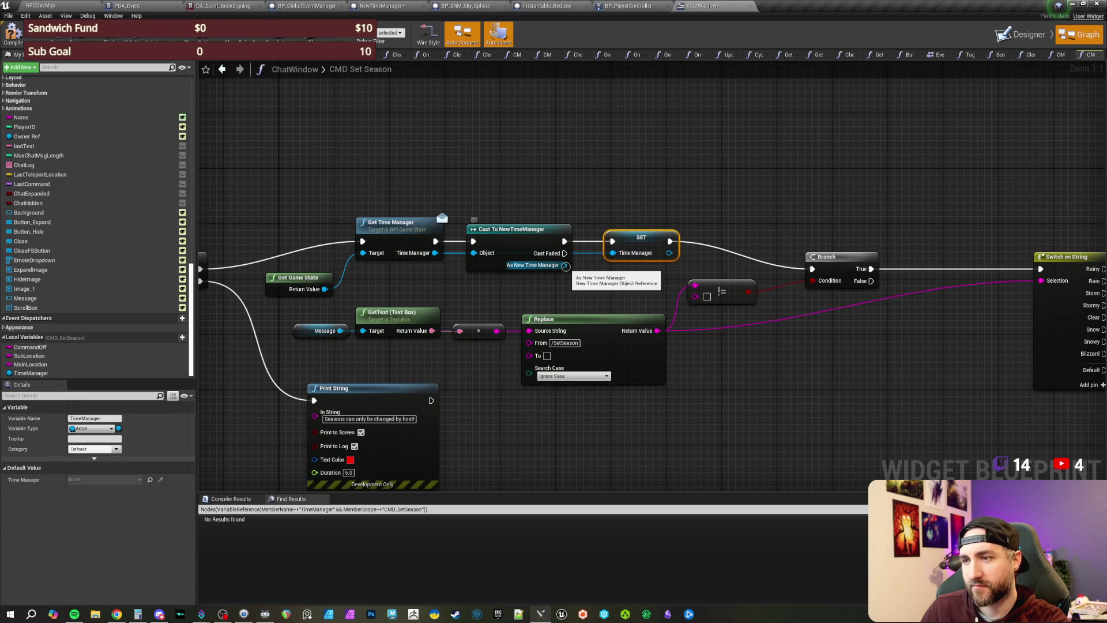
Step: Make TimeManager a New Time Manager object reference, wire As New Time Manager in, and compile
click(102, 429)
text(time manag)
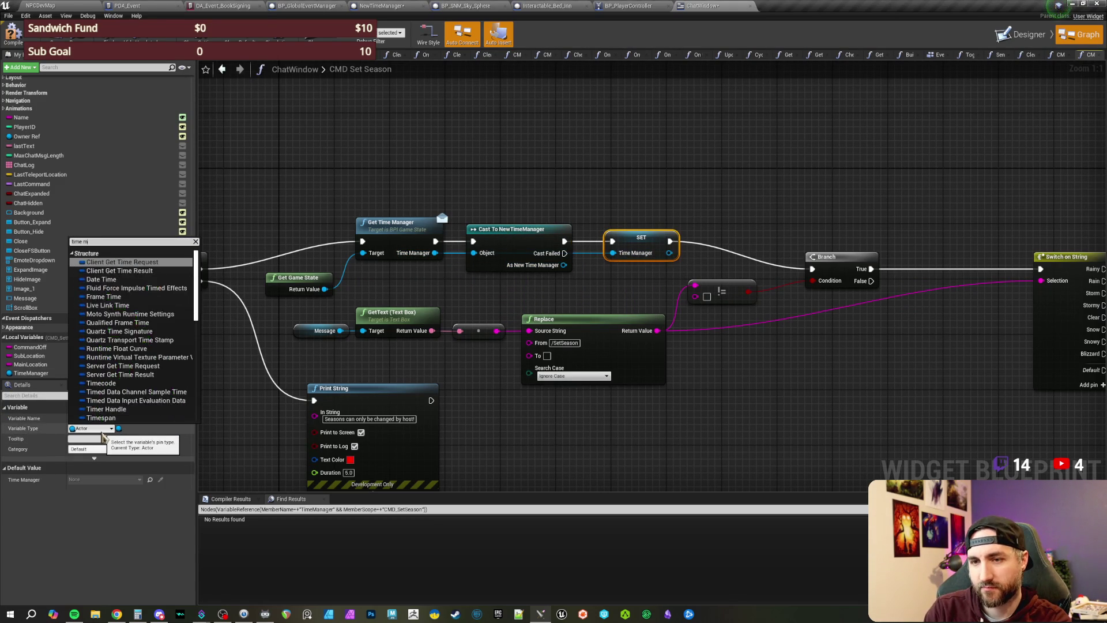
mouse_move(102, 282)
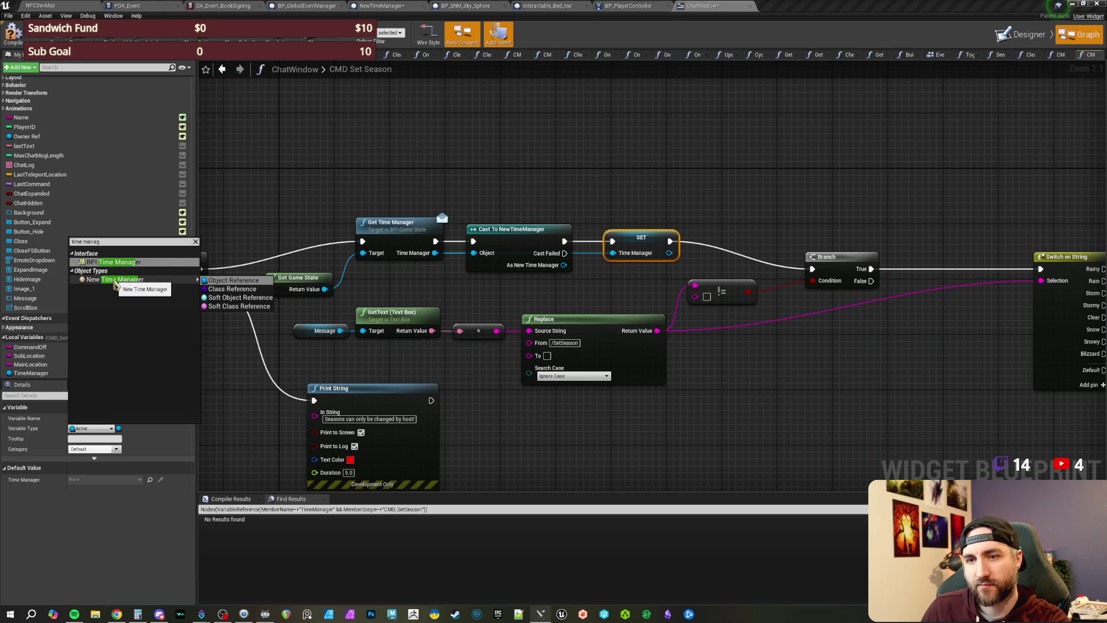
click(230, 282)
click(558, 325)
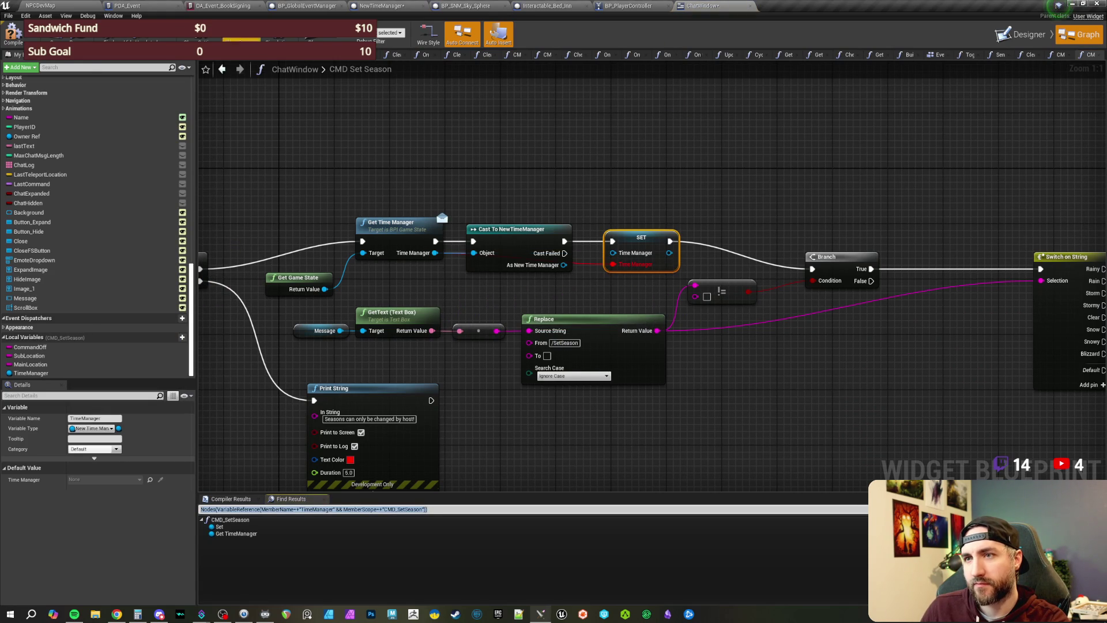
drag(613, 253, 565, 266)
drag(642, 237, 621, 237)
key(F7)
click(646, 218)
alt+click(587, 264)
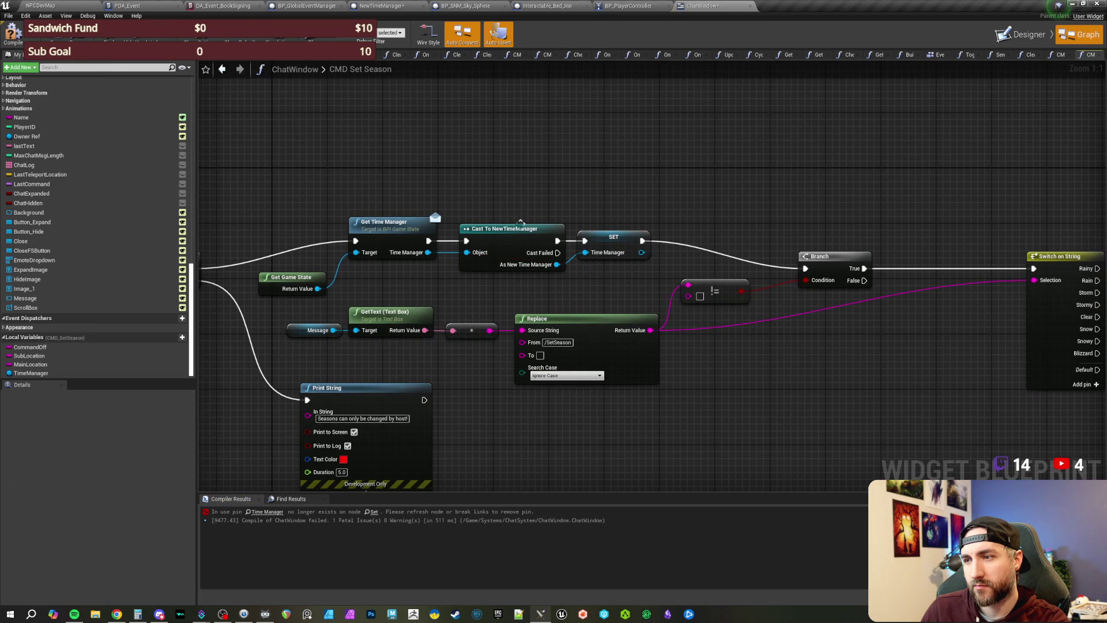
click(12, 34)
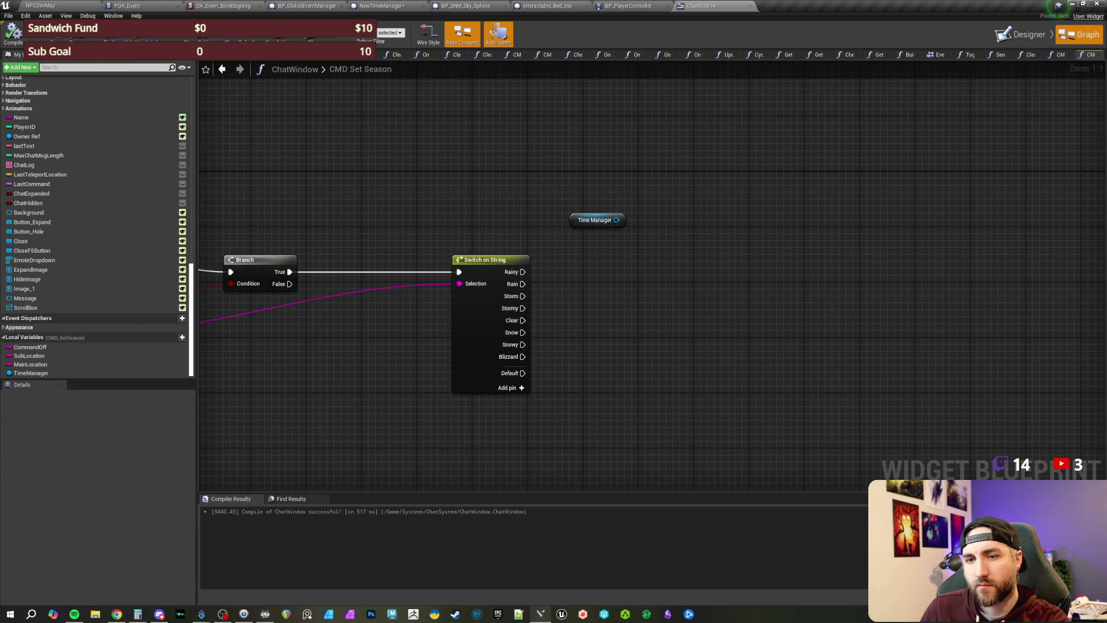
Step: Add a TimeManager getter and a Set Season (SET w/ Notify) node from its pin
mouse_move(31, 373)
mouse_down()
mouse_move(452, 356)
mouse_move(572, 279)
mouse_up()
click(593, 284)
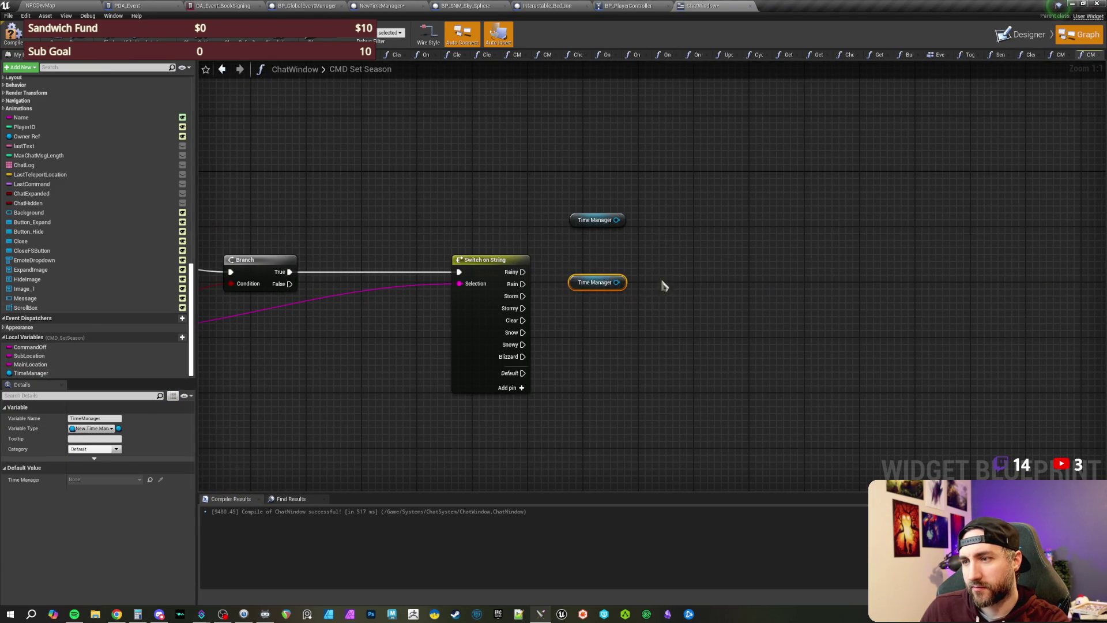
drag(500, 219, 564, 237)
text(set season)
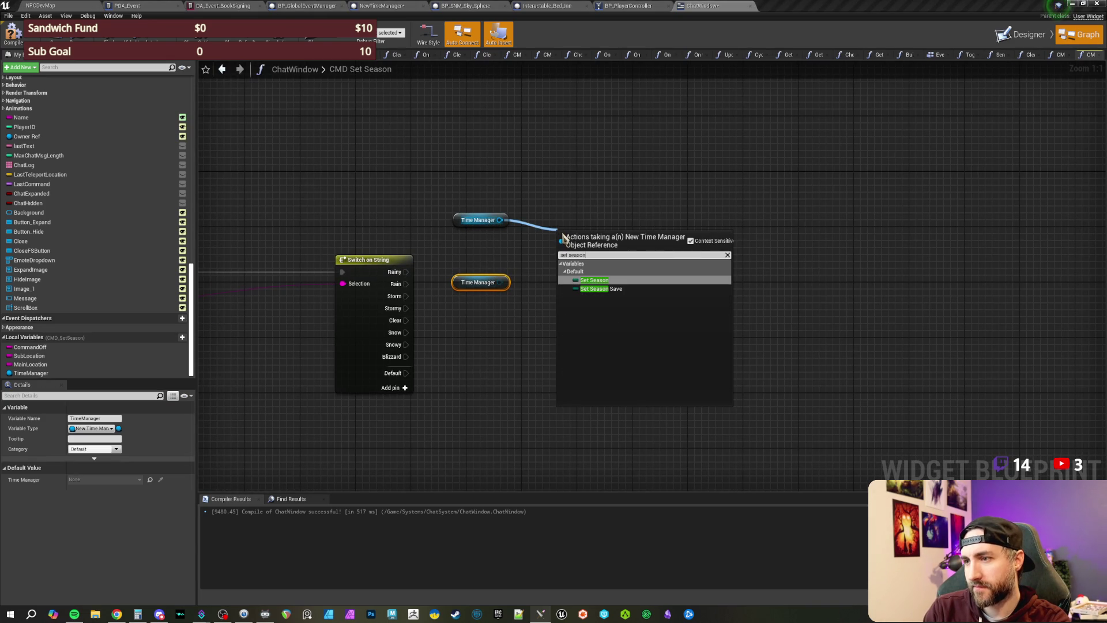
key(Return)
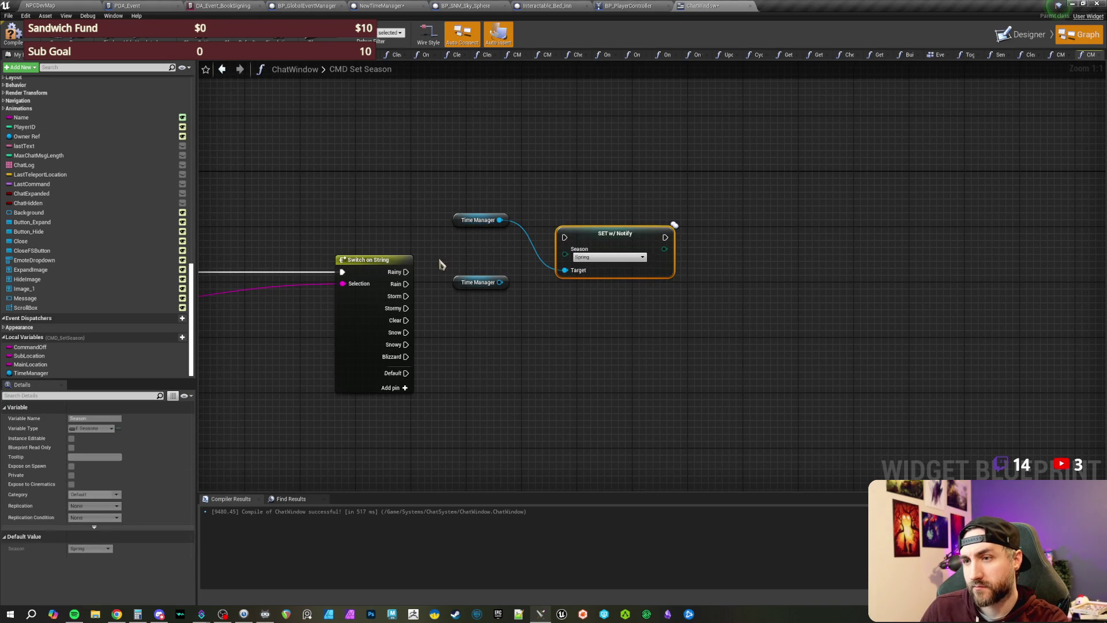
drag(478, 282, 500, 392)
click(518, 334)
Step: Bring Branch and Switch on String into view and select Switch on String to edit its cases
drag(575, 290, 579, 261)
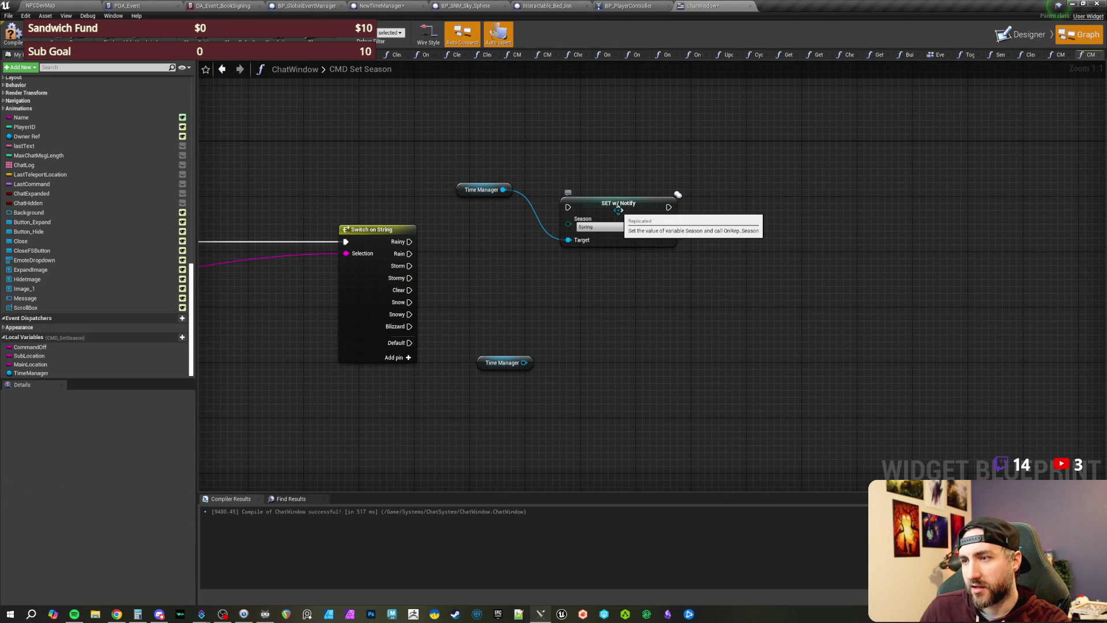
drag(641, 147, 645, 182)
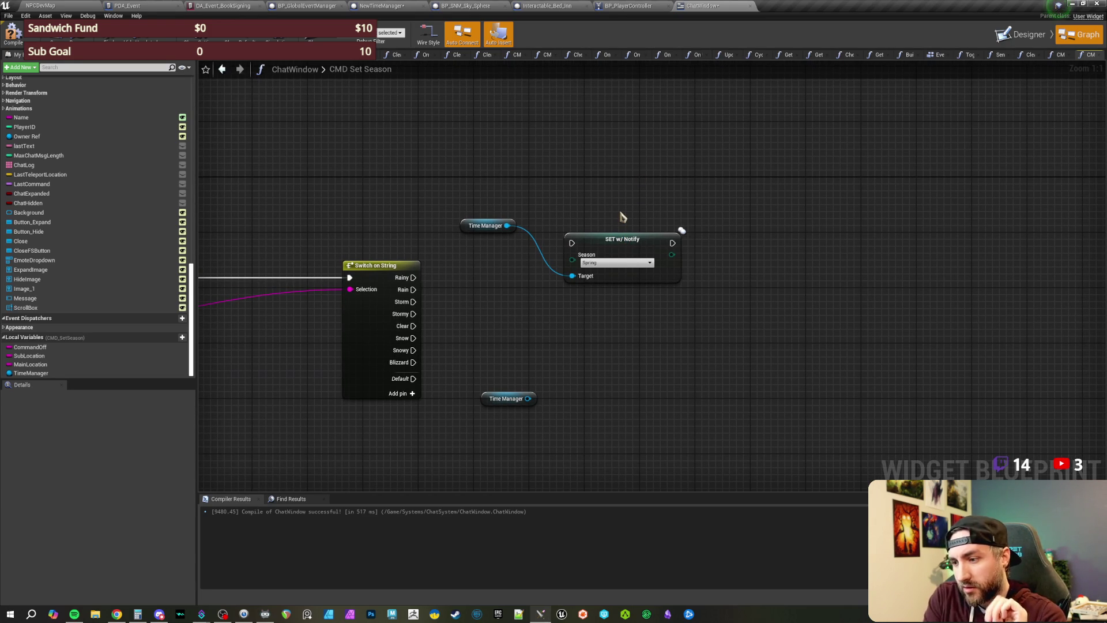
drag(613, 203, 630, 236)
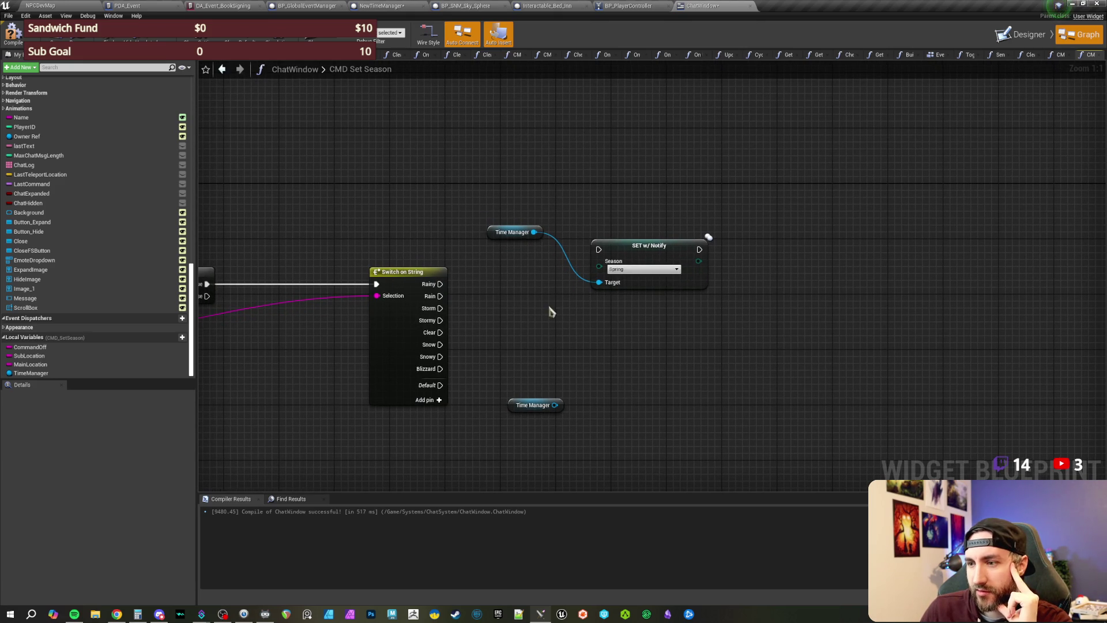
drag(366, 214, 431, 295)
mouse_move(334, 358)
mouse_down()
mouse_move(580, 378)
mouse_move(576, 388)
mouse_move(362, 403)
mouse_move(528, 381)
mouse_move(447, 338)
mouse_up()
click(554, 323)
Step: Rename the Switch on String case pins to Spring, Summer, Fall and Winter
drag(388, 408, 304, 419)
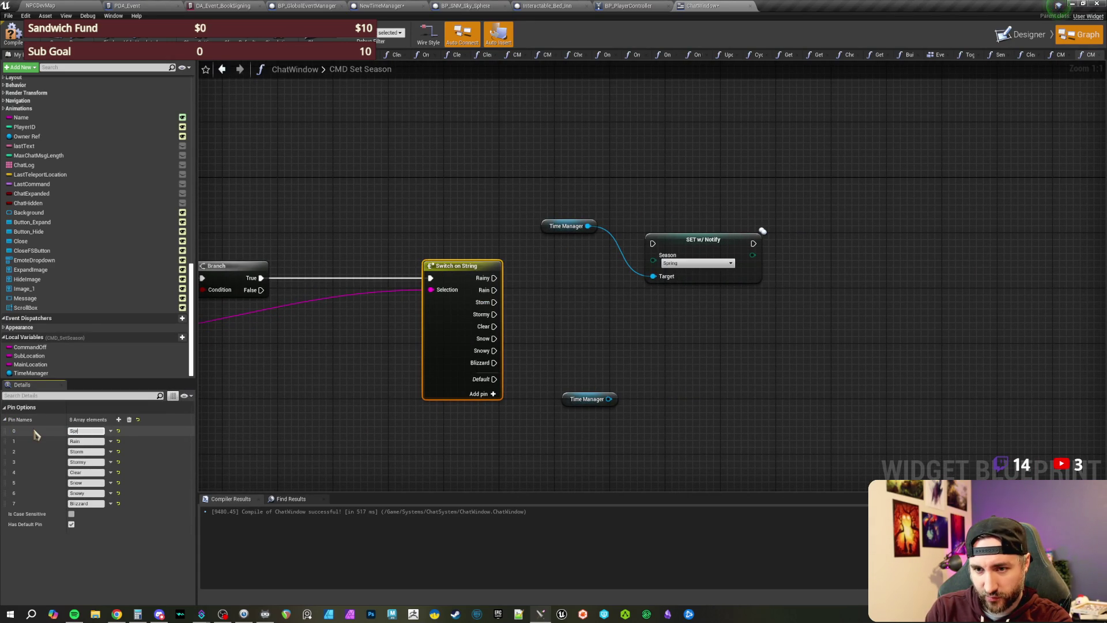
text(mer)
key(Tab)
text(Fall)
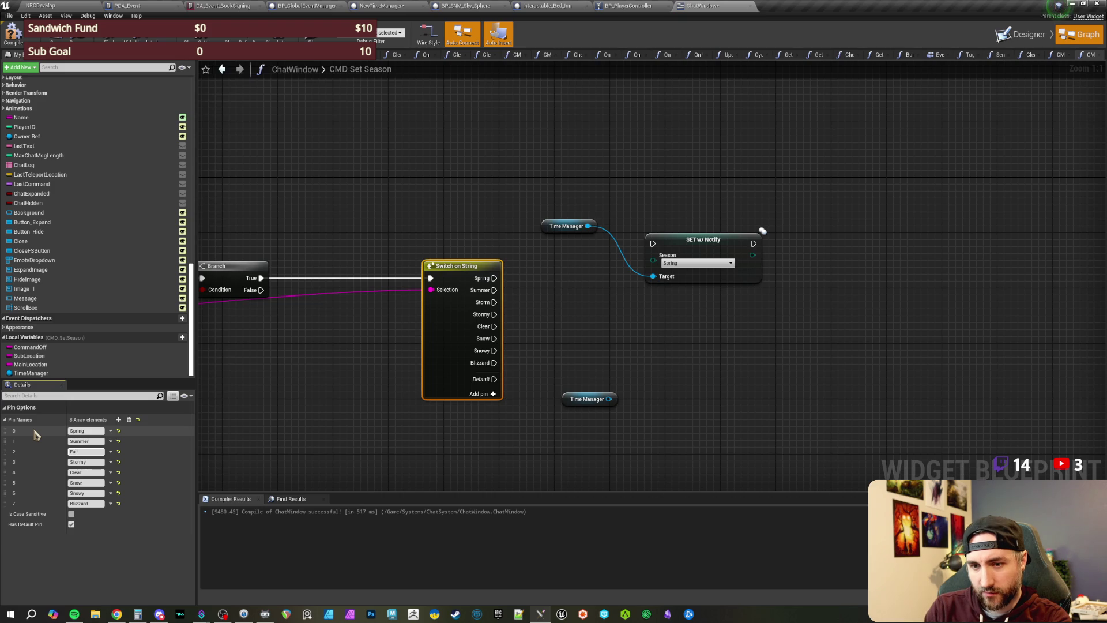
text(Winter)
key(Return)
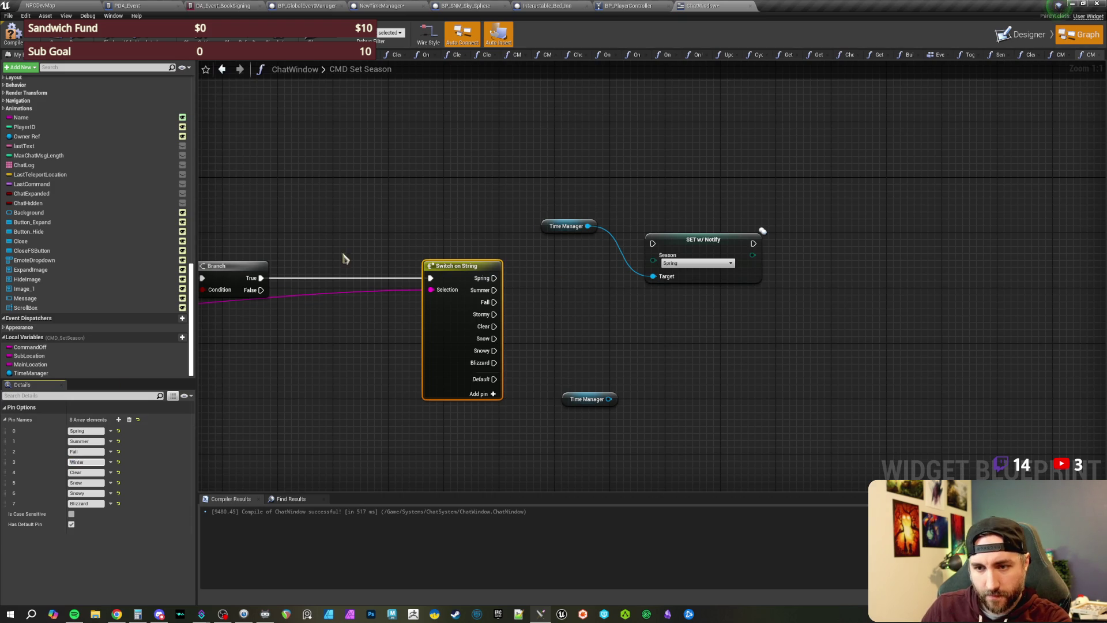
Step: Delete the leftover Clear, Snowy, Blizzard and Snow cases, then compile ChatWindow
click(111, 472)
click(118, 489)
click(110, 483)
click(121, 500)
click(110, 482)
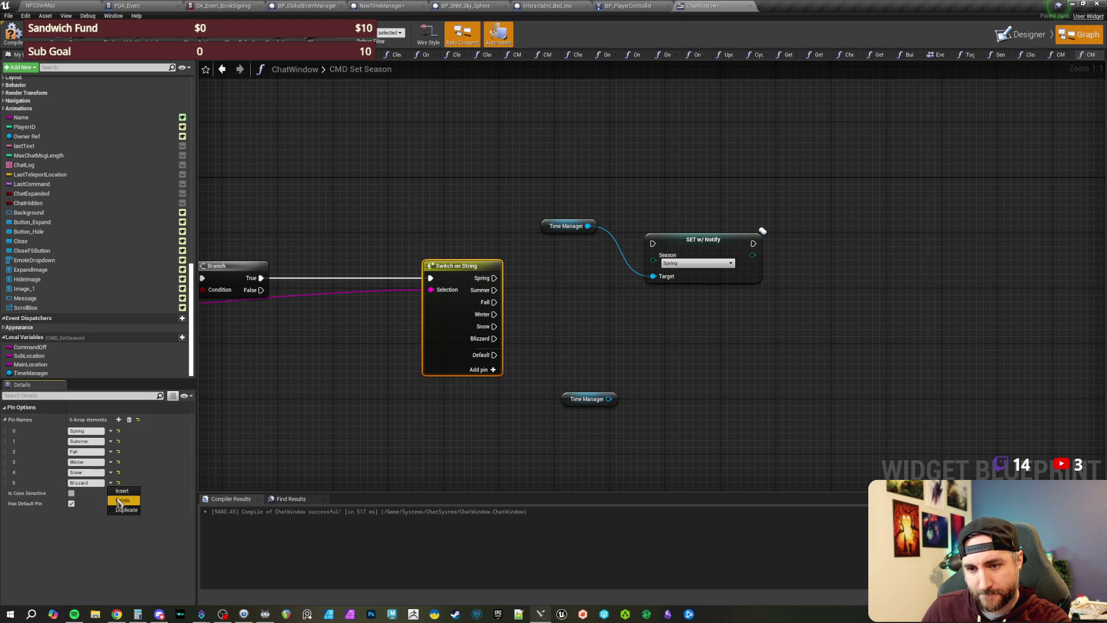
click(123, 501)
click(110, 472)
click(122, 491)
click(328, 432)
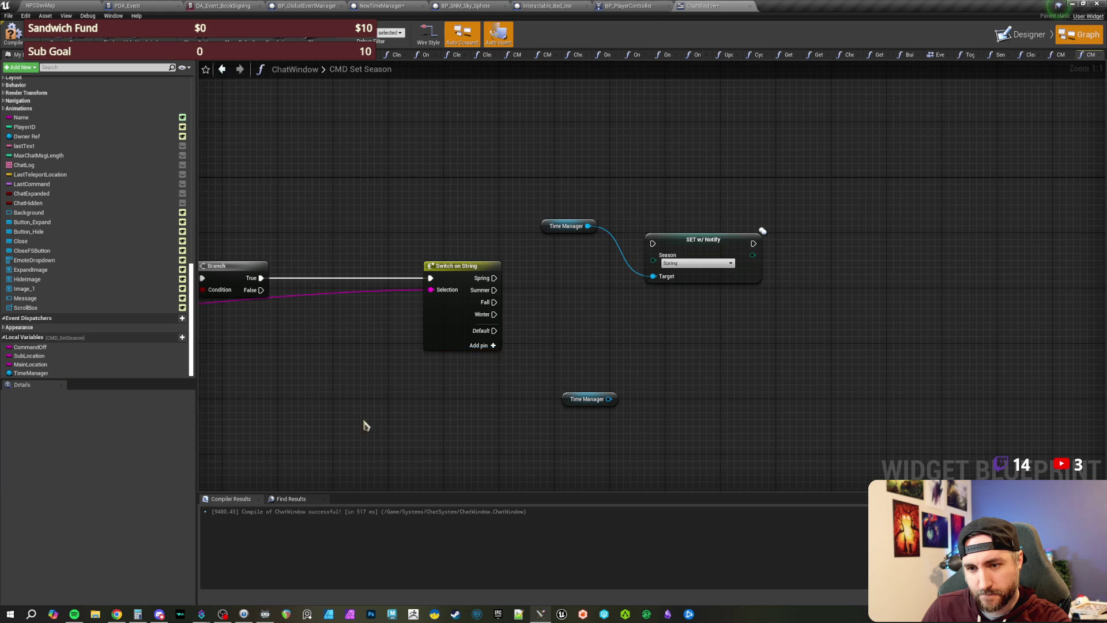
key(F7)
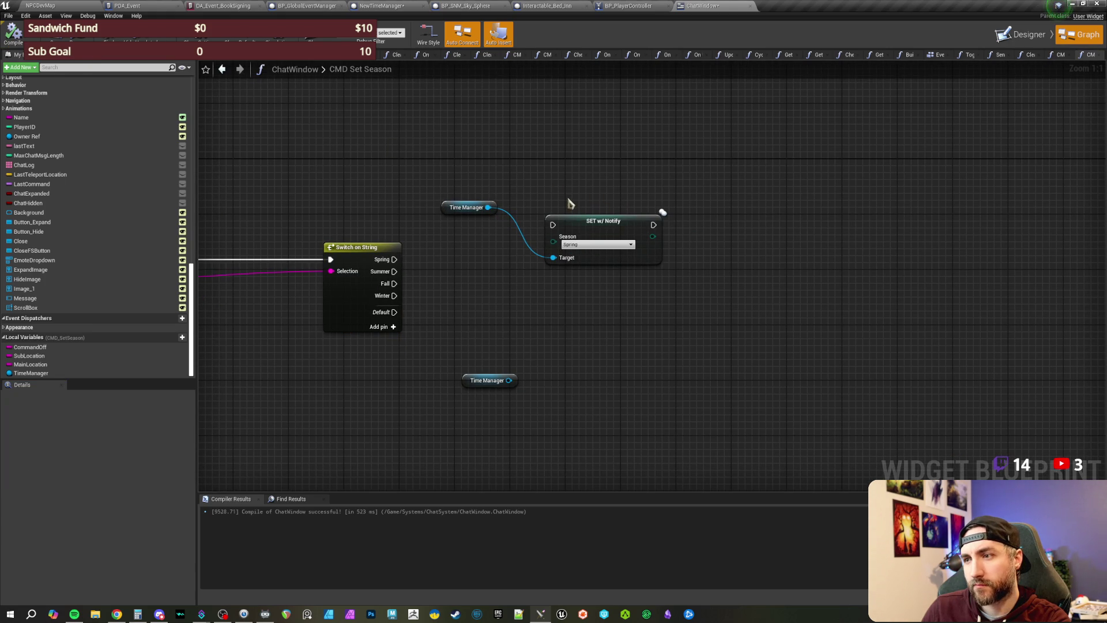
Step: Wire Spring to the Set Season node, copy the setter, and wire Summer, Fall and Winter
mouse_move(396, 260)
mouse_down()
mouse_move(562, 241)
mouse_move(553, 224)
mouse_up()
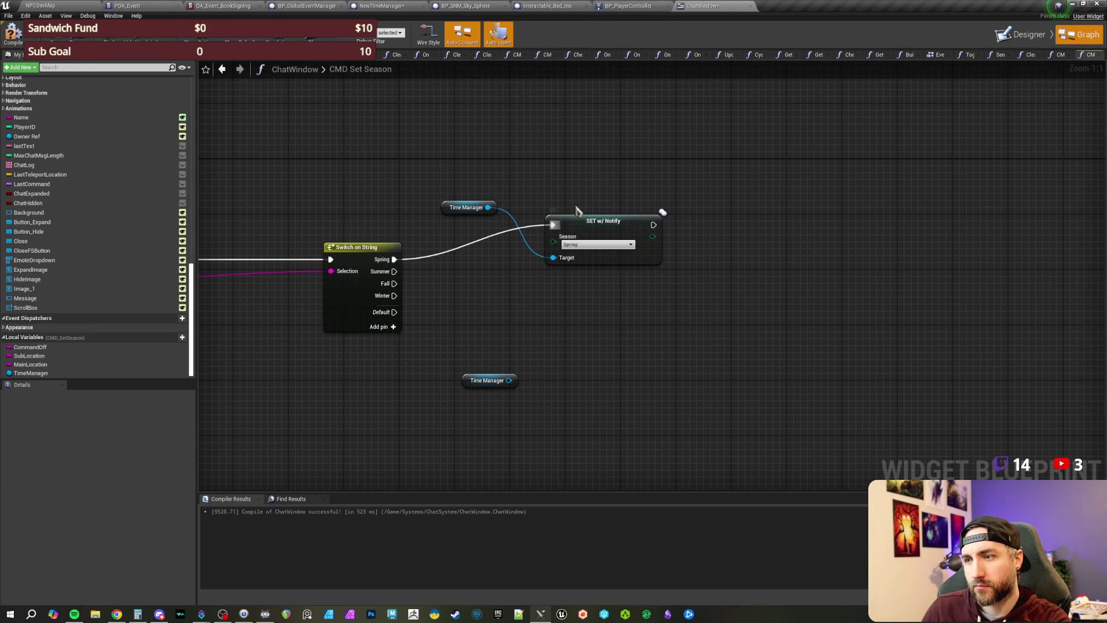
click(562, 228)
key(ctrl+w)
key(ctrl+w)
key(ctrl+w)
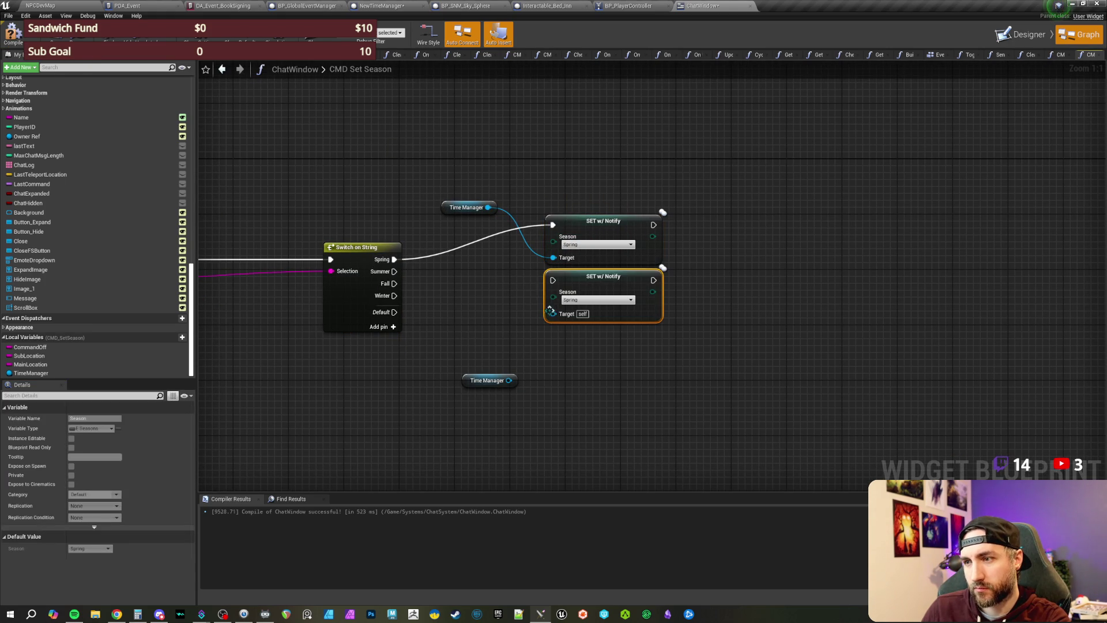
mouse_move(552, 281)
mouse_down()
mouse_move(395, 271)
mouse_move(562, 340)
mouse_move(553, 336)
mouse_up()
mouse_move(394, 295)
mouse_down()
mouse_move(473, 374)
mouse_move(553, 398)
mouse_up()
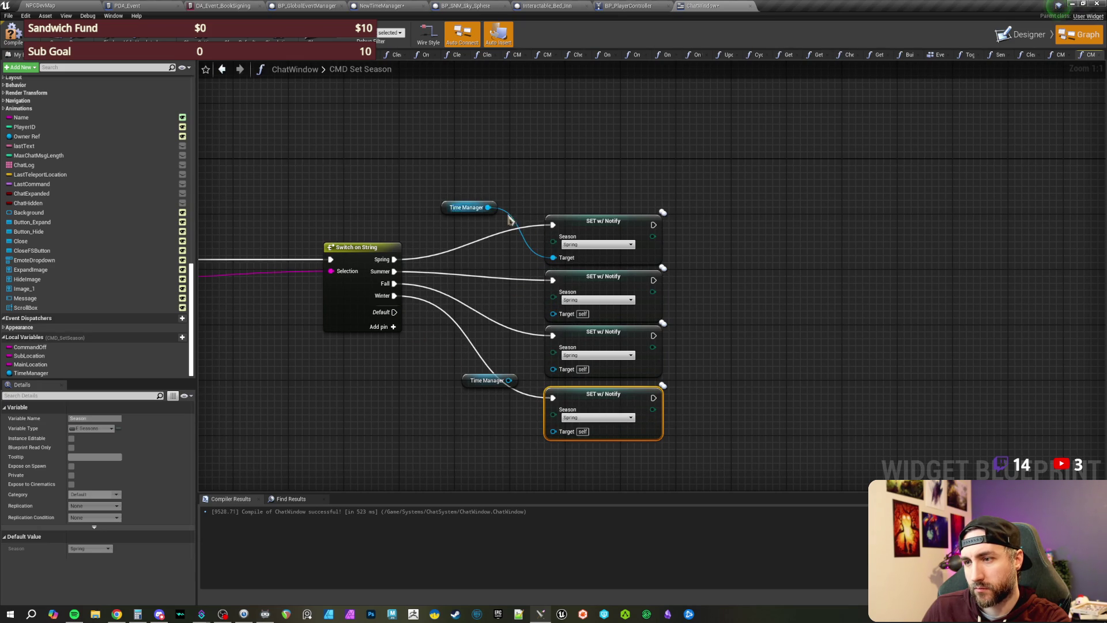
Step: Feed the Time Manager getter into every setter's Target and remove the spare getter
mouse_move(488, 207)
mouse_down()
mouse_move(553, 313)
mouse_move(559, 421)
mouse_move(573, 433)
mouse_move(553, 431)
mouse_up()
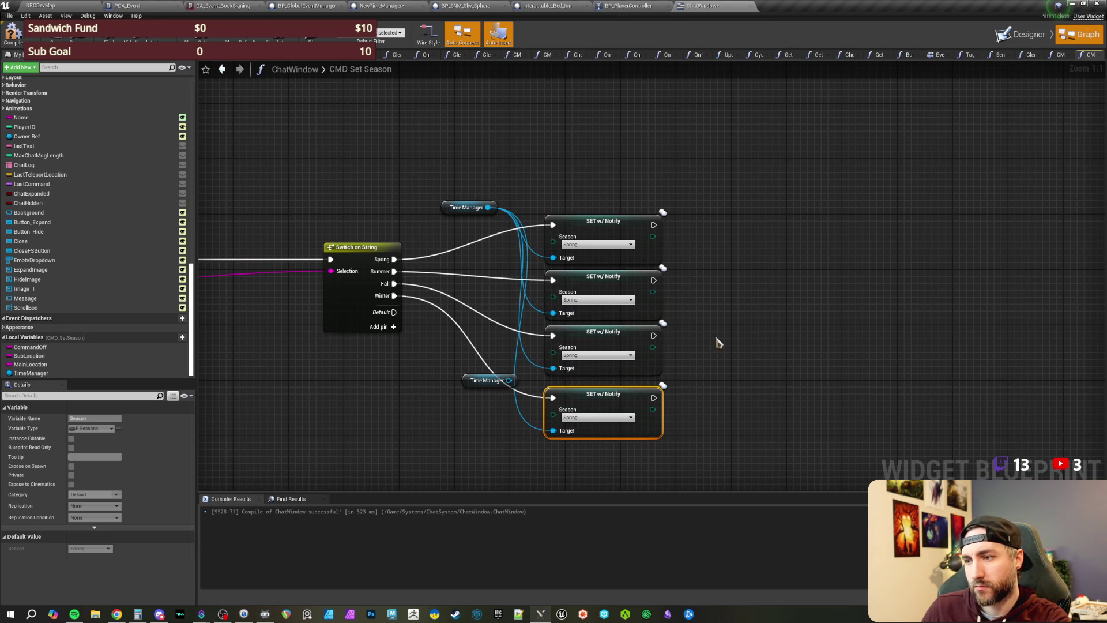
drag(719, 343, 688, 289)
click(468, 343)
key(Delete)
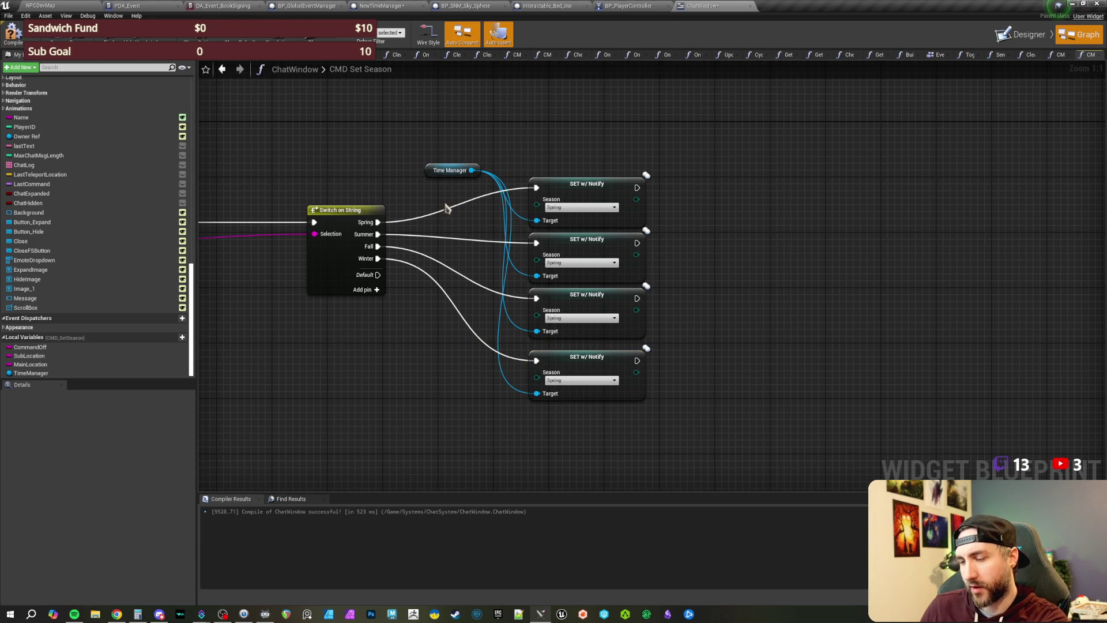
drag(438, 171, 404, 379)
Step: Set the copied setters' Season to Summer, Fall and Winter, then compile and save ChatWindow
click(580, 263)
click(553, 276)
click(577, 317)
click(551, 336)
click(579, 380)
click(553, 404)
scroll(340, 423, down, 1)
key(F7)
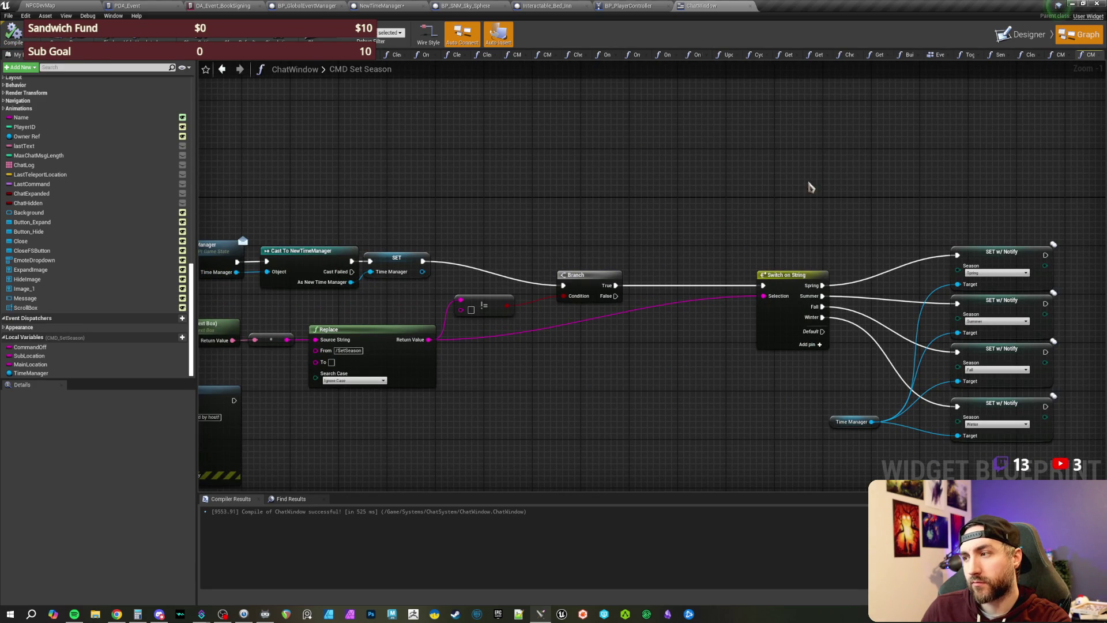
drag(800, 198, 616, 162)
scroll(613, 144, up, 1)
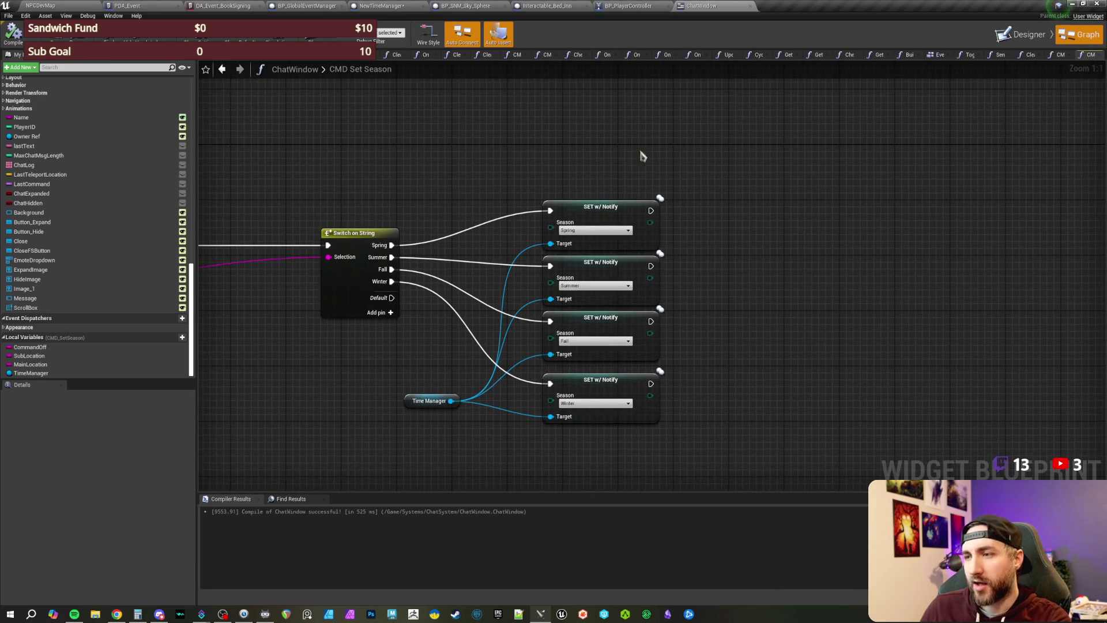
drag(669, 168, 652, 164)
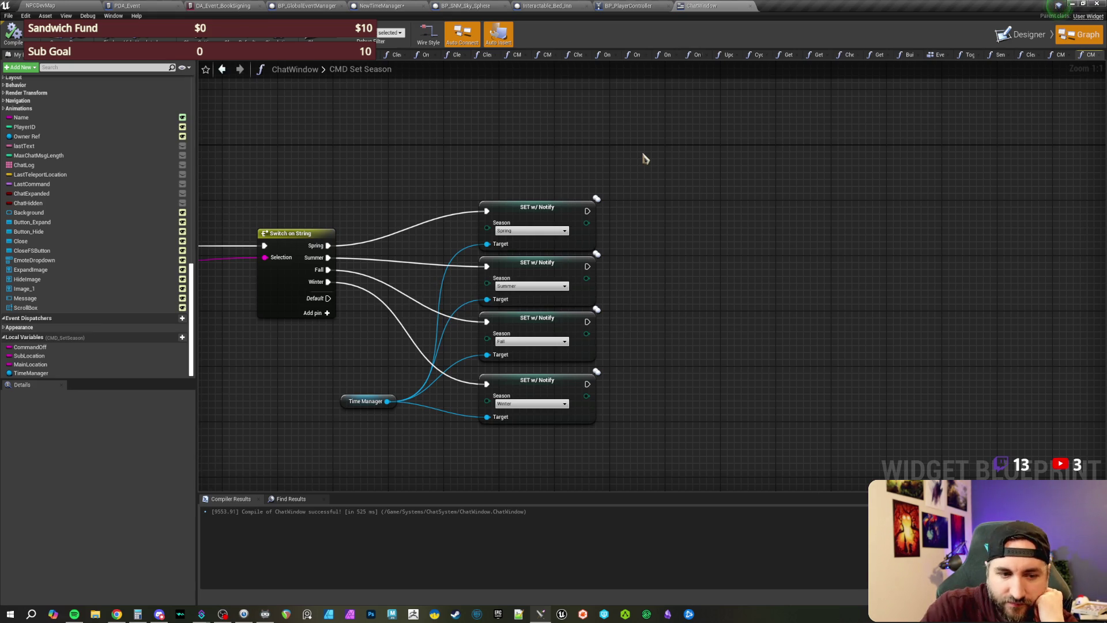
drag(501, 144, 511, 198)
scroll(425, 227, down, 1)
mouse_move(425, 227)
mouse_down()
mouse_move(615, 207)
mouse_move(882, 216)
mouse_up()
drag(553, 215, 573, 211)
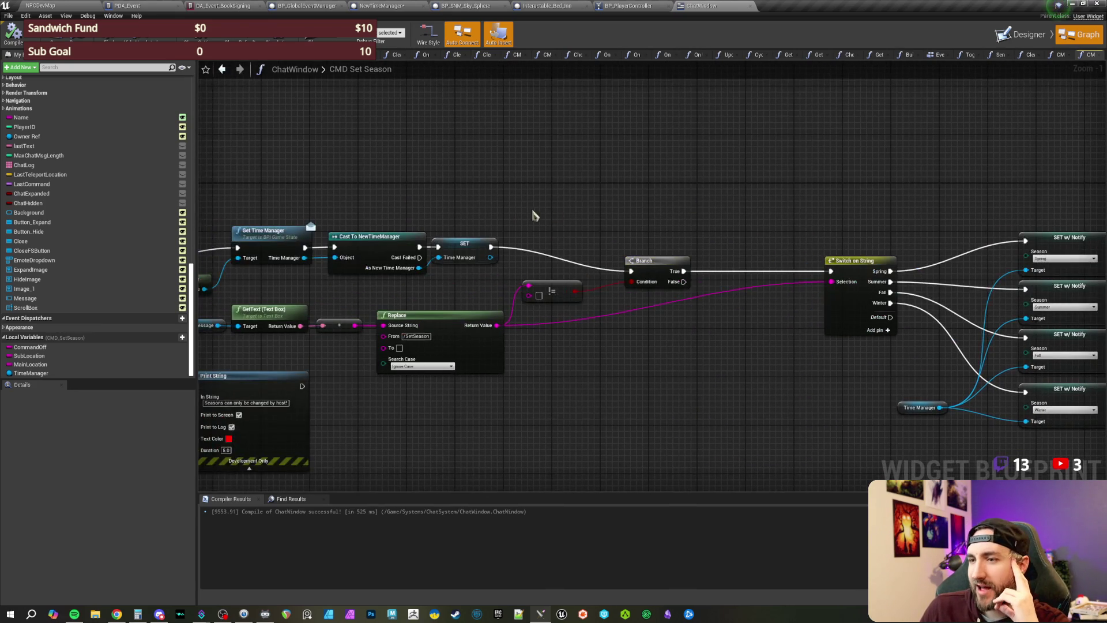
drag(679, 235, 853, 248)
mouse_move(565, 215)
mouse_down()
mouse_move(828, 197)
mouse_move(790, 180)
mouse_move(832, 173)
mouse_move(768, 193)
mouse_move(797, 190)
mouse_up()
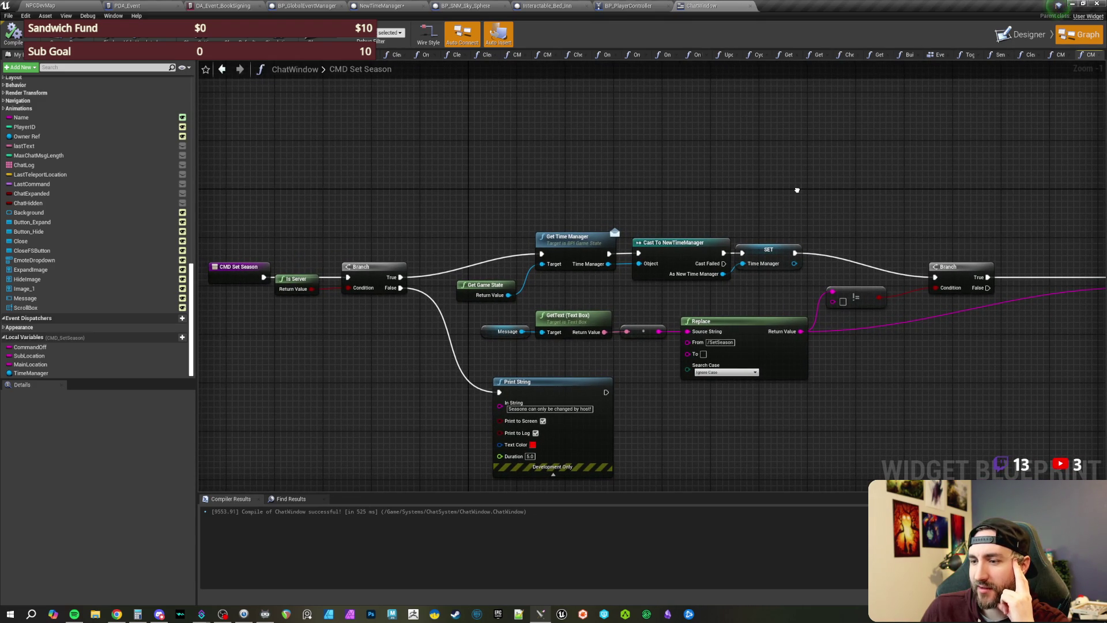
drag(909, 203, 573, 198)
mouse_move(884, 188)
mouse_down()
mouse_move(707, 203)
mouse_move(660, 173)
mouse_move(622, 173)
mouse_move(623, 148)
mouse_move(762, 159)
mouse_move(632, 193)
mouse_move(644, 196)
mouse_up()
scroll(662, 202, up, 1)
drag(367, 211, 644, 191)
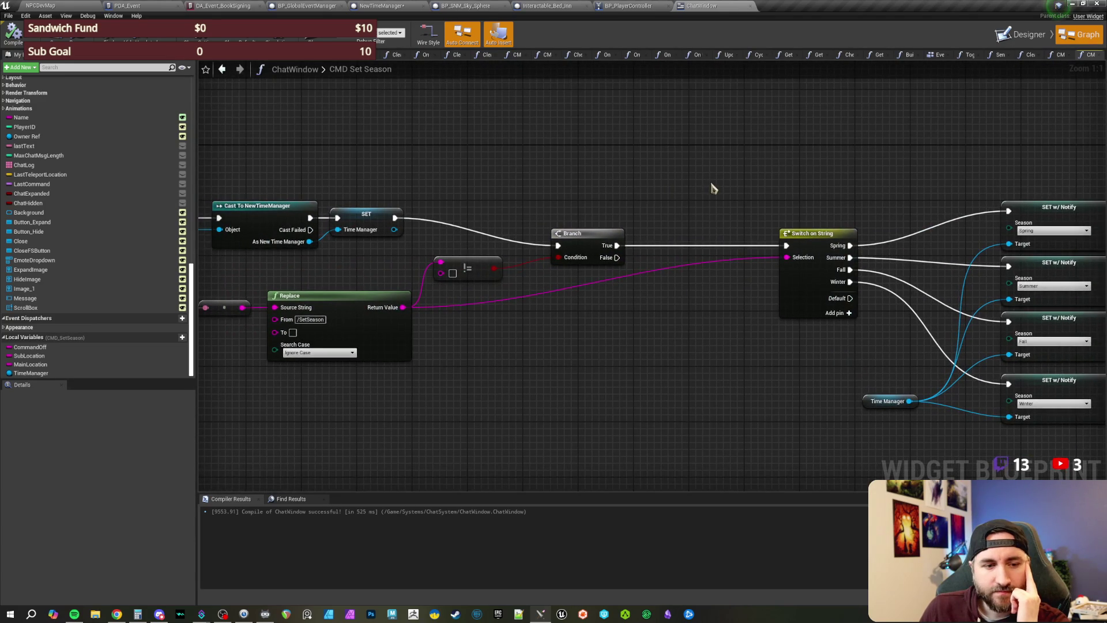
drag(712, 185, 630, 190)
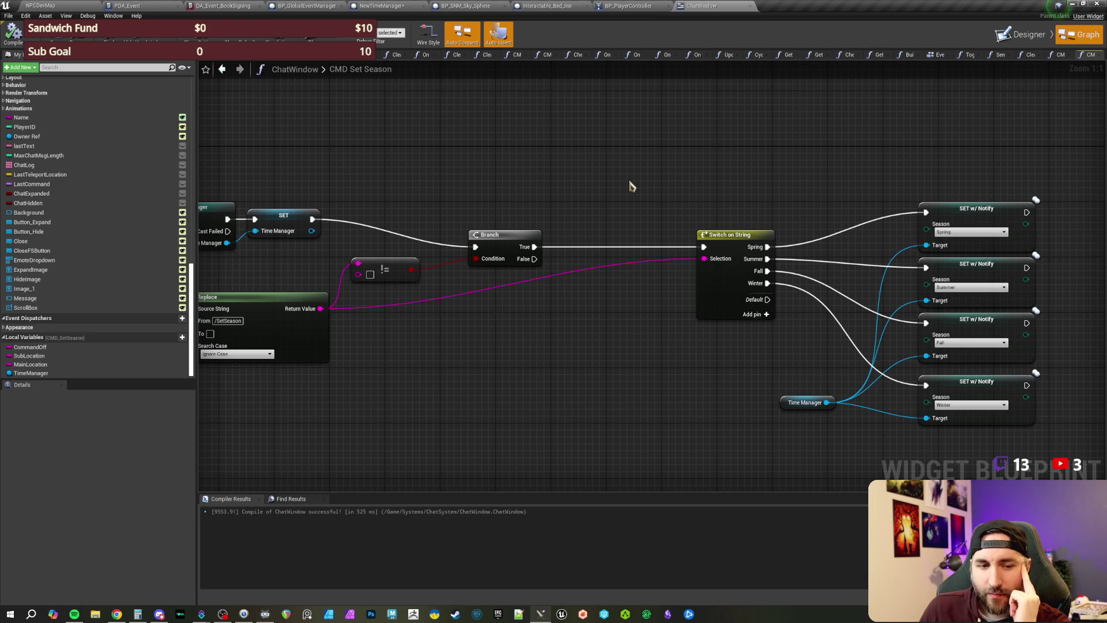
mouse_move(667, 182)
mouse_down()
mouse_move(463, 196)
mouse_move(468, 175)
mouse_move(474, 192)
mouse_move(447, 219)
mouse_move(444, 240)
mouse_up()
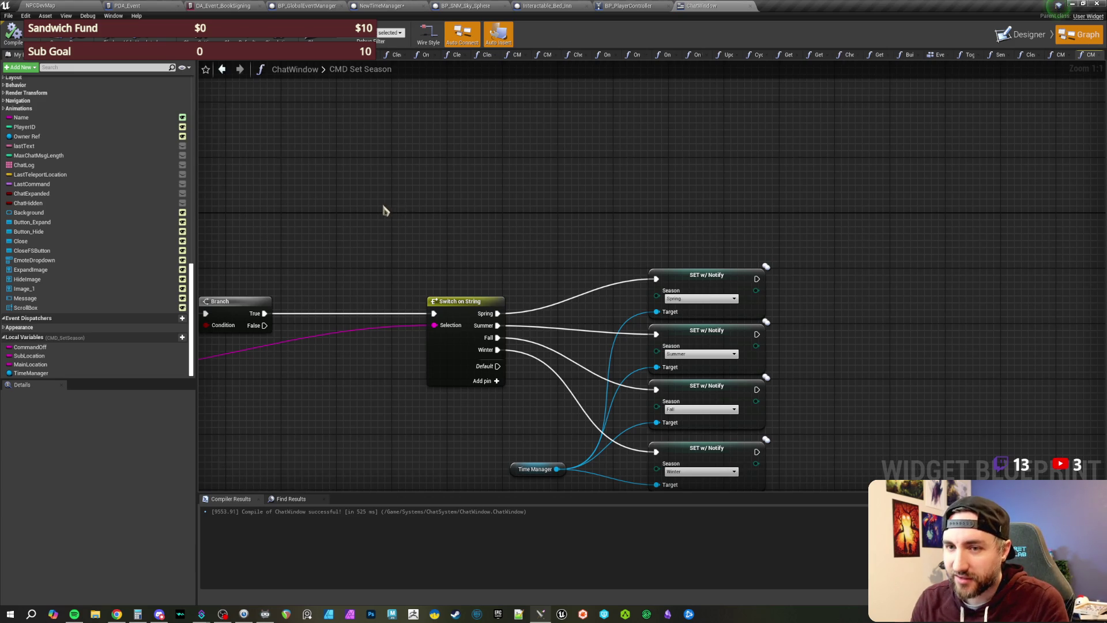
scroll(400, 207, down, 2)
mouse_move(475, 197)
mouse_down()
mouse_move(462, 190)
mouse_move(440, 206)
mouse_up()
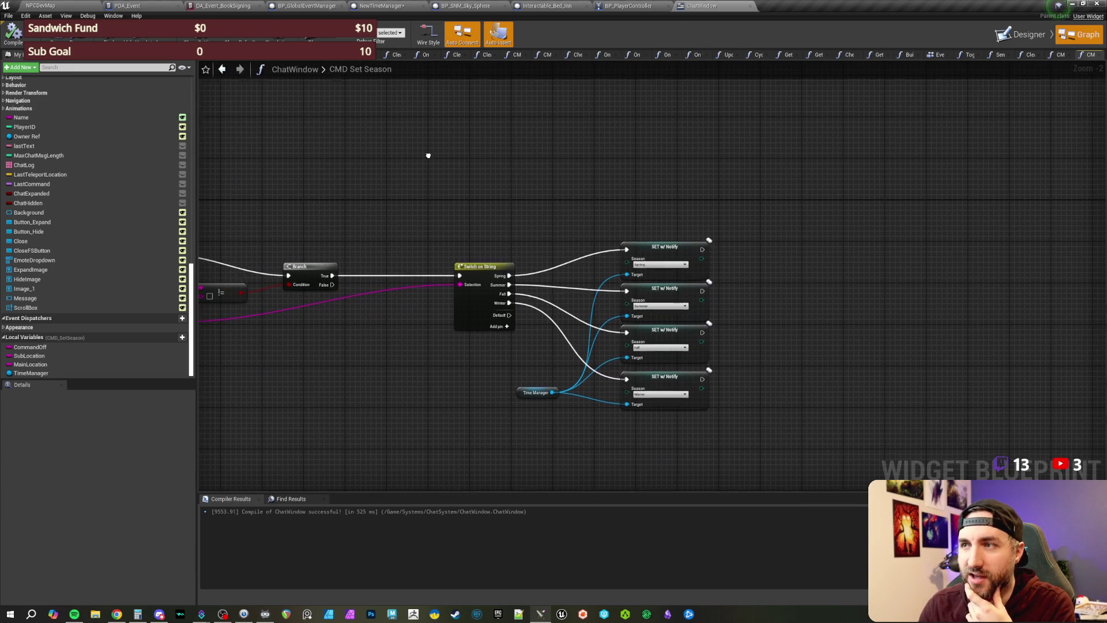
drag(430, 163, 410, 201)
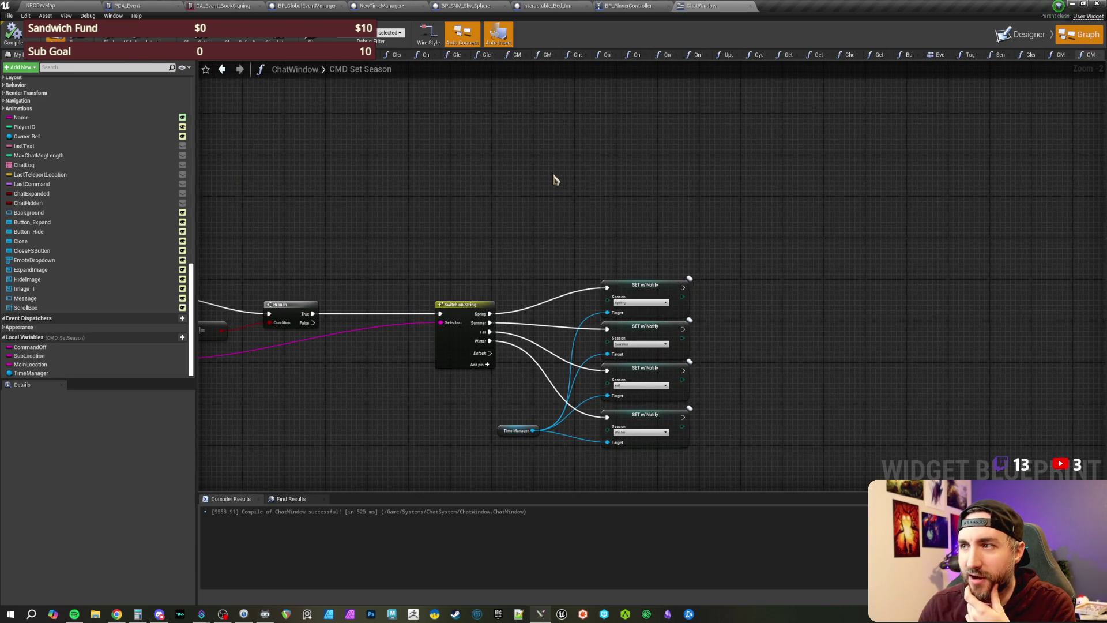
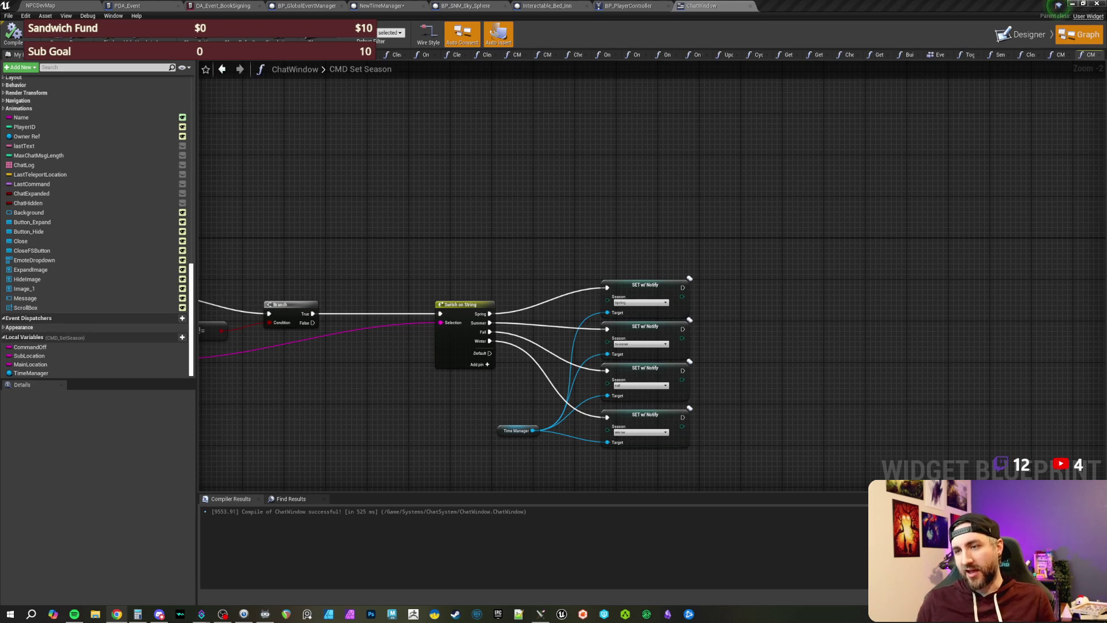
Step: Review the season switch and its four setters in CMD Set Season, then return to NPCDevMap
drag(494, 244, 732, 215)
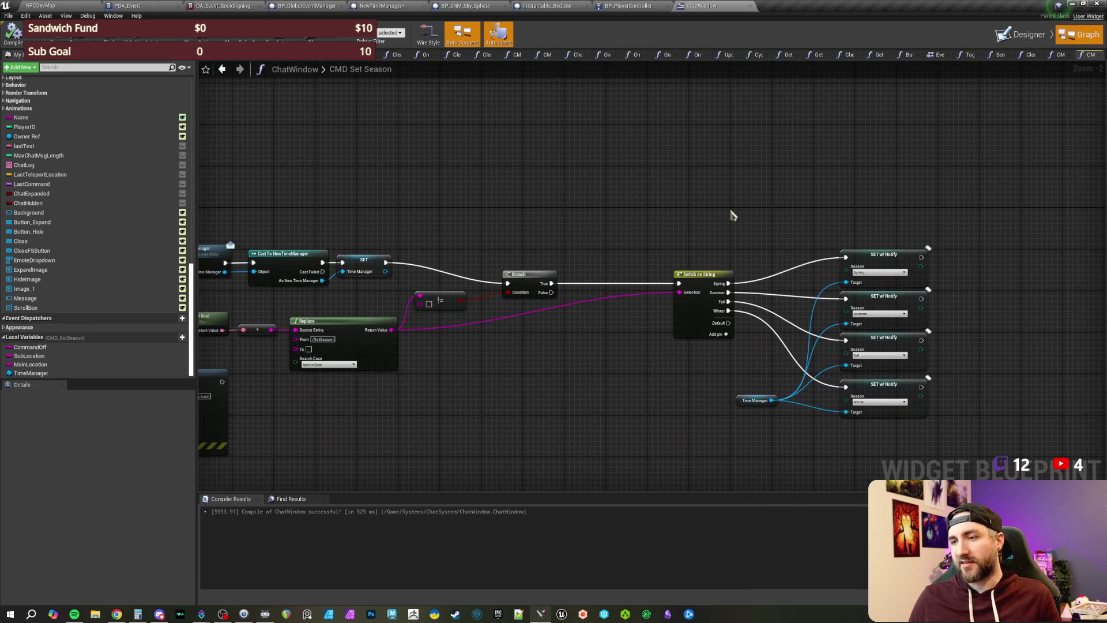
mouse_move(591, 215)
mouse_down()
mouse_move(789, 214)
mouse_move(643, 223)
mouse_up()
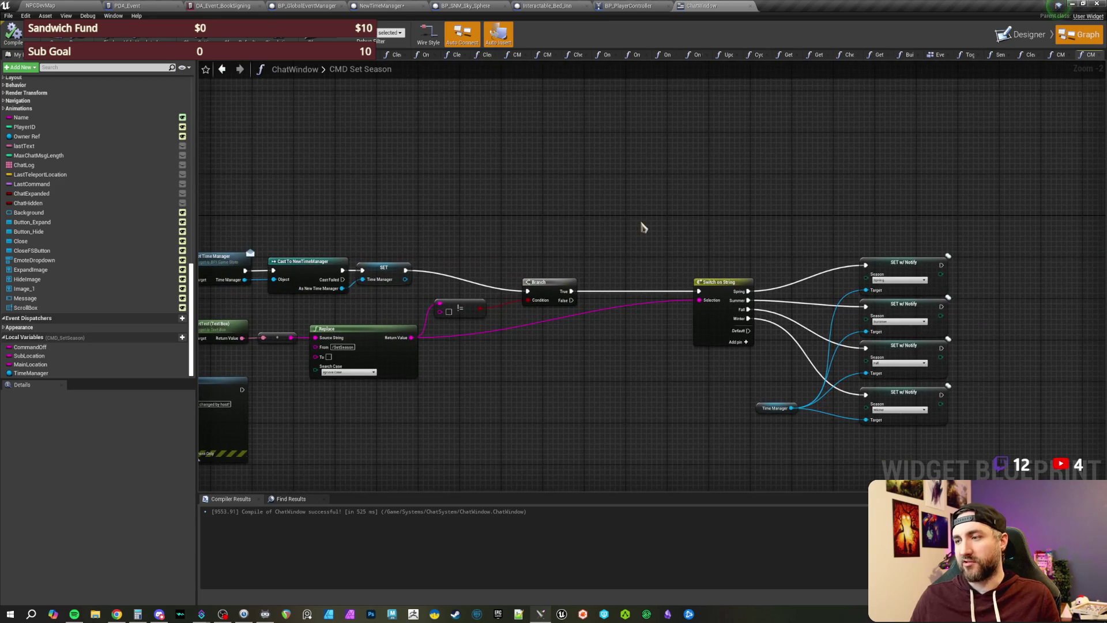
scroll(672, 178, up, 1)
mouse_move(659, 175)
mouse_down()
mouse_move(630, 161)
mouse_move(907, 411)
mouse_up()
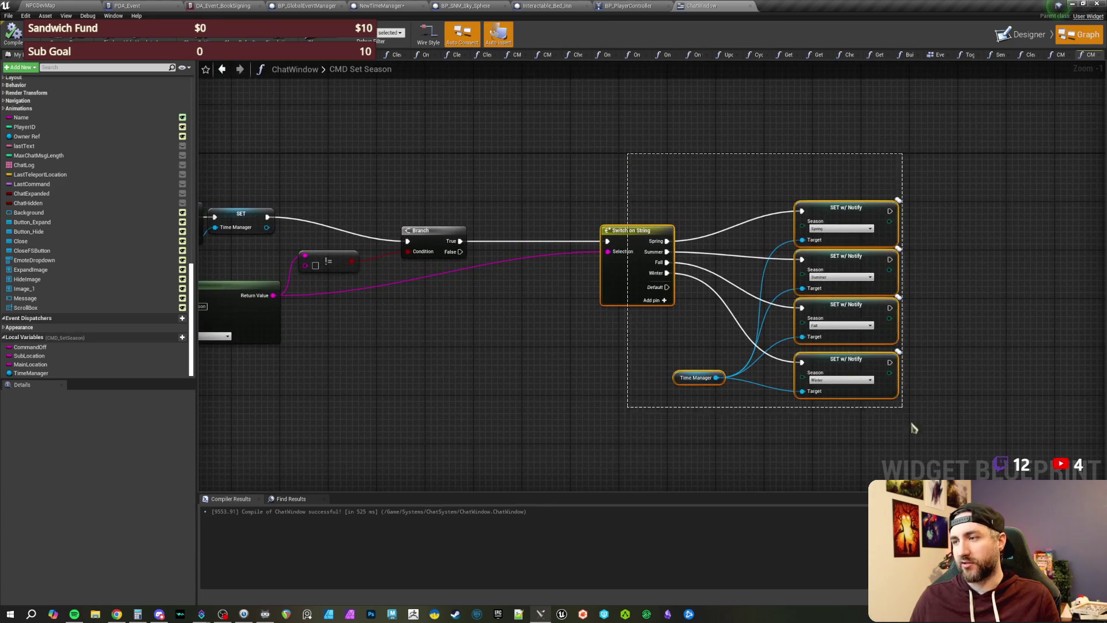
mouse_move(626, 359)
mouse_down()
mouse_move(723, 268)
mouse_move(653, 275)
mouse_move(519, 242)
mouse_move(594, 222)
mouse_up()
click(650, 259)
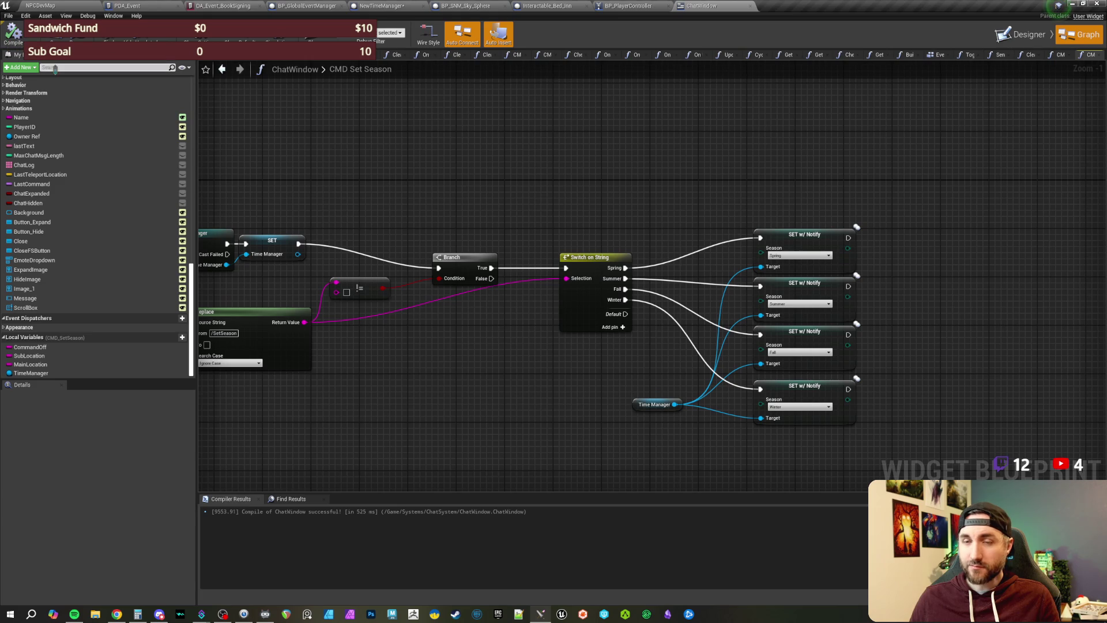
click(63, 6)
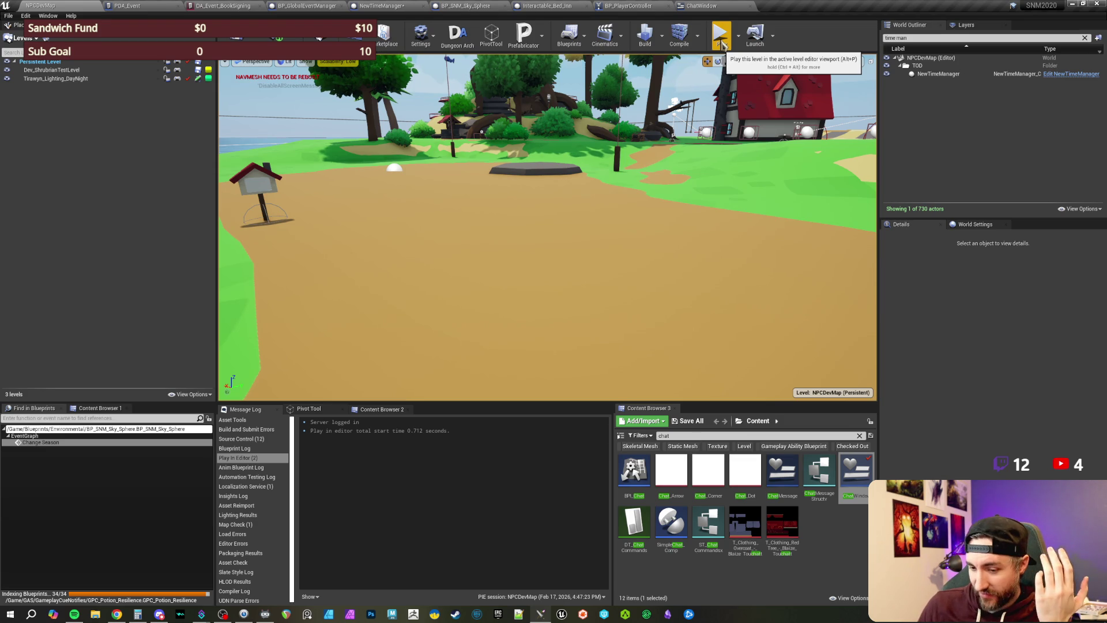
Step: Play the level and send '/setseason summer' in chat, which is rejected as invalid
click(722, 45)
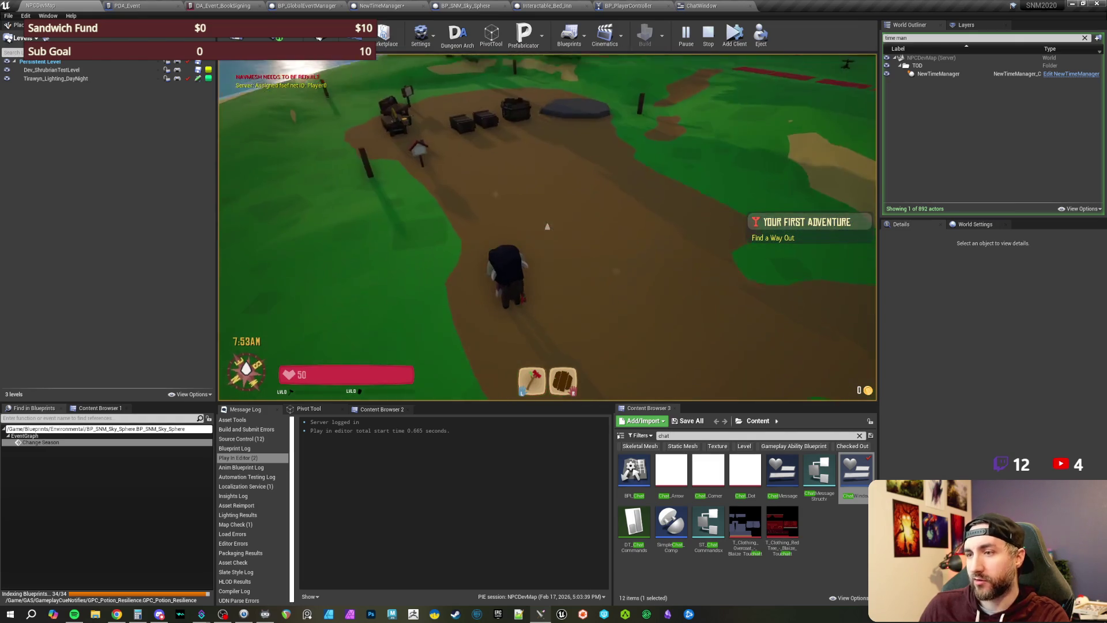
key(Return)
text(/setsea)
text(son summer)
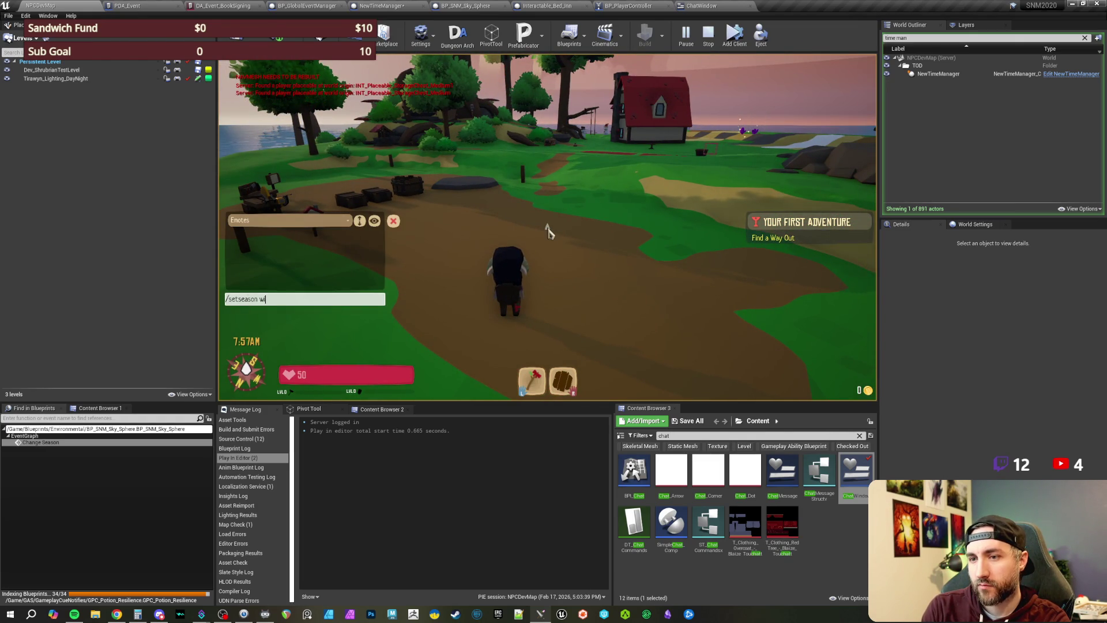
key(Return)
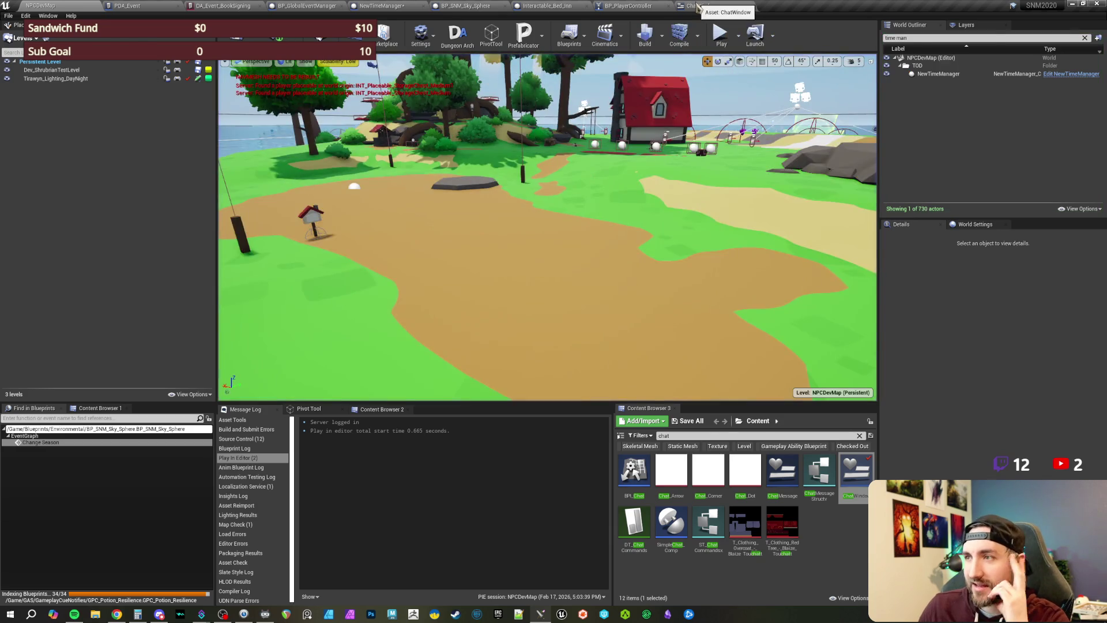
click(714, 6)
Step: Find references to CMD_SetWeather and jump to its call in the Check Command graph
drag(470, 176, 594, 179)
scroll(853, 193, up, 1)
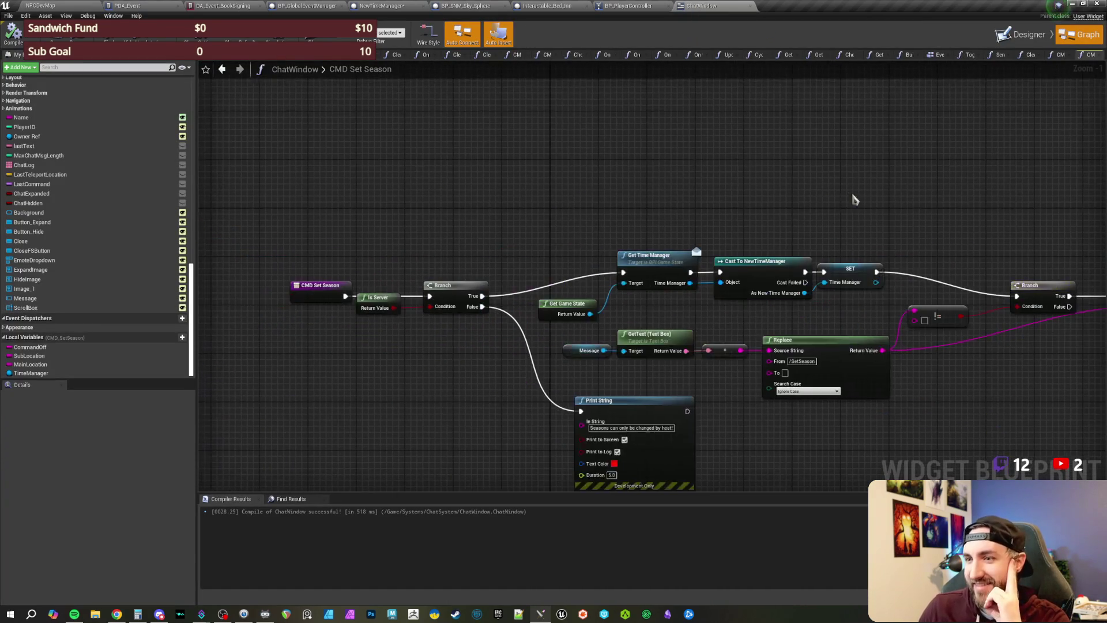
mouse_move(388, 188)
mouse_down()
mouse_move(443, 187)
mouse_move(386, 197)
mouse_move(410, 167)
mouse_up()
scroll(106, 223, up, 8)
scroll(64, 190, up, 9)
click(52, 212)
right_click(52, 214)
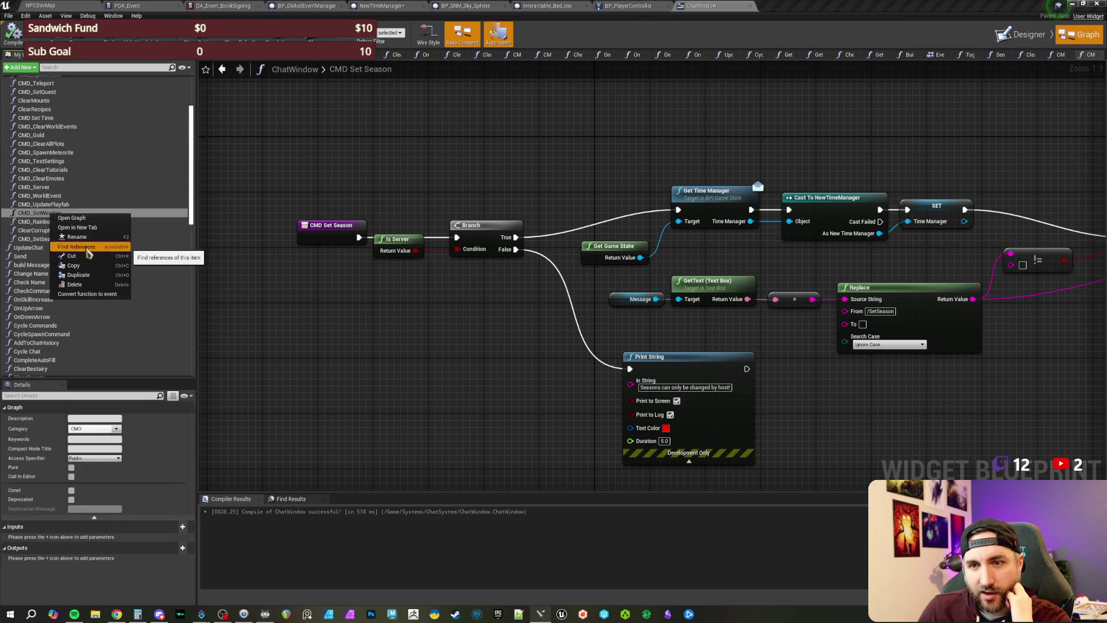
click(87, 248)
click(230, 527)
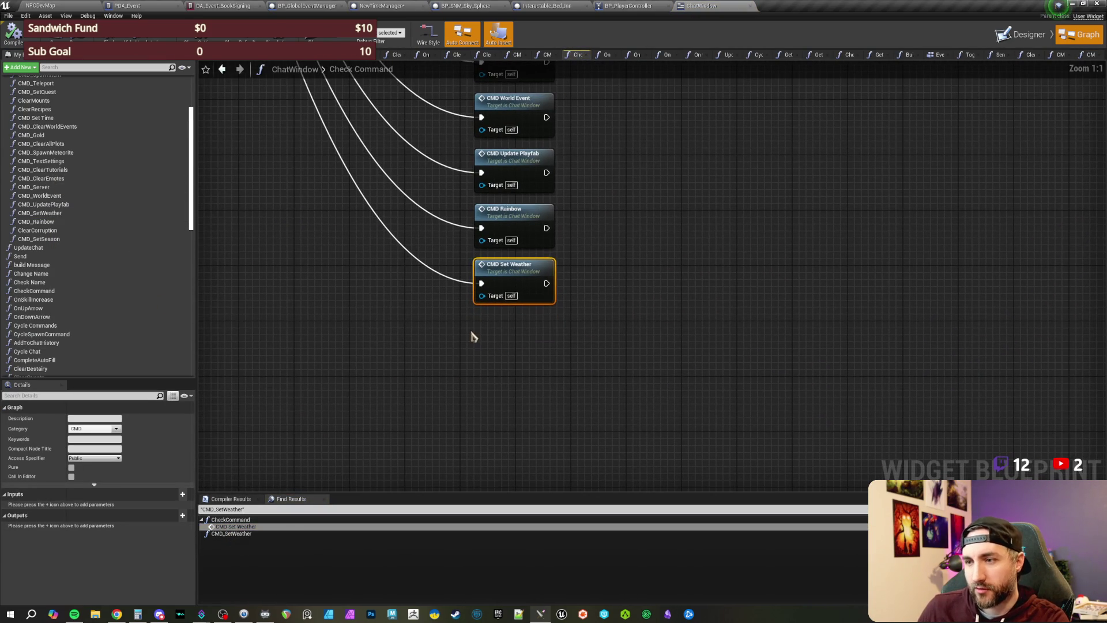
Step: Place a CMD Set Season call below CMD Set Weather and add a new case to the command switch
mouse_move(54, 239)
mouse_down()
mouse_move(516, 368)
mouse_move(413, 241)
mouse_move(114, 69)
mouse_move(551, 68)
mouse_move(773, 116)
mouse_move(852, 54)
mouse_move(753, 457)
mouse_move(717, 502)
mouse_move(692, 312)
mouse_up()
click(489, 327)
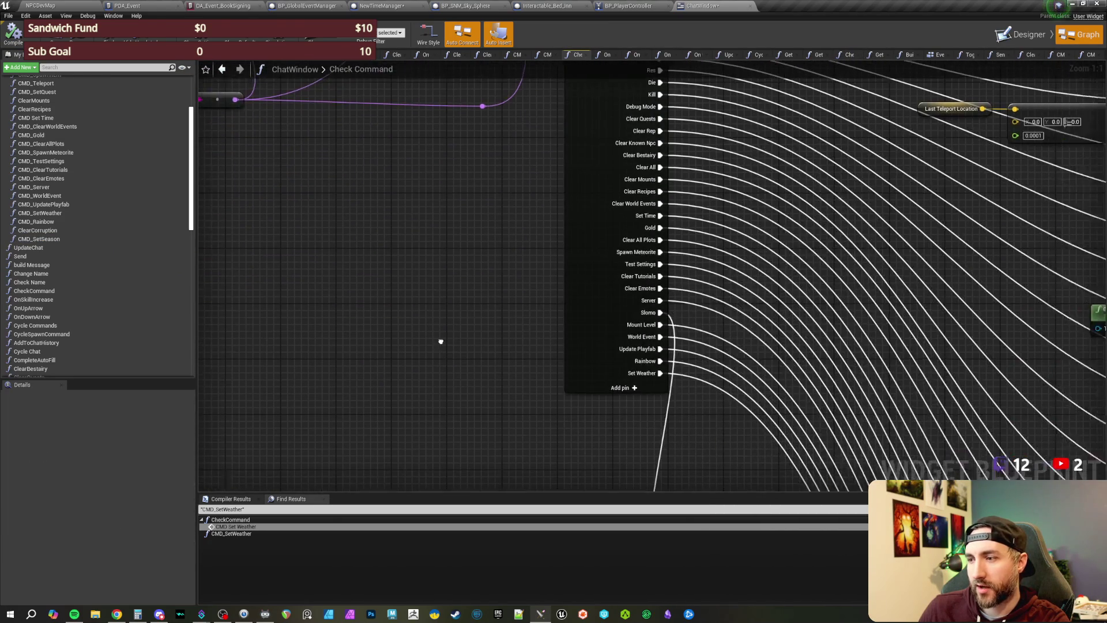
click(548, 277)
click(119, 419)
Step: Name the new switch case SetSeason and wire it to the CMD Set Season call
scroll(131, 547, down, 7)
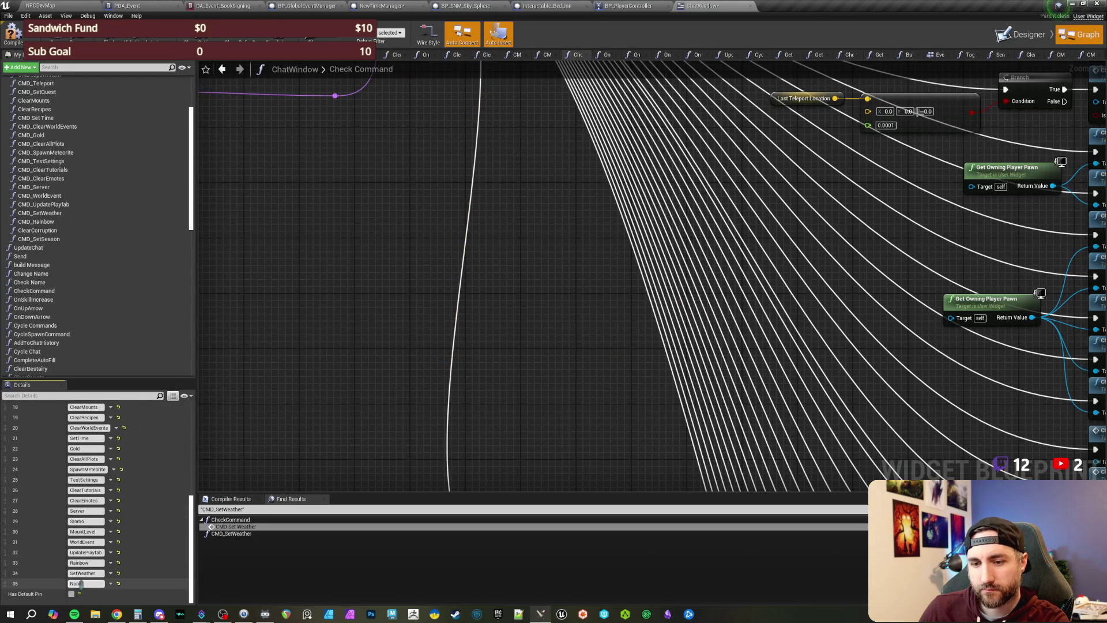
text(SetSeas)
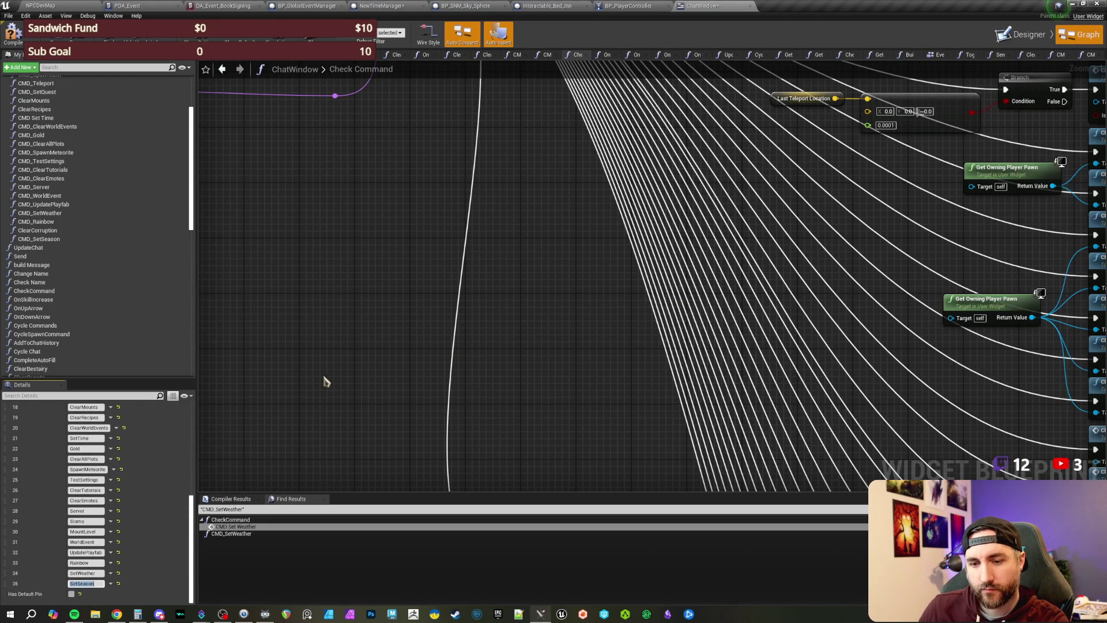
click(493, 381)
scroll(519, 354, down, 2)
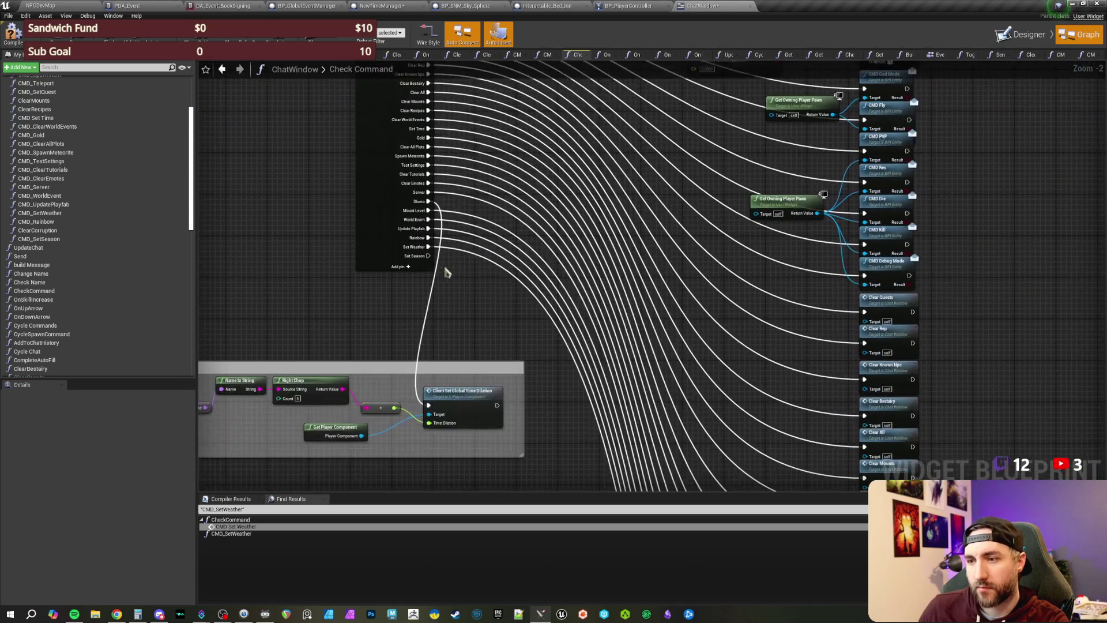
mouse_move(427, 256)
mouse_down()
mouse_move(634, 507)
mouse_move(873, 487)
mouse_move(865, 304)
mouse_up()
scroll(635, 378, down, 3)
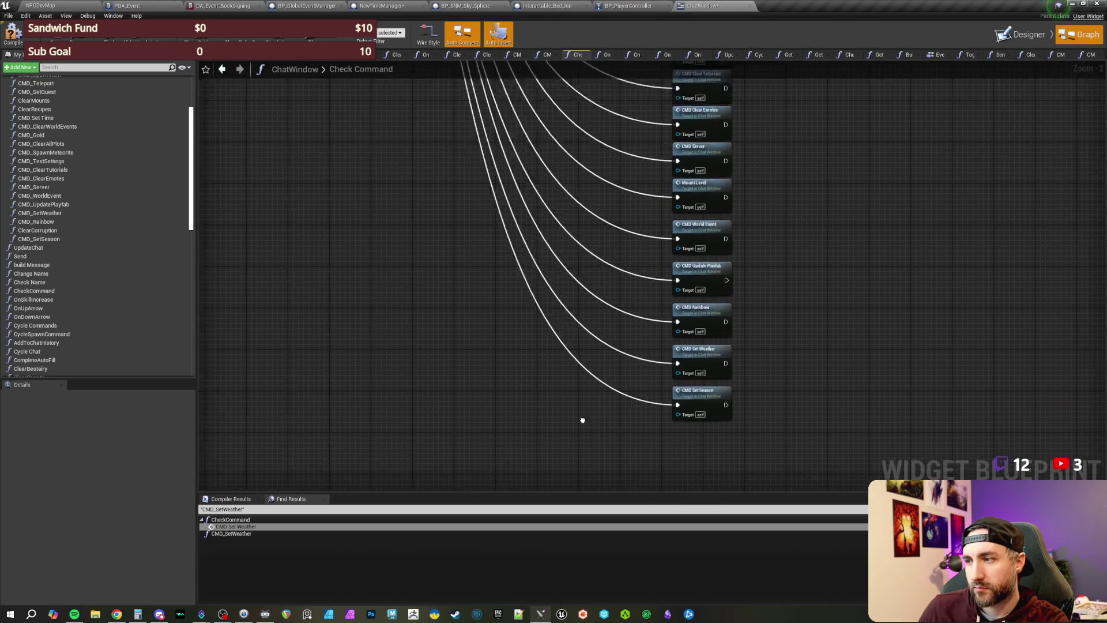
scroll(828, 354, down, 2)
Step: Save the ChatWindow blueprint with Ctrl+S and recenter on the Switch on Name node
mouse_move(836, 249)
mouse_down()
mouse_move(689, 243)
mouse_move(652, 195)
mouse_move(629, 206)
mouse_up()
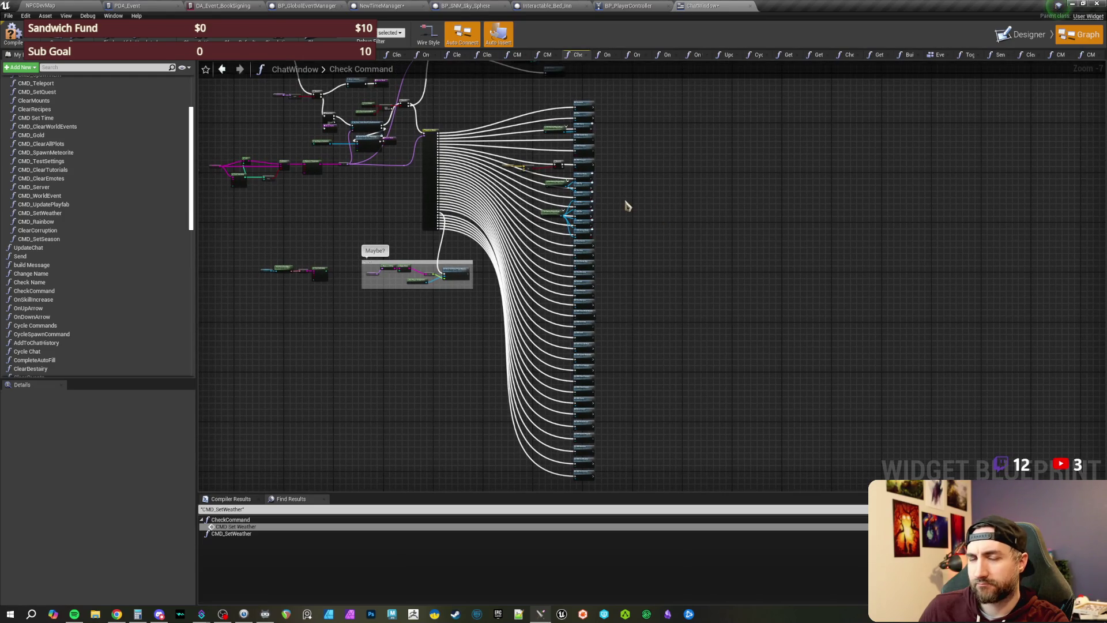
key(ctrl+s)
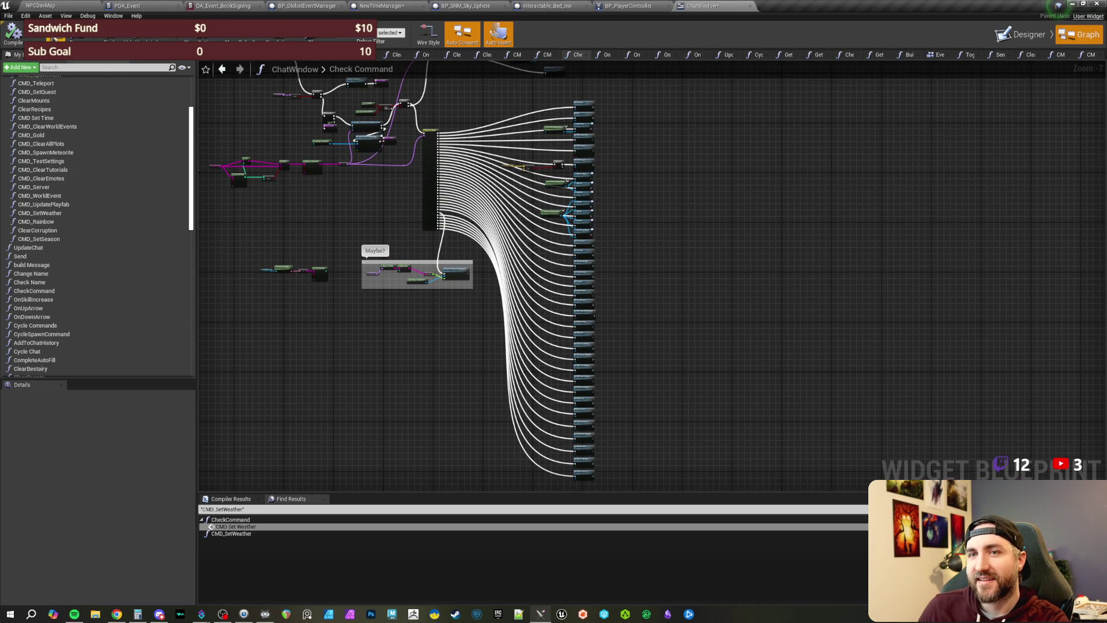
scroll(445, 293, up, 1)
mouse_move(396, 216)
mouse_down()
mouse_move(445, 293)
mouse_move(475, 314)
mouse_move(497, 304)
mouse_up()
scroll(497, 304, up, 5)
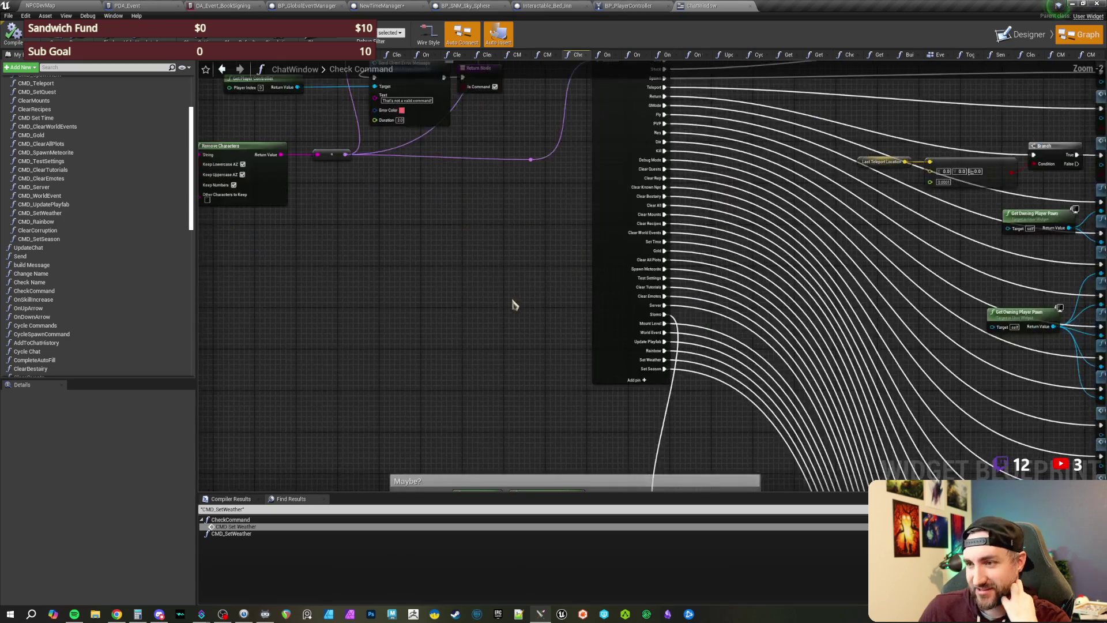
mouse_move(464, 330)
mouse_down()
mouse_move(412, 323)
mouse_move(407, 306)
mouse_move(379, 321)
mouse_move(376, 339)
mouse_move(366, 316)
mouse_move(358, 327)
mouse_up()
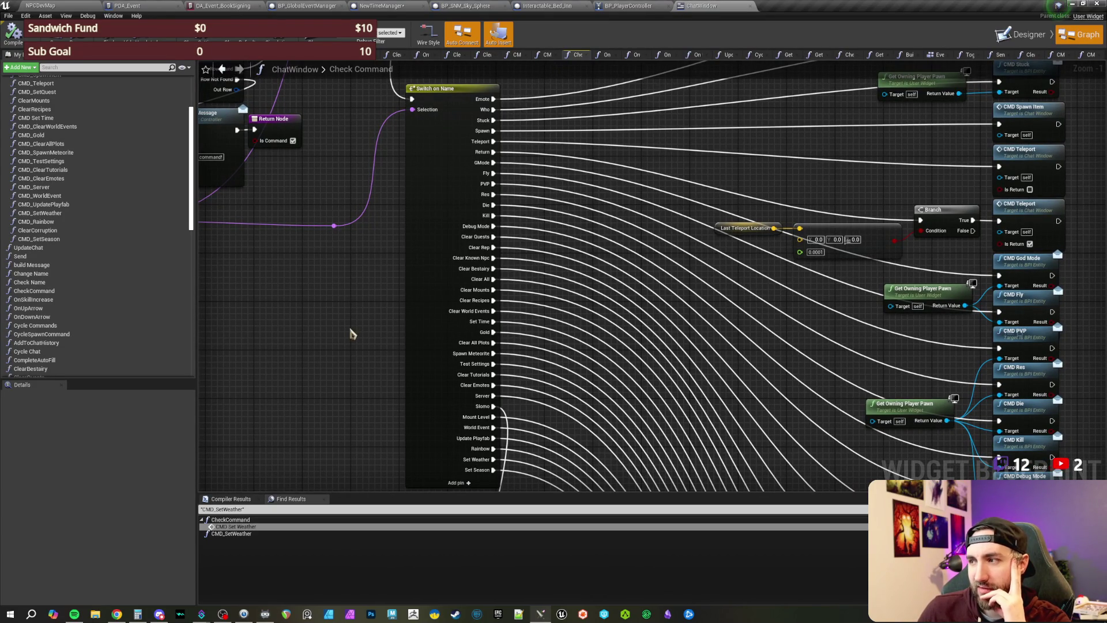
Step: Inspect the Maybe? comment beside the switch cases, then return to the NPCDevMap level
scroll(349, 337, down, 1)
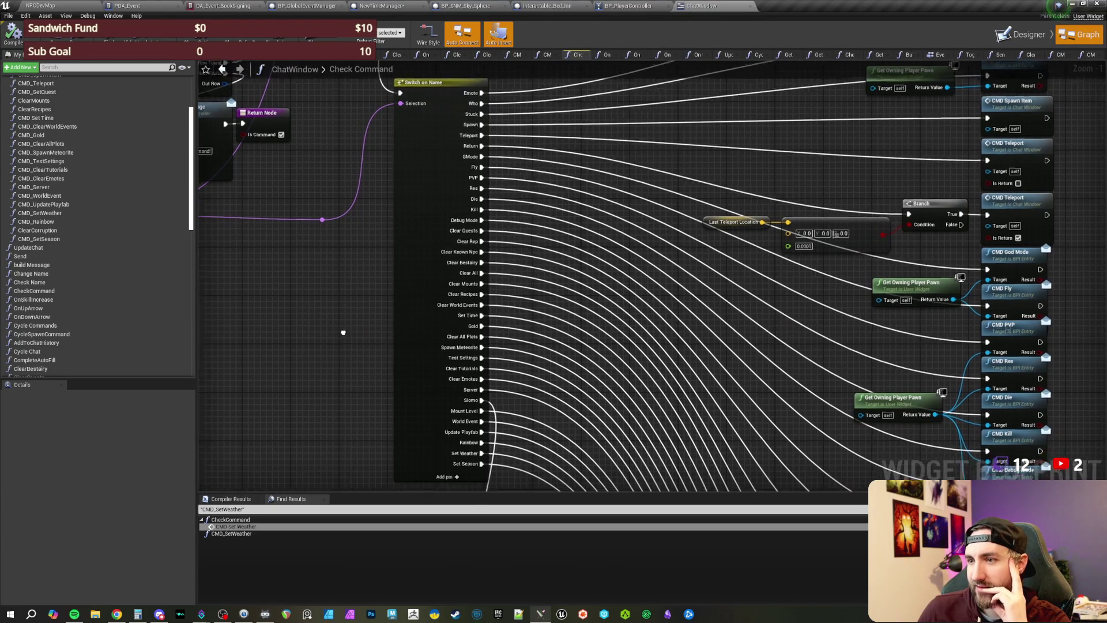
mouse_move(327, 335)
mouse_down()
mouse_move(350, 305)
mouse_move(338, 314)
mouse_move(378, 383)
mouse_move(358, 352)
mouse_move(382, 224)
mouse_up()
scroll(337, 313, down, 1)
scroll(363, 349, down, 1)
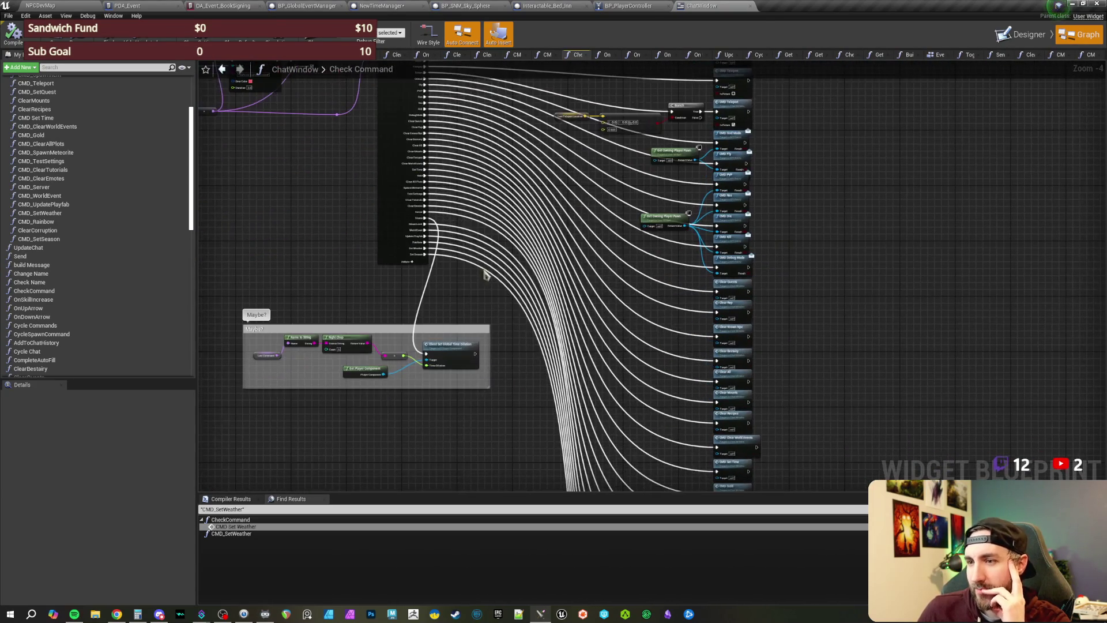
drag(833, 392, 802, 271)
mouse_move(788, 353)
mouse_down()
mouse_move(776, 366)
mouse_move(769, 336)
mouse_move(829, 349)
mouse_up()
scroll(397, 345, up, 4)
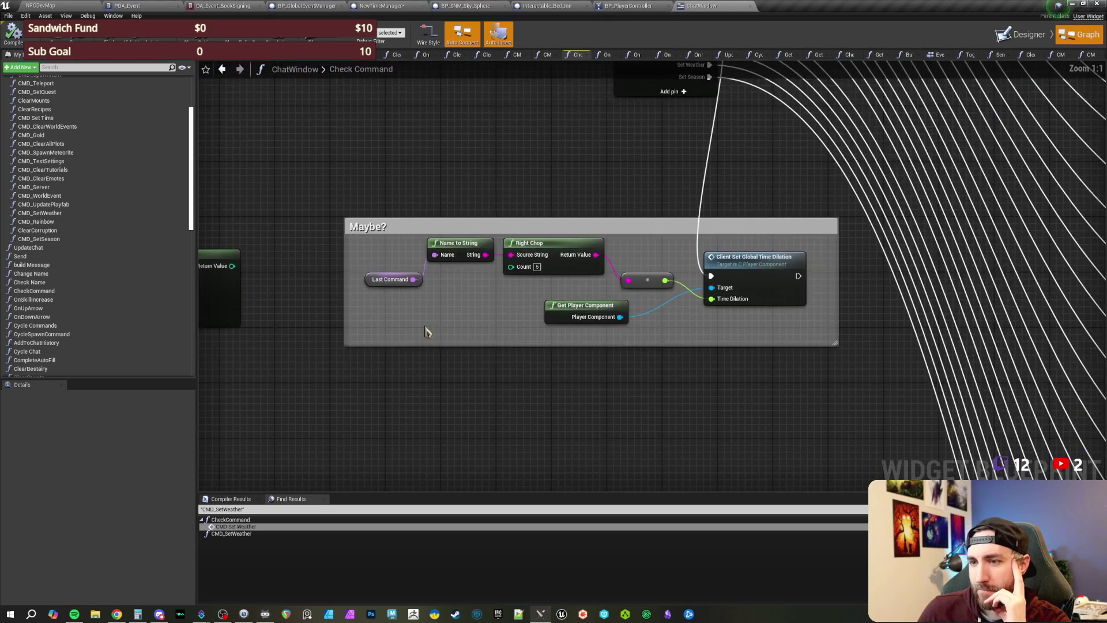
drag(688, 368, 649, 332)
click(466, 215)
scroll(457, 239, down, 1)
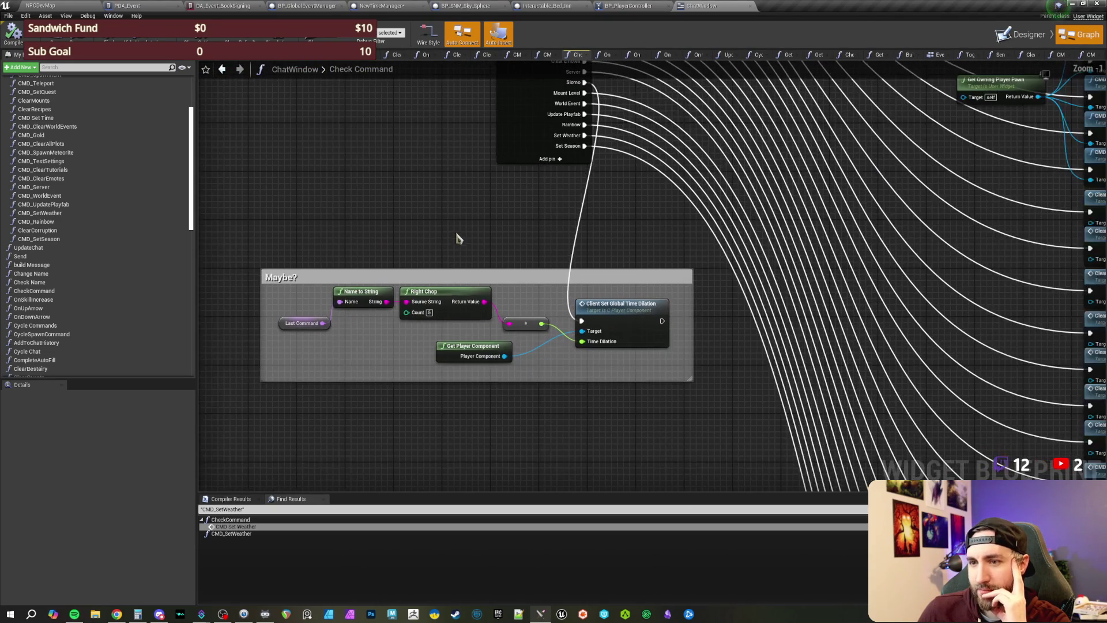
mouse_move(428, 224)
mouse_down()
mouse_move(427, 237)
mouse_move(458, 225)
mouse_move(412, 225)
mouse_move(419, 234)
mouse_up()
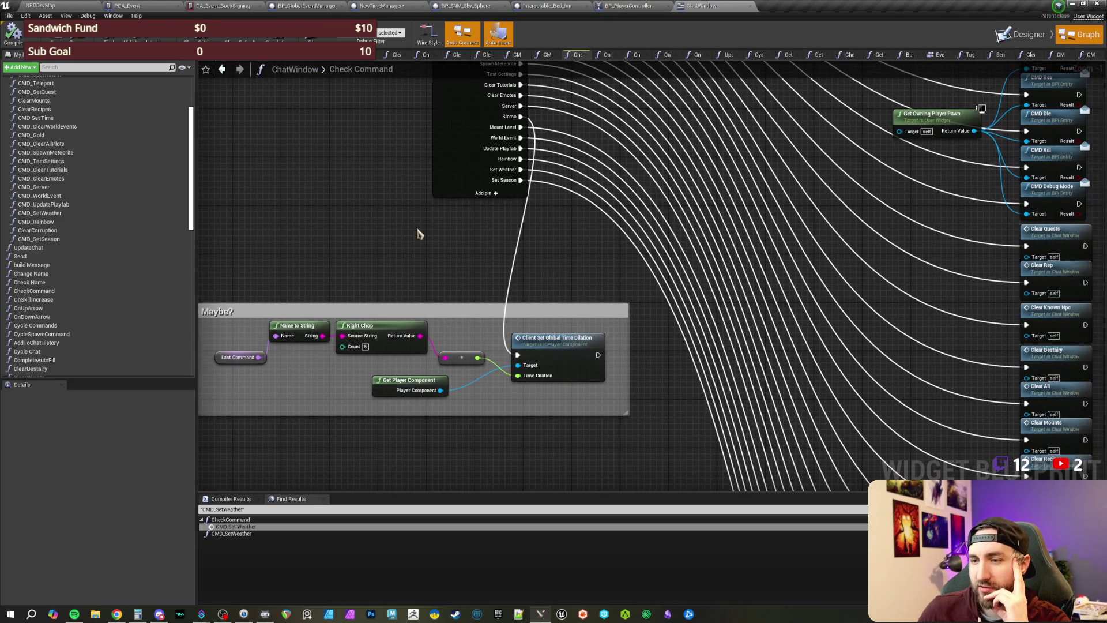
click(74, 7)
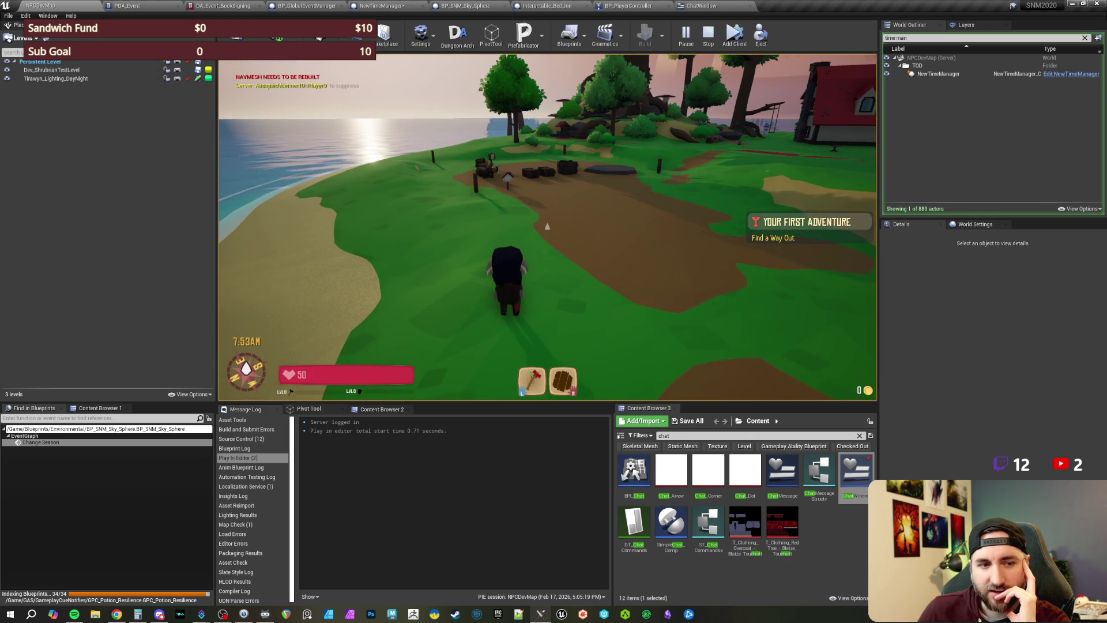
Step: Send the /setseason command in game chat, see it rejected, and end the play session
key(Return)
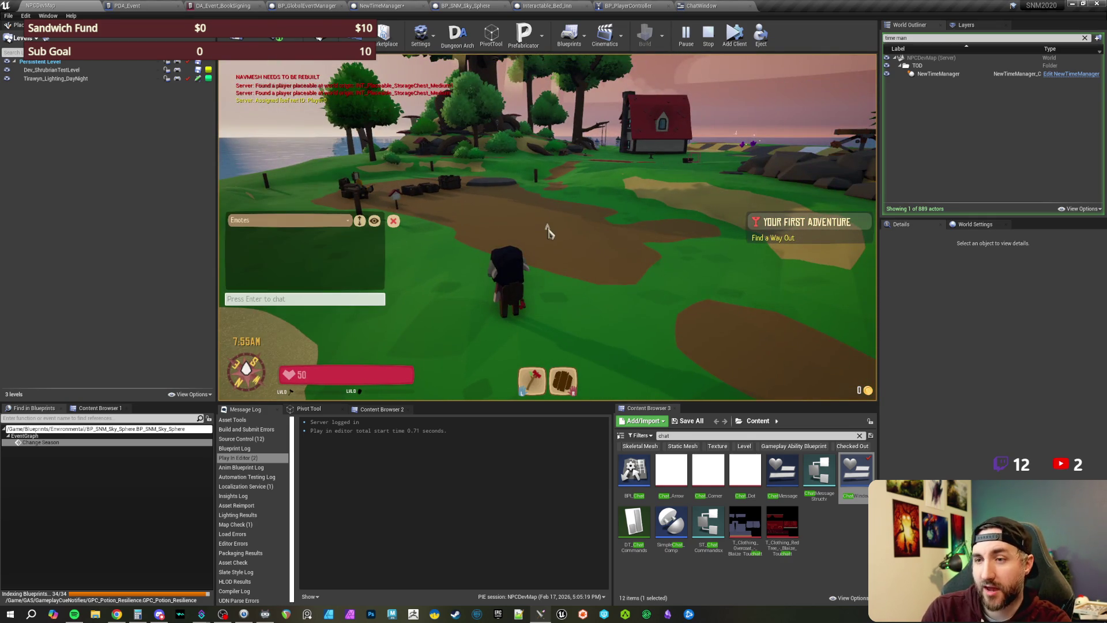
text(/set)
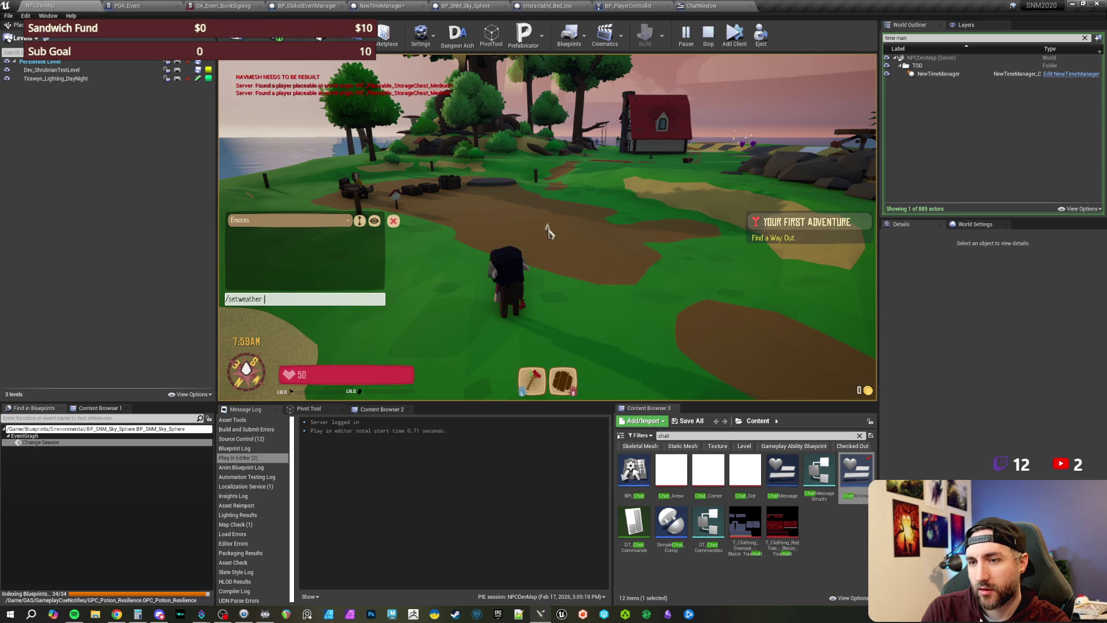
text(season win)
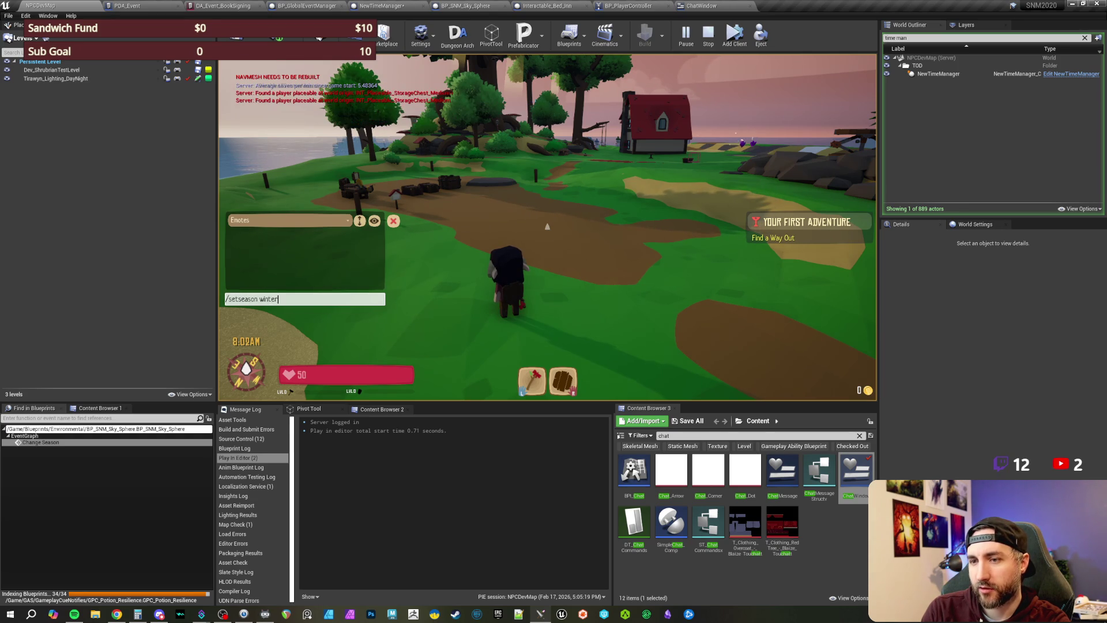
key(Return)
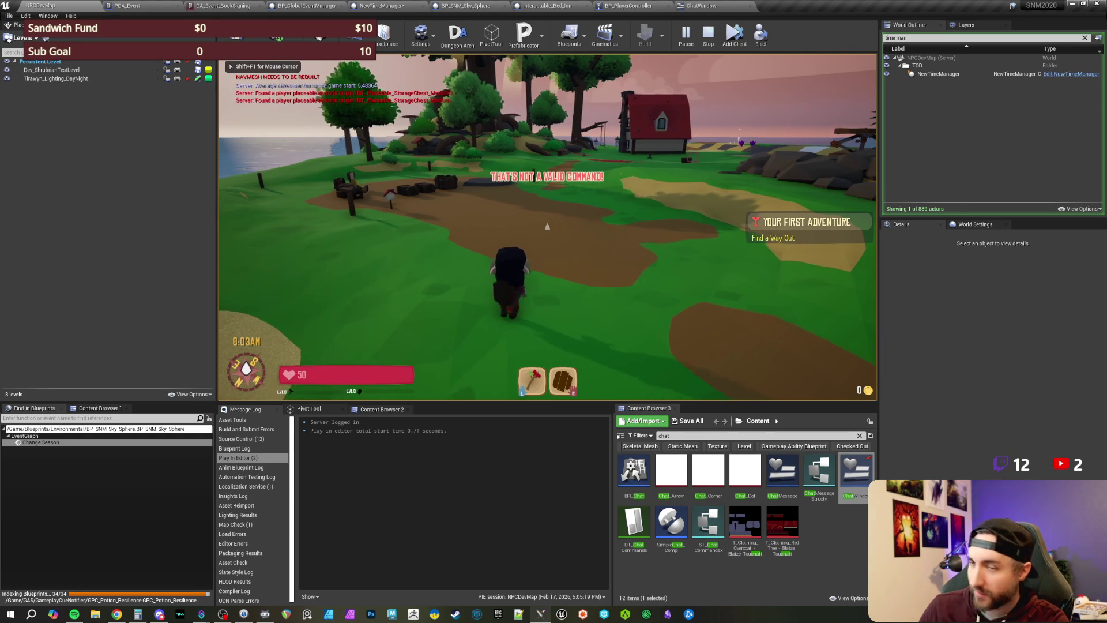
key(Escape)
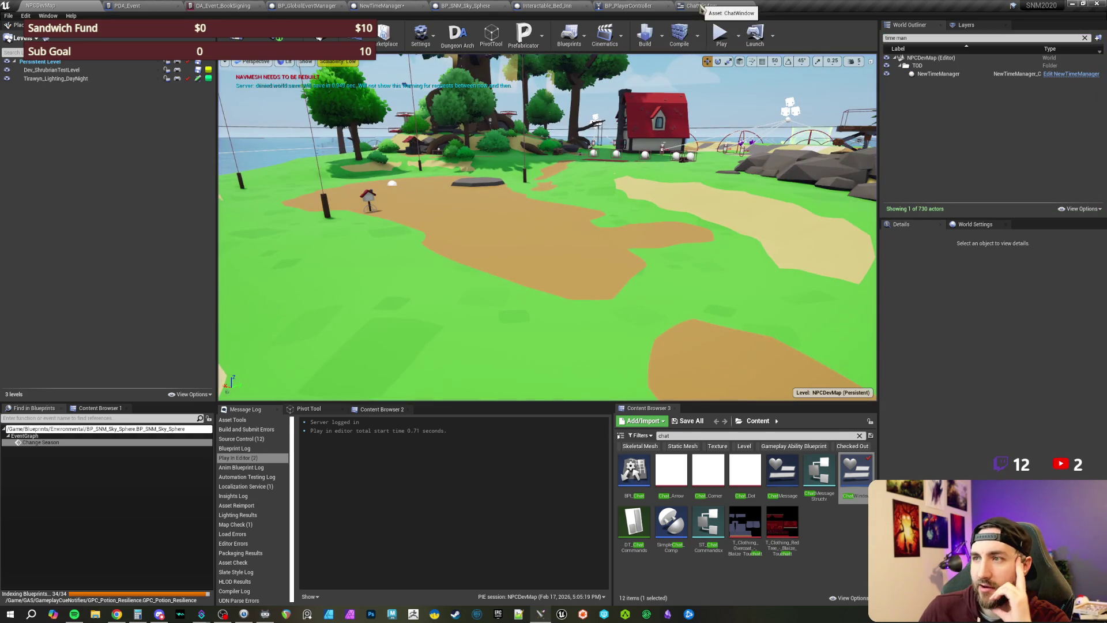
double_click(666, 436)
Step: Open the DT_ChatCommands table and add a new row named SetSeason
text(d)
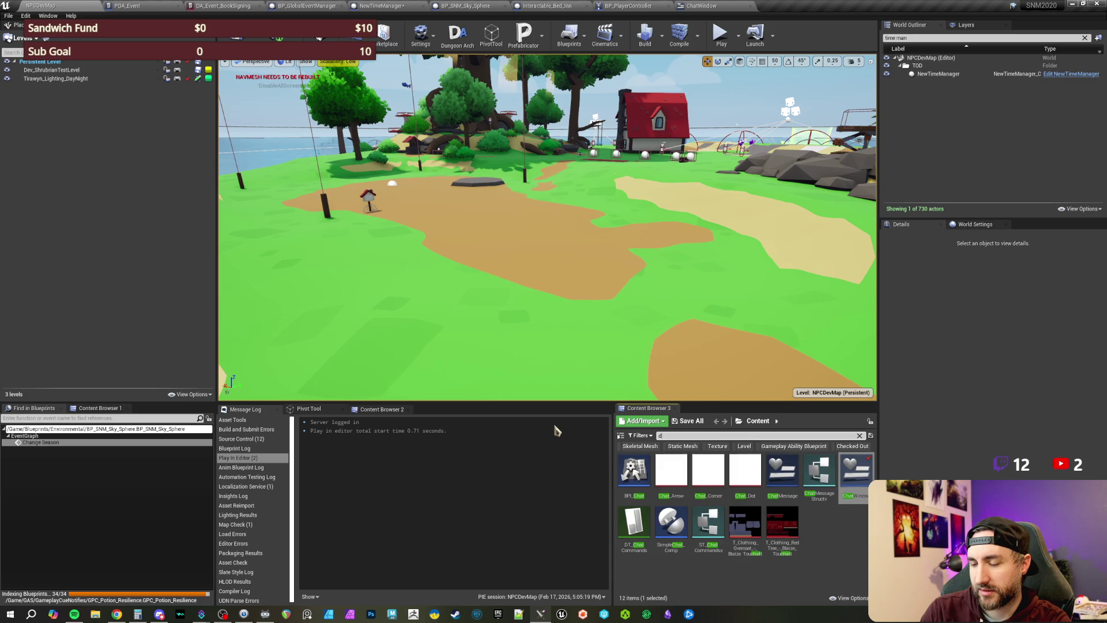
text(t comman)
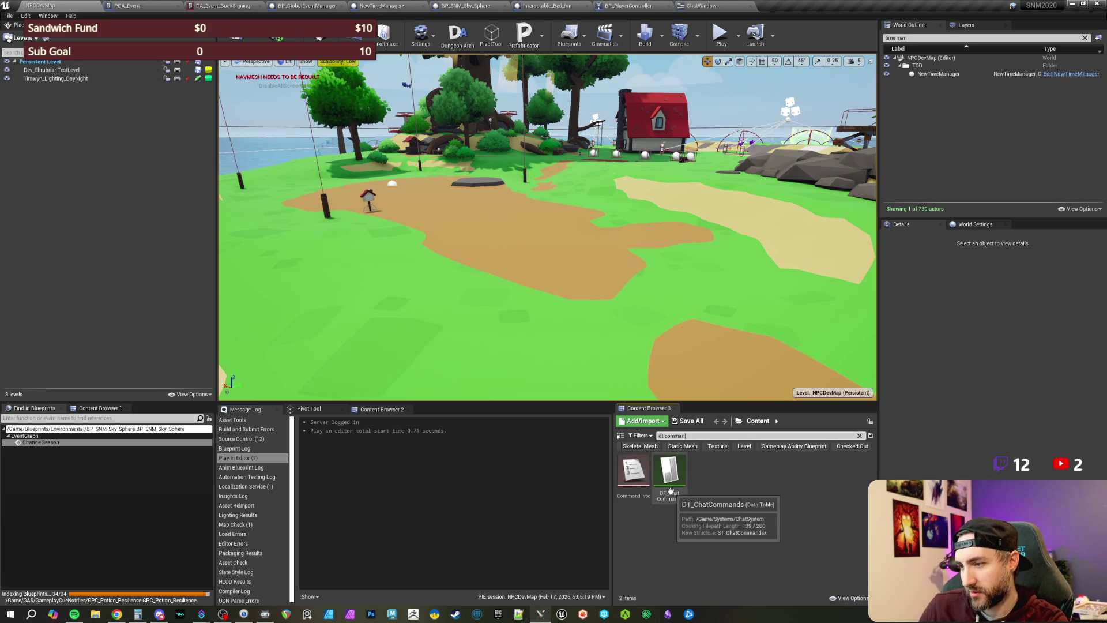
key(Return)
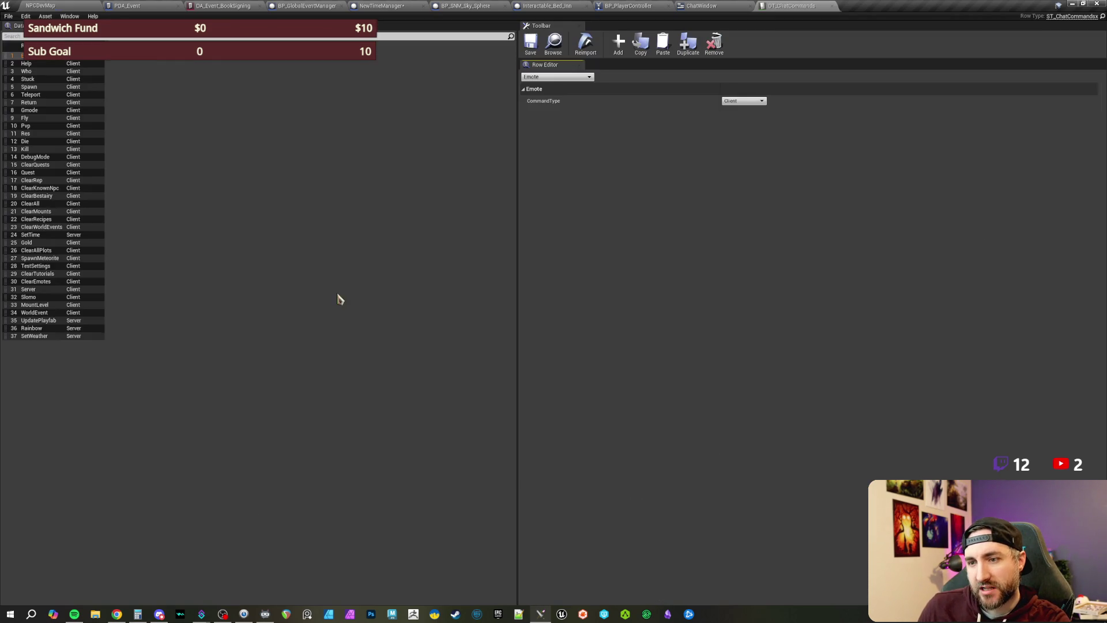
click(618, 43)
double_click(45, 344)
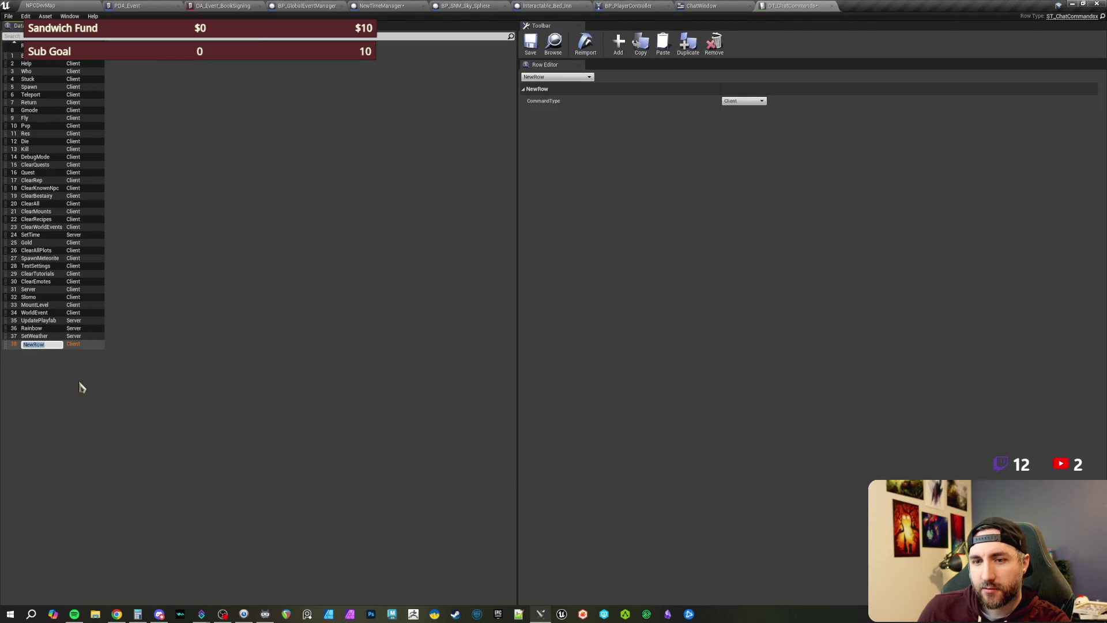
text(SetSeason)
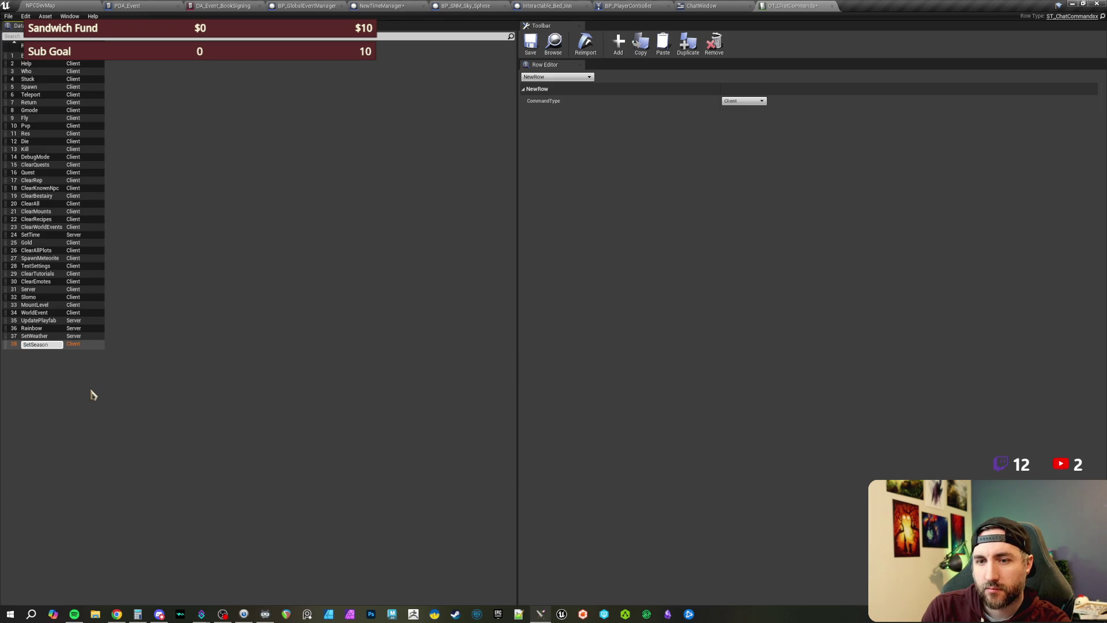
key(Return)
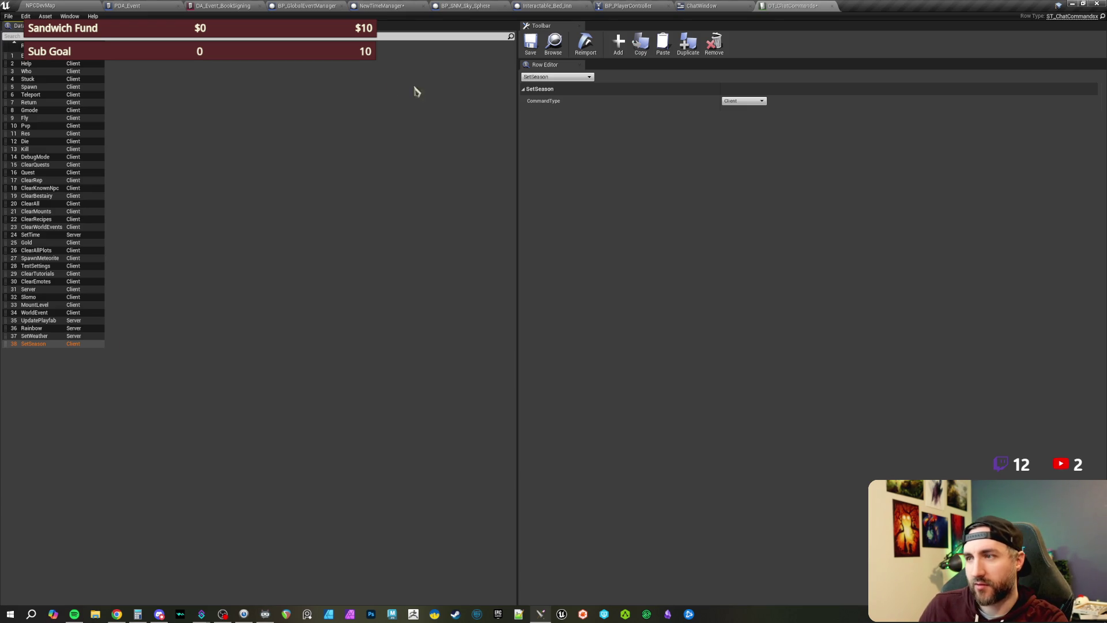
Step: Set SetSeason's CommandType to Server, then save the table and make it writable
click(733, 103)
click(729, 108)
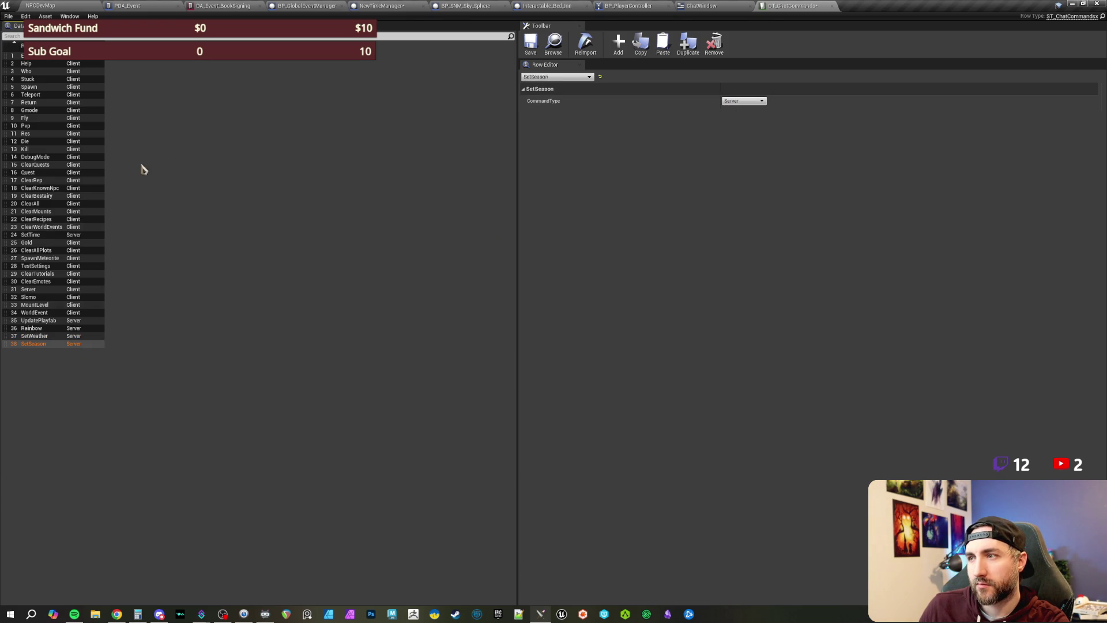
click(530, 44)
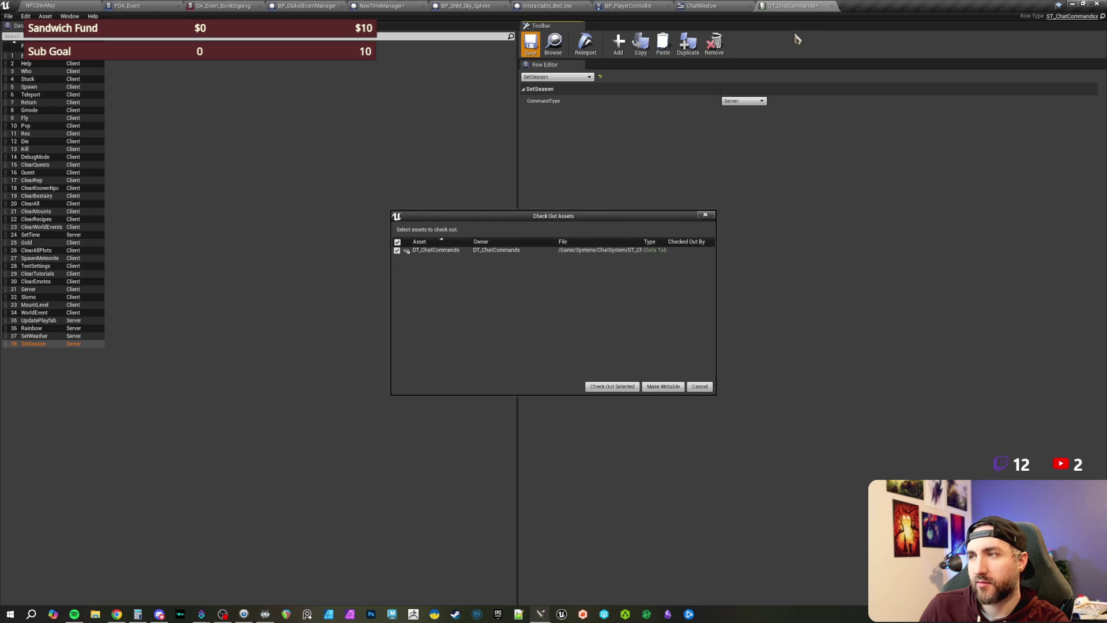
click(633, 385)
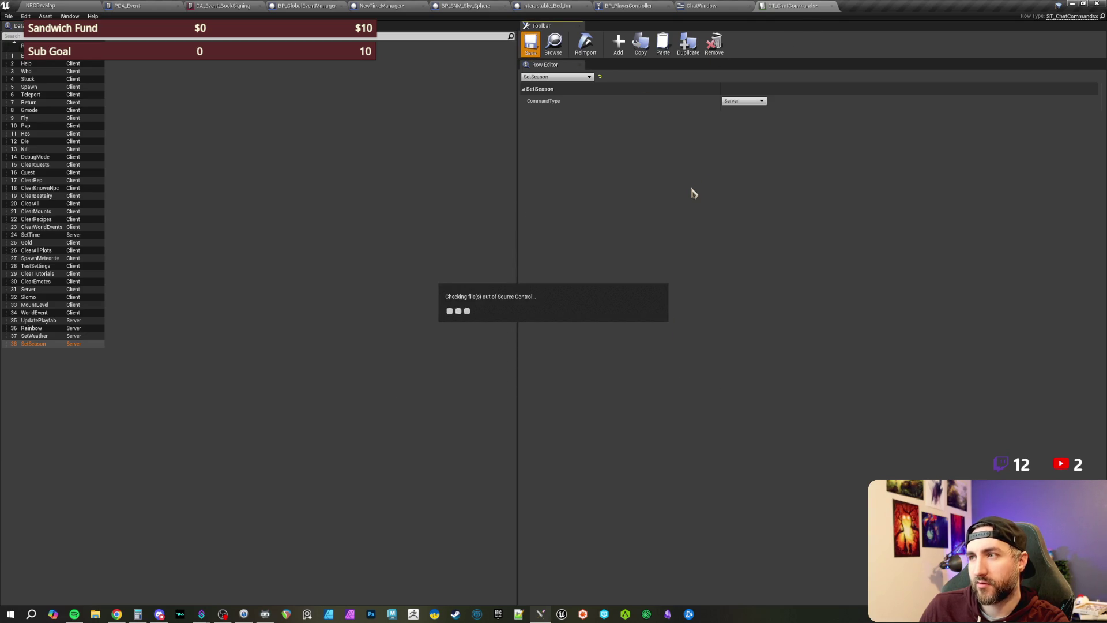
click(85, 12)
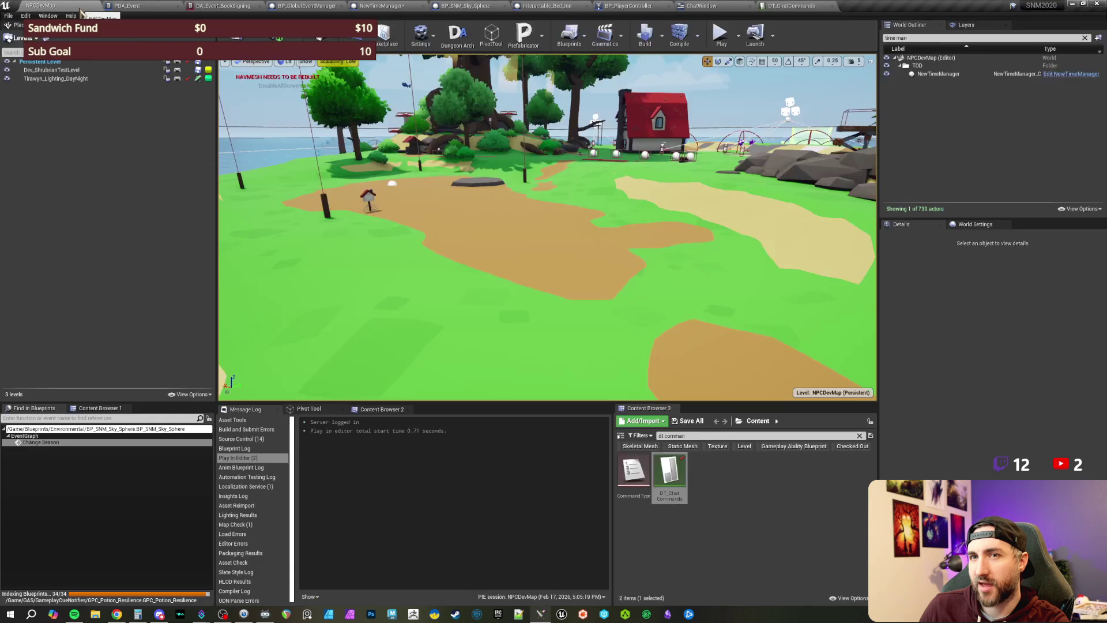
click(721, 7)
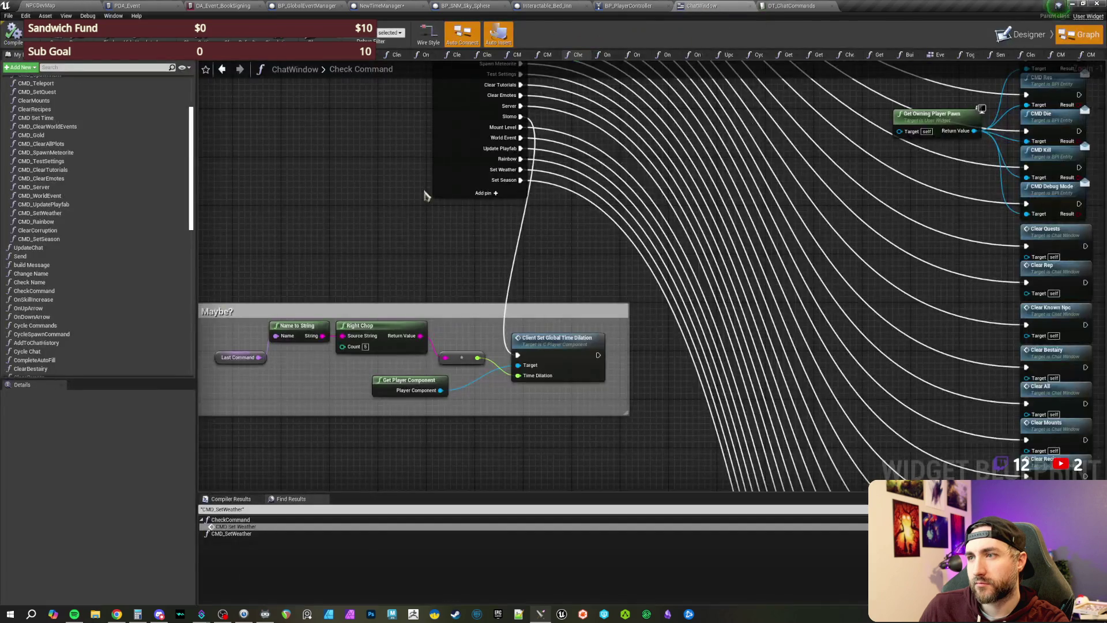
mouse_move(579, 341)
mouse_down()
mouse_move(539, 329)
mouse_move(563, 378)
mouse_move(549, 381)
mouse_up()
drag(422, 296, 466, 340)
drag(638, 306, 691, 344)
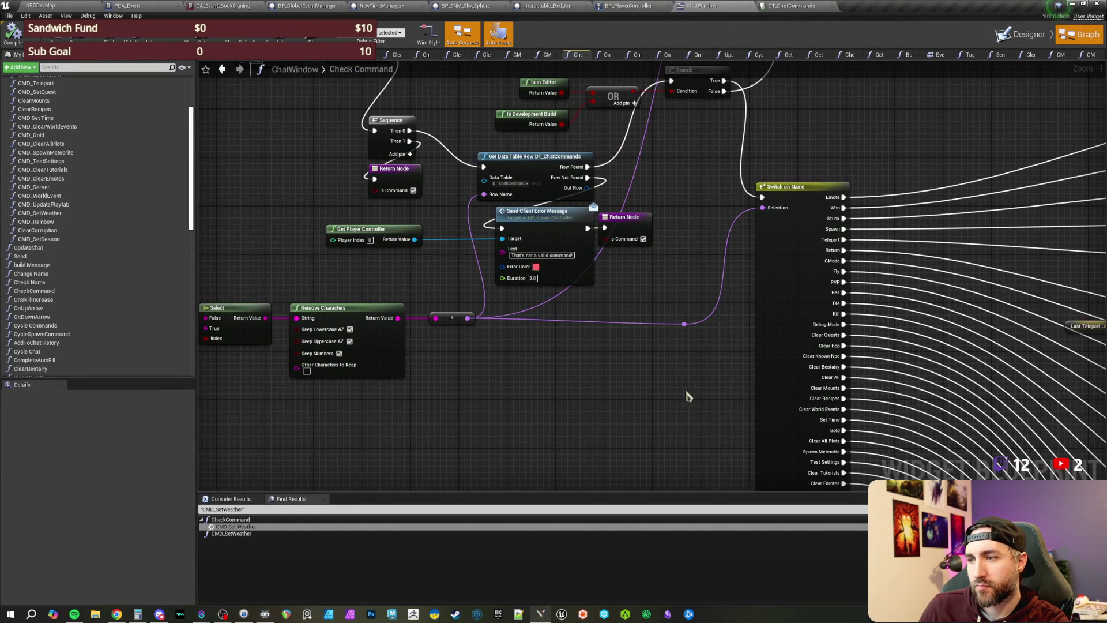
scroll(494, 338, down, 1)
scroll(492, 276, up, 2)
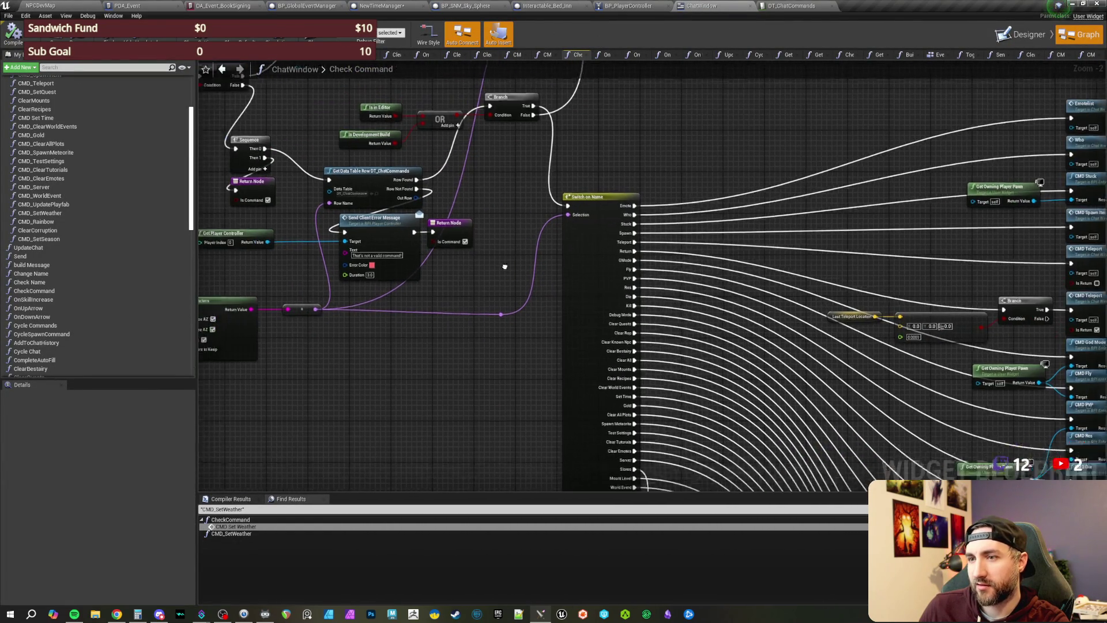
scroll(529, 263, down, 4)
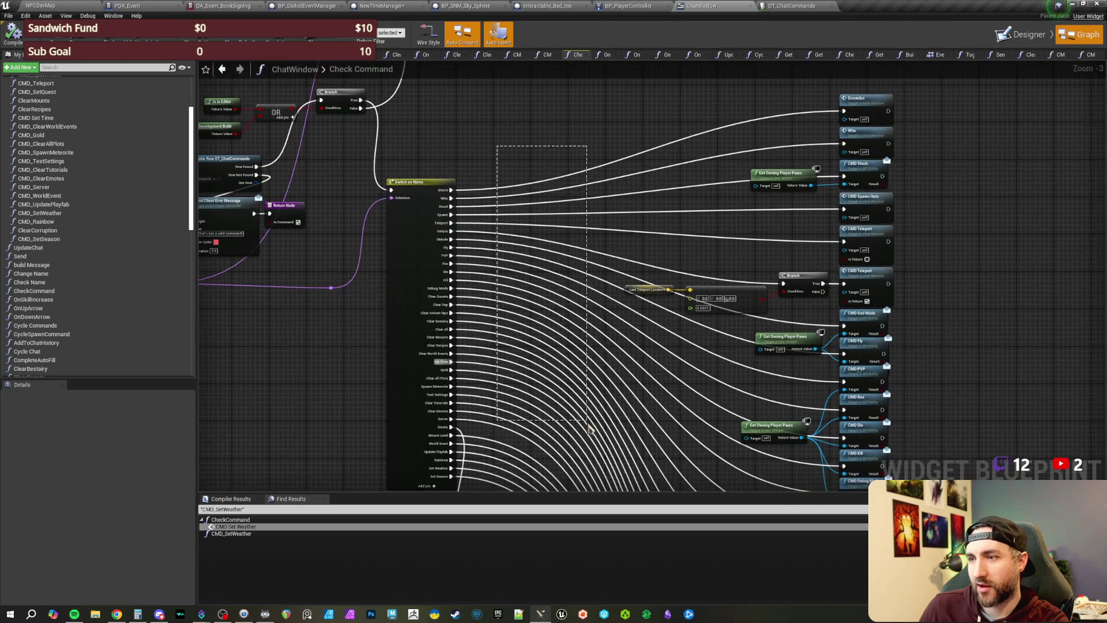
drag(508, 169, 476, 105)
scroll(508, 169, down, 2)
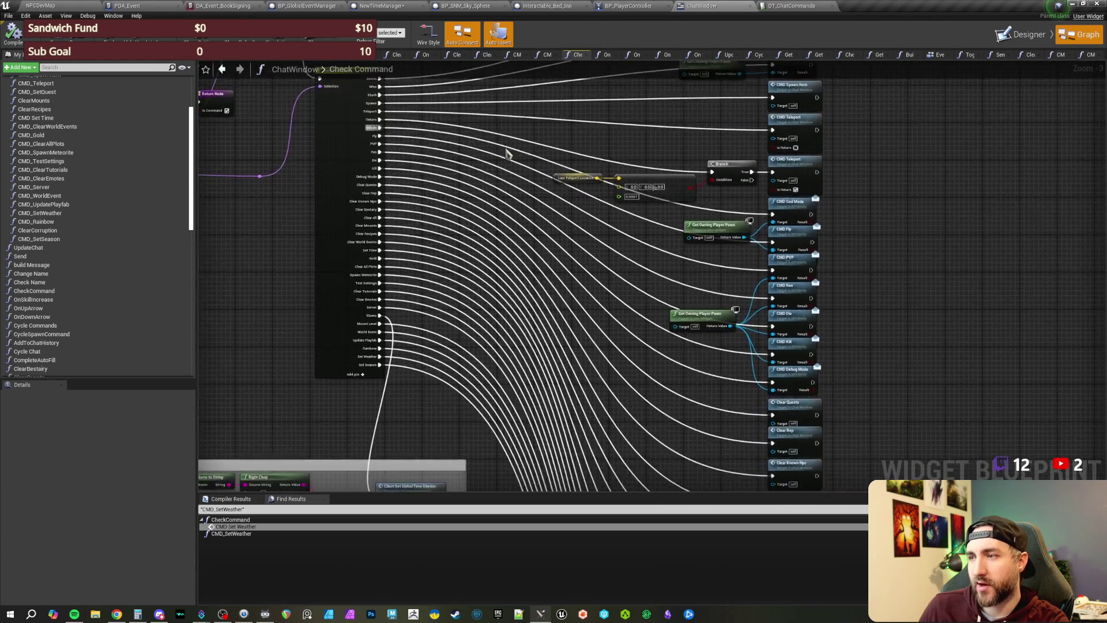
drag(490, 178, 531, 227)
scroll(530, 227, up, 1)
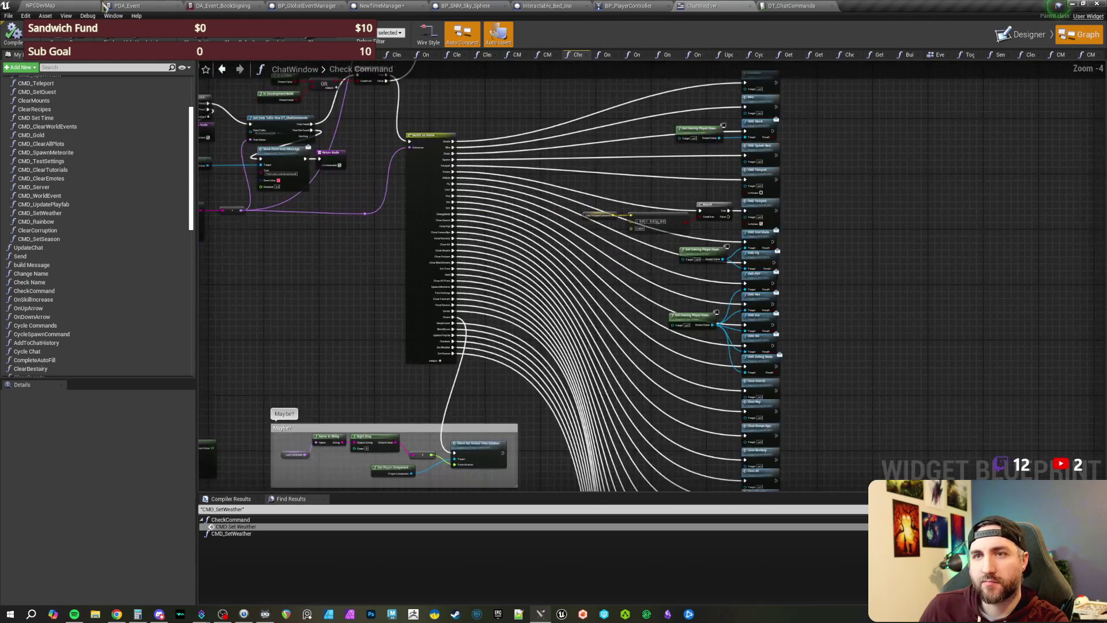
click(58, 6)
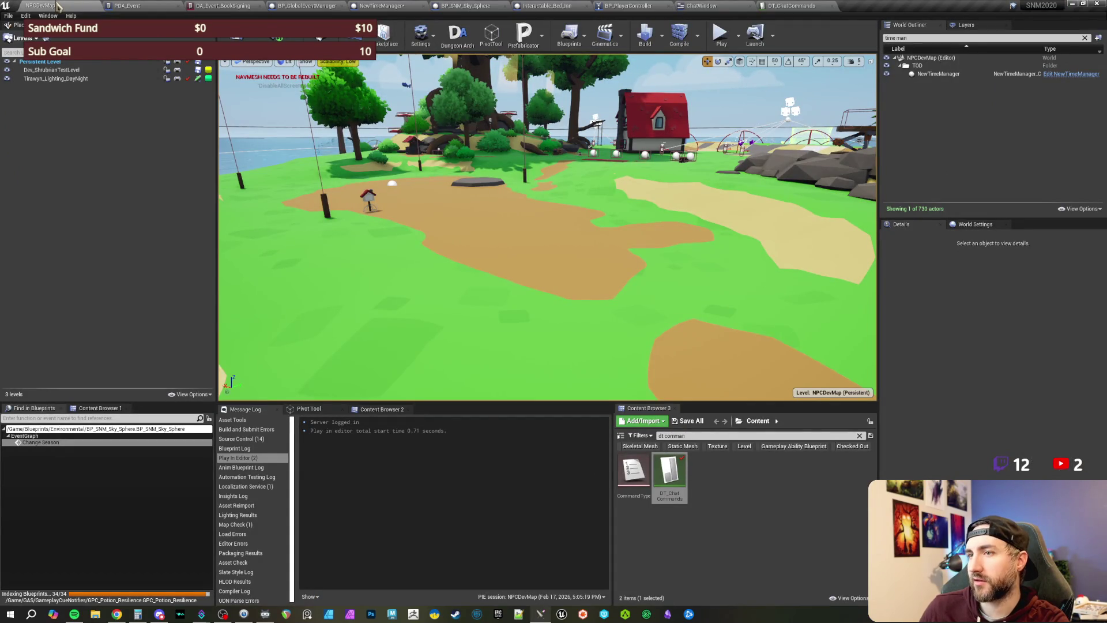
Step: Start a play session of NPCDevMap and send a /setseason chat command
key(w)
key(w)
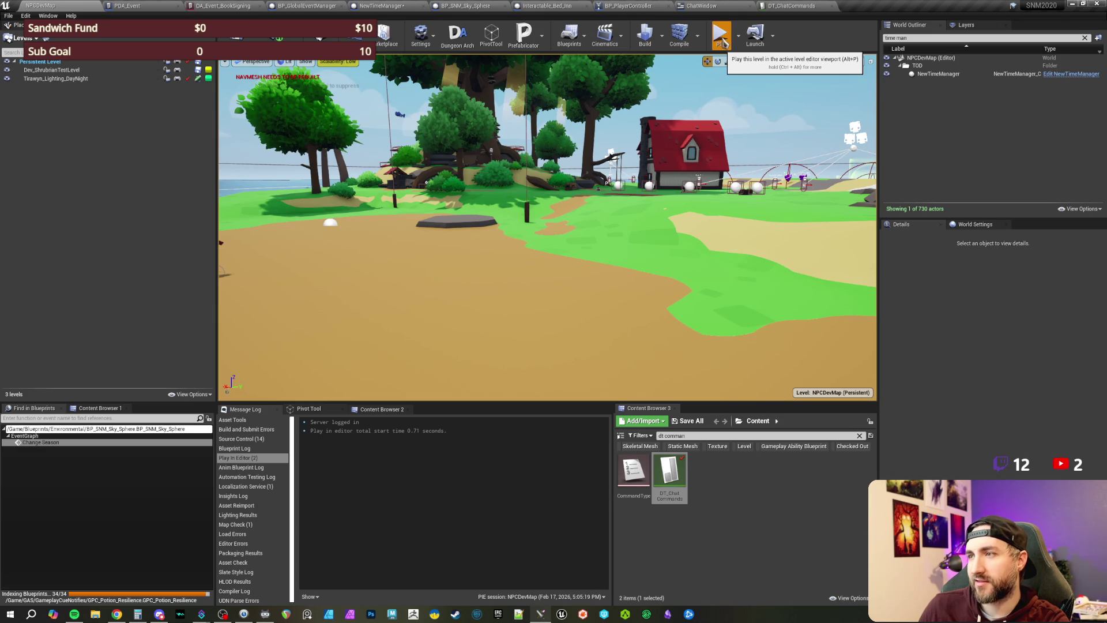
click(722, 40)
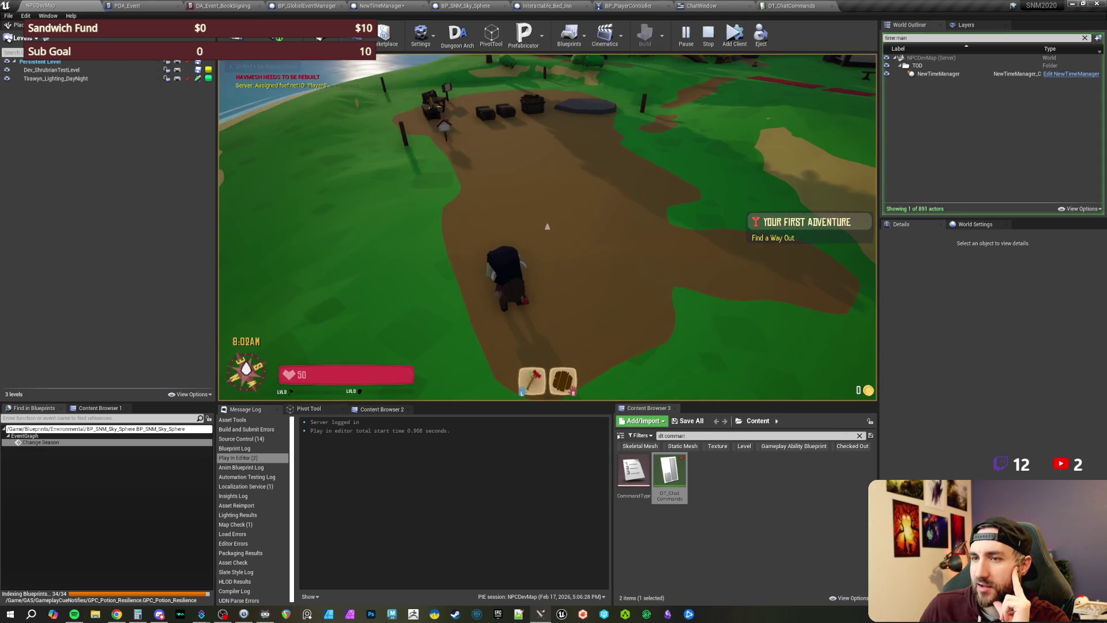
key(w)
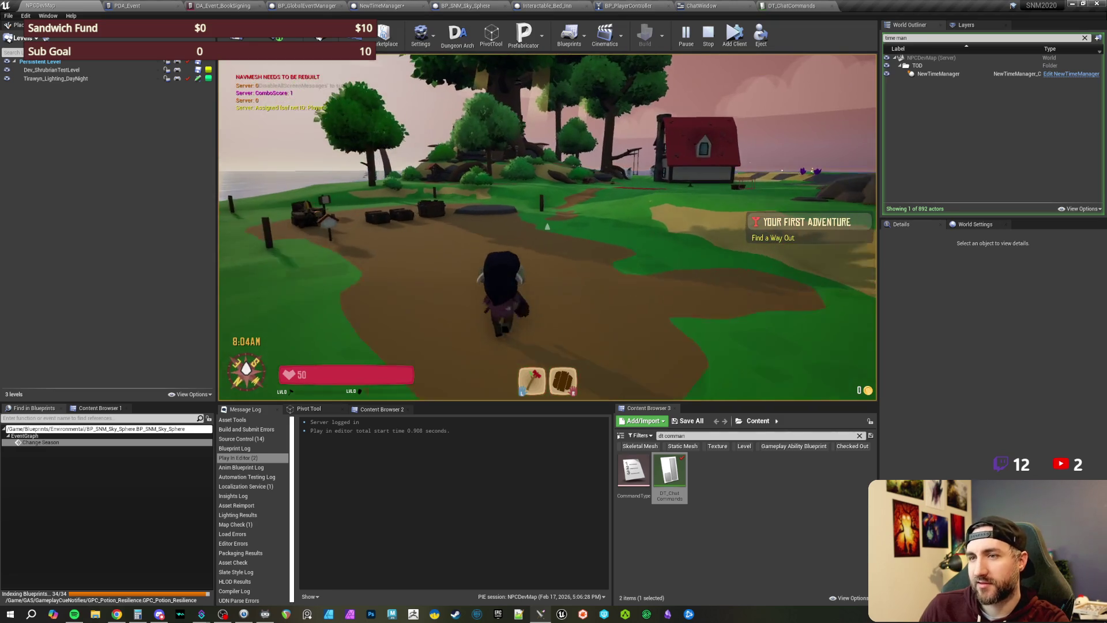
key(Return)
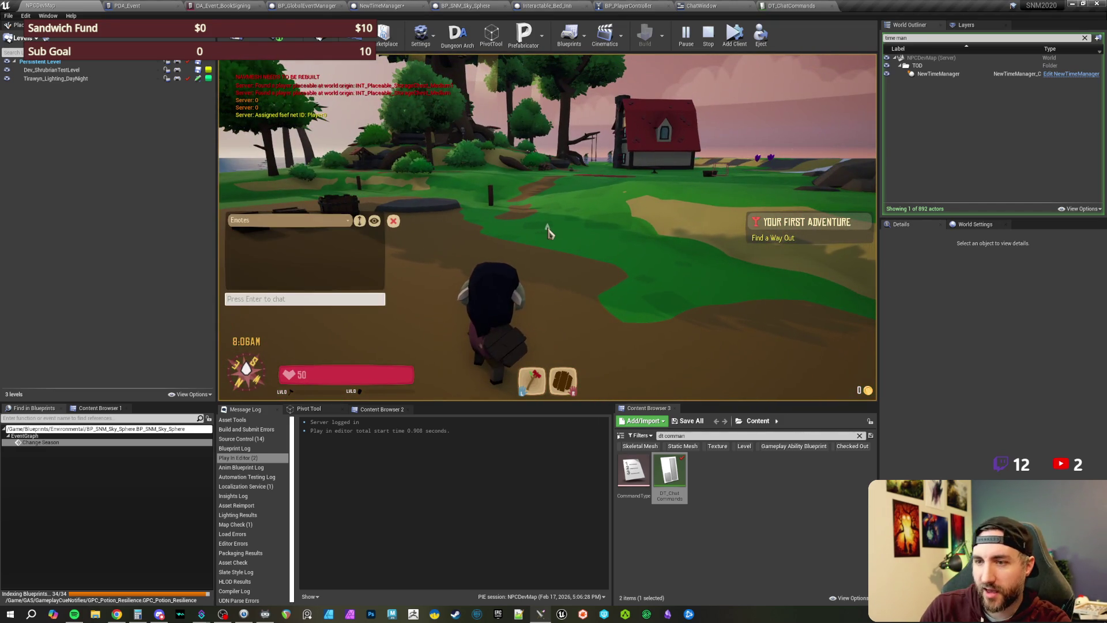
text(/setseason wint)
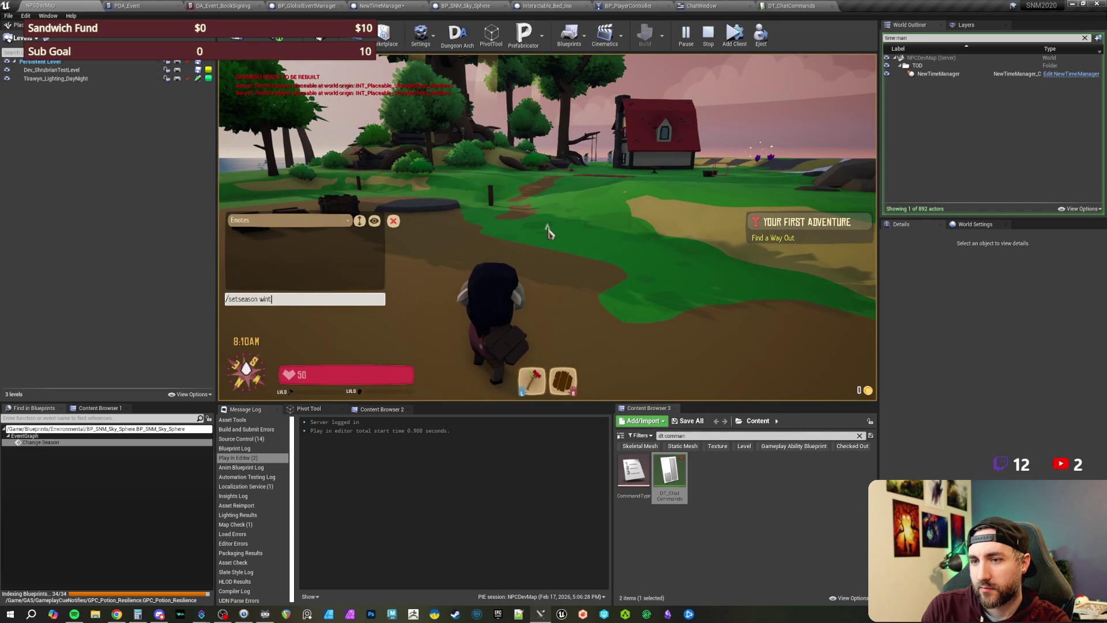
key(Return)
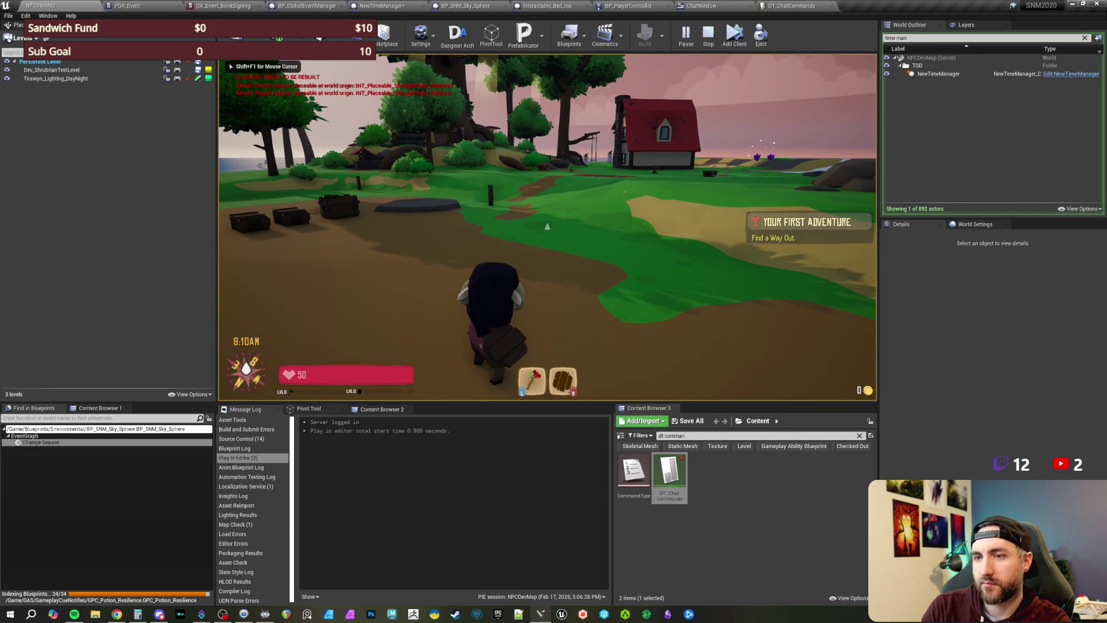
Step: Walk onto the grass and send the /1 slow-motion chat command
key(w)
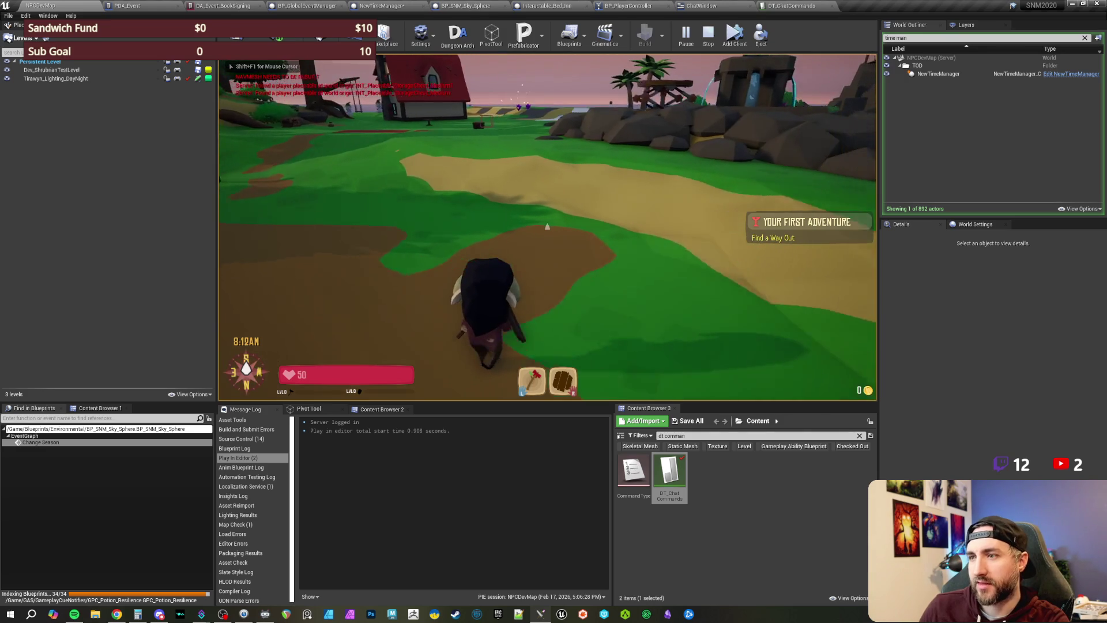
key(a)
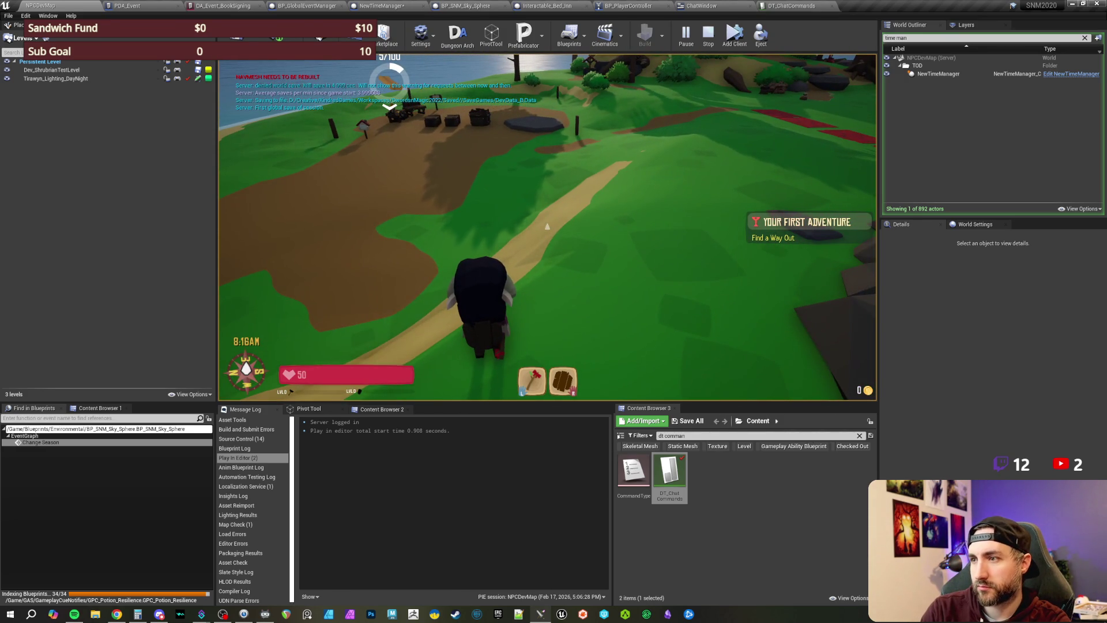
text(/)
text(siomo 1)
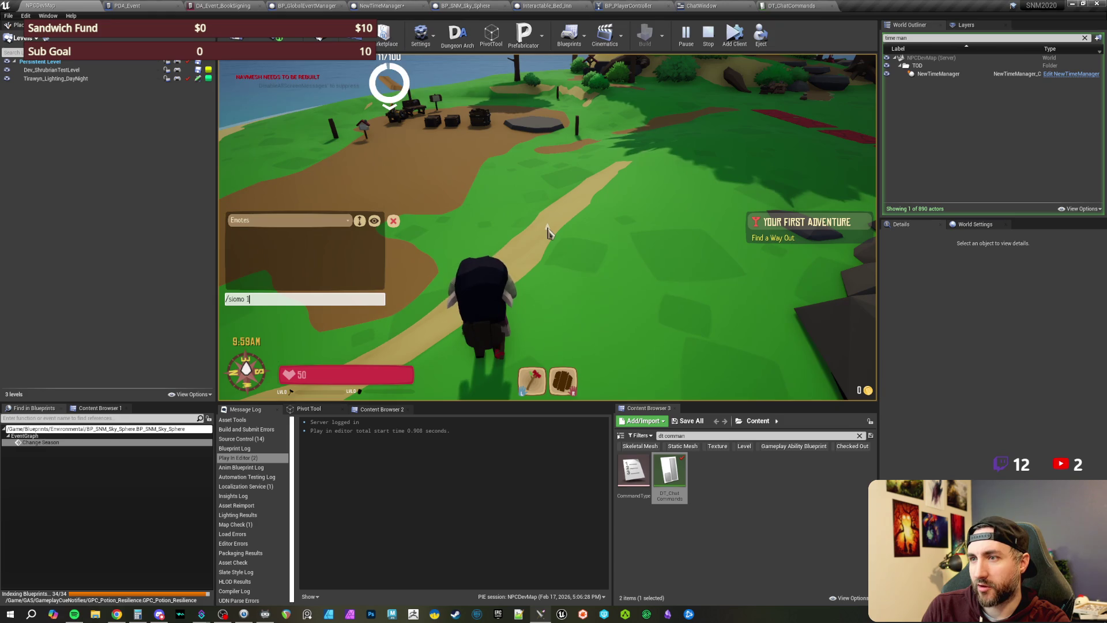
key(Return)
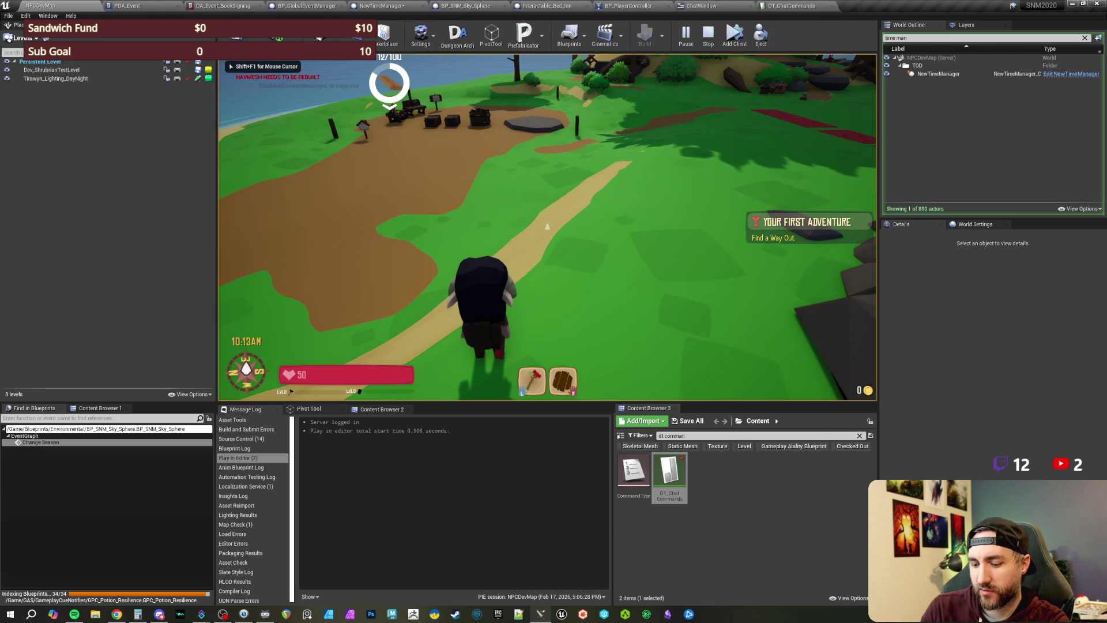
Step: Send the /setseason winter command through the in-game chat
key(Return)
text(/setwea)
key(BackSpace)
key(BackSpace)
key(BackSpace)
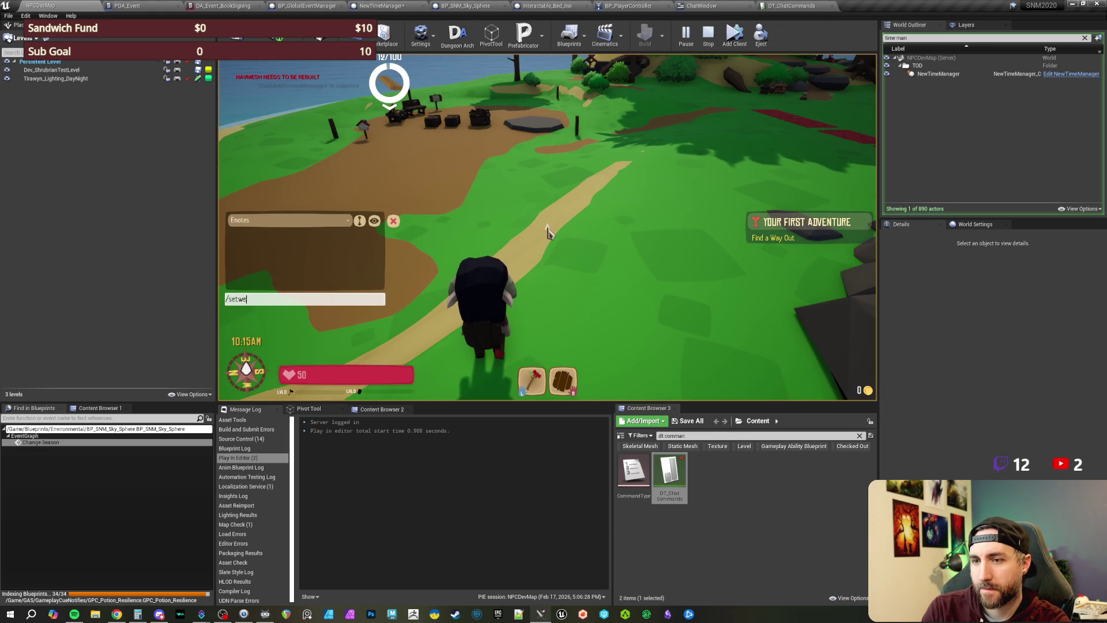
text(season)
text( 1)
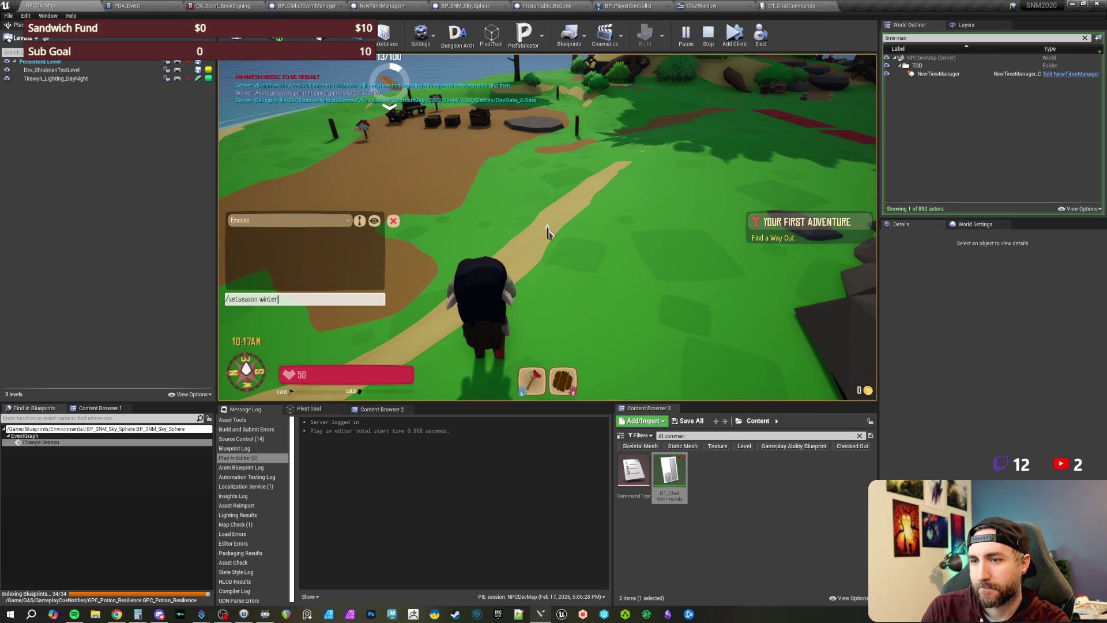
key(Return)
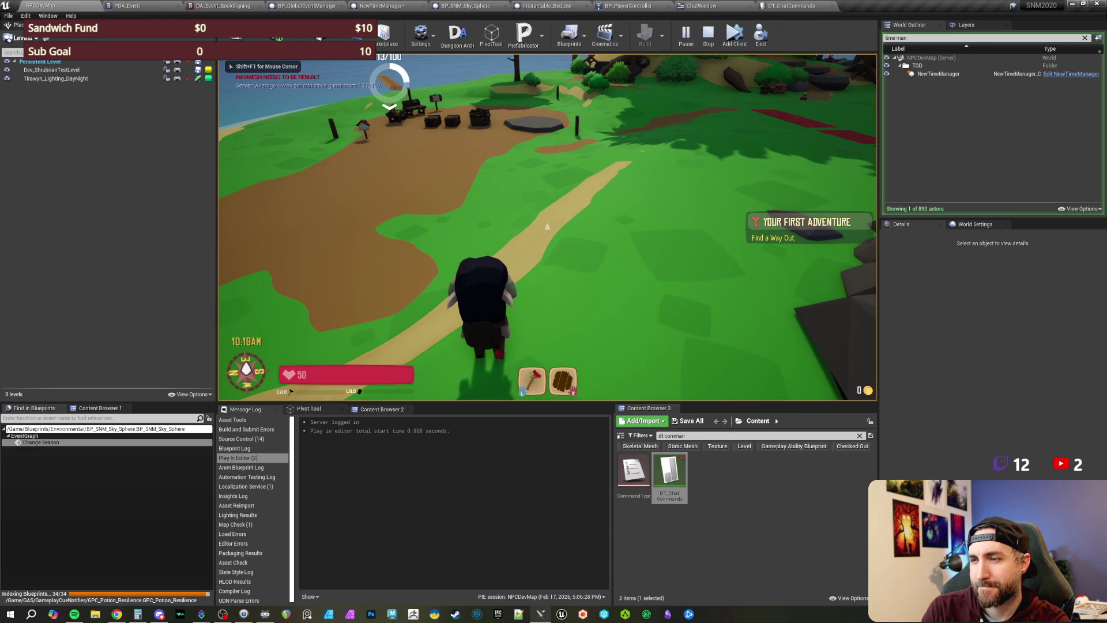
Step: Walk between the grass and path looking for a season change, then leave the game
key(w)
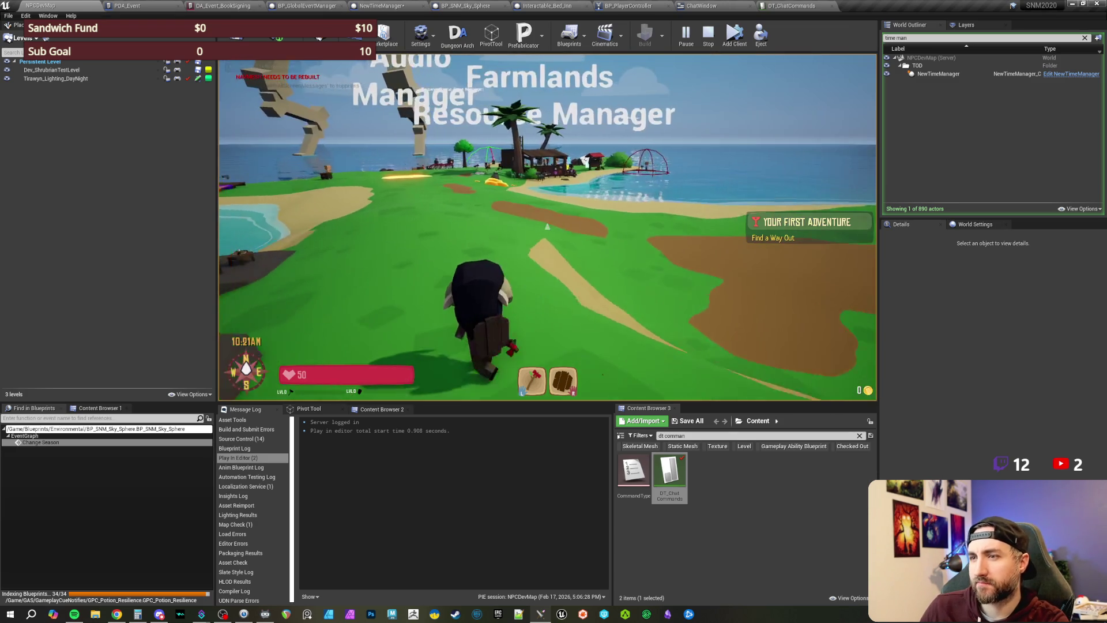
key(w)
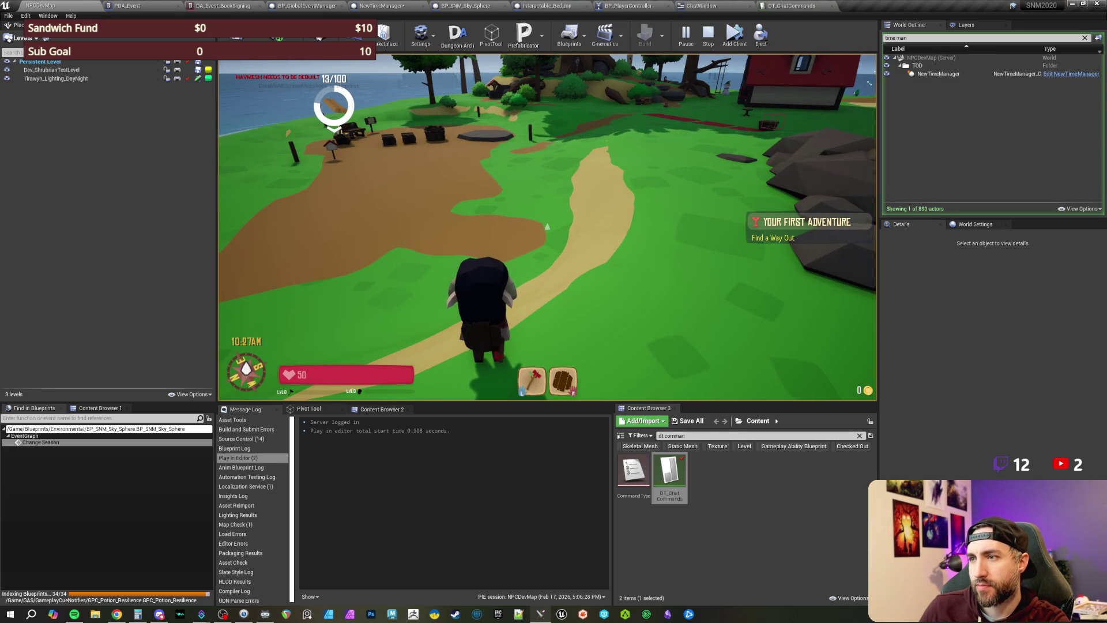
key(w)
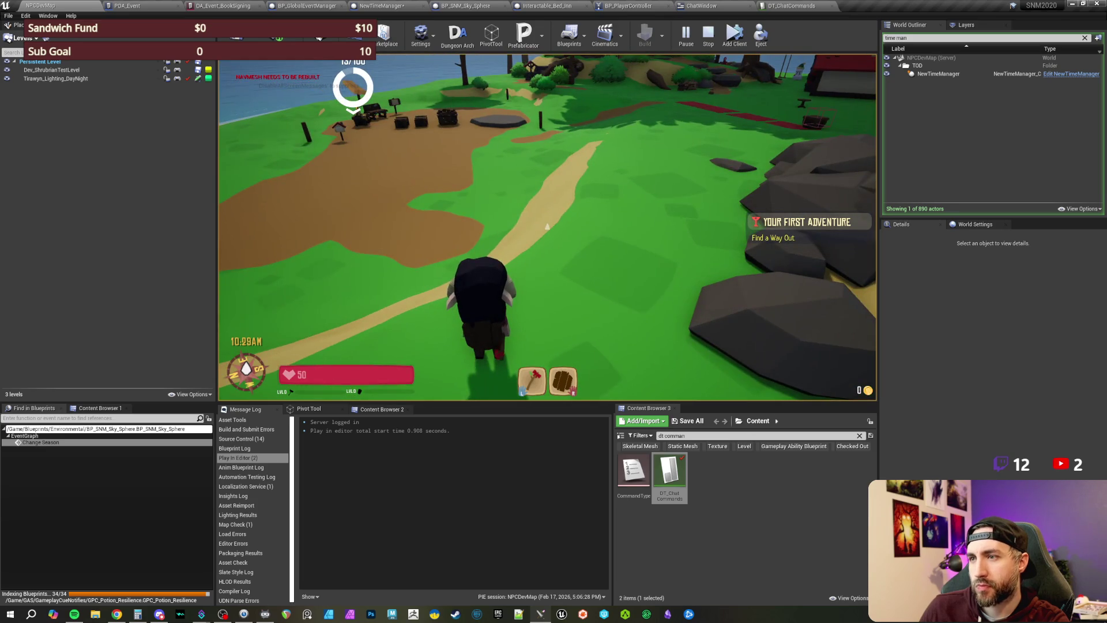
key(alt+Tab)
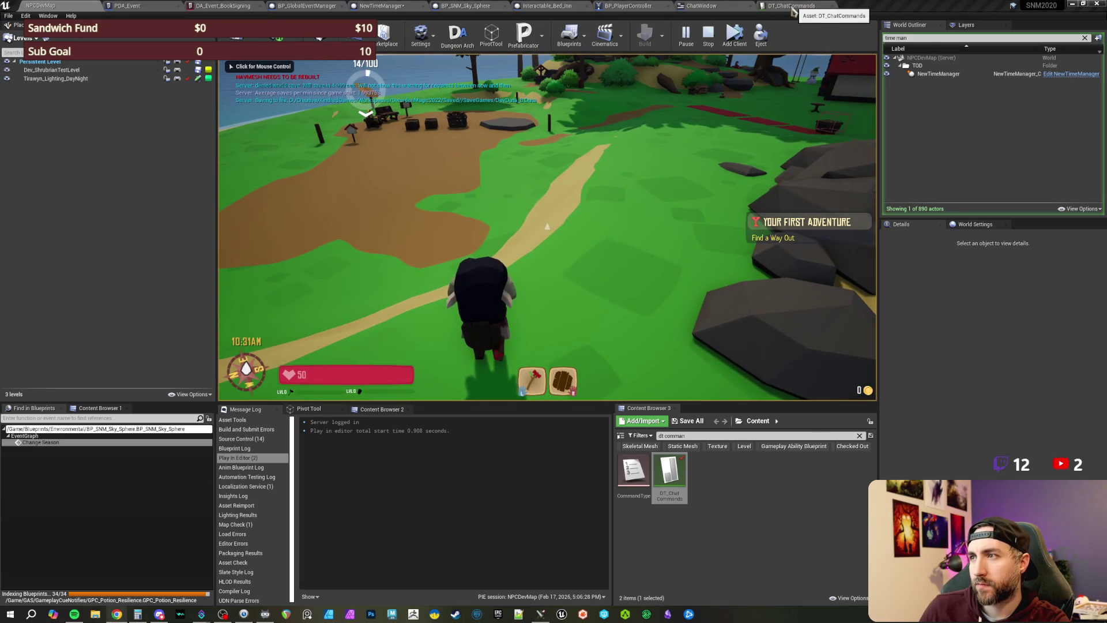
Step: Add a breakpoint on the CMD Set Season call in the ChatWindow graph
click(797, 7)
click(714, 9)
scroll(794, 229, up, 8)
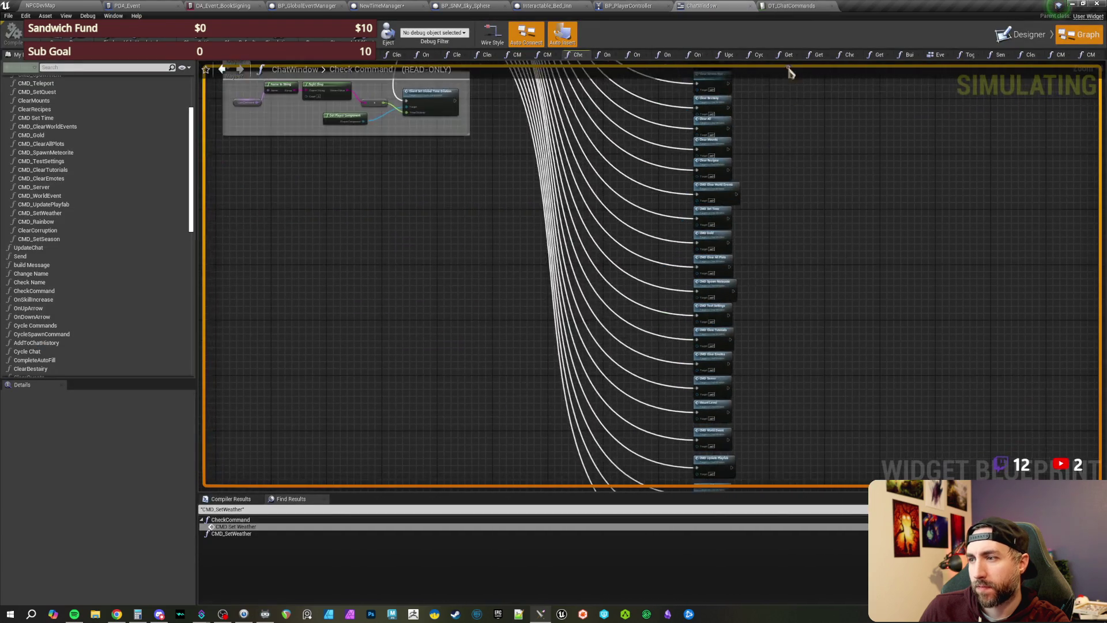
right_click(676, 286)
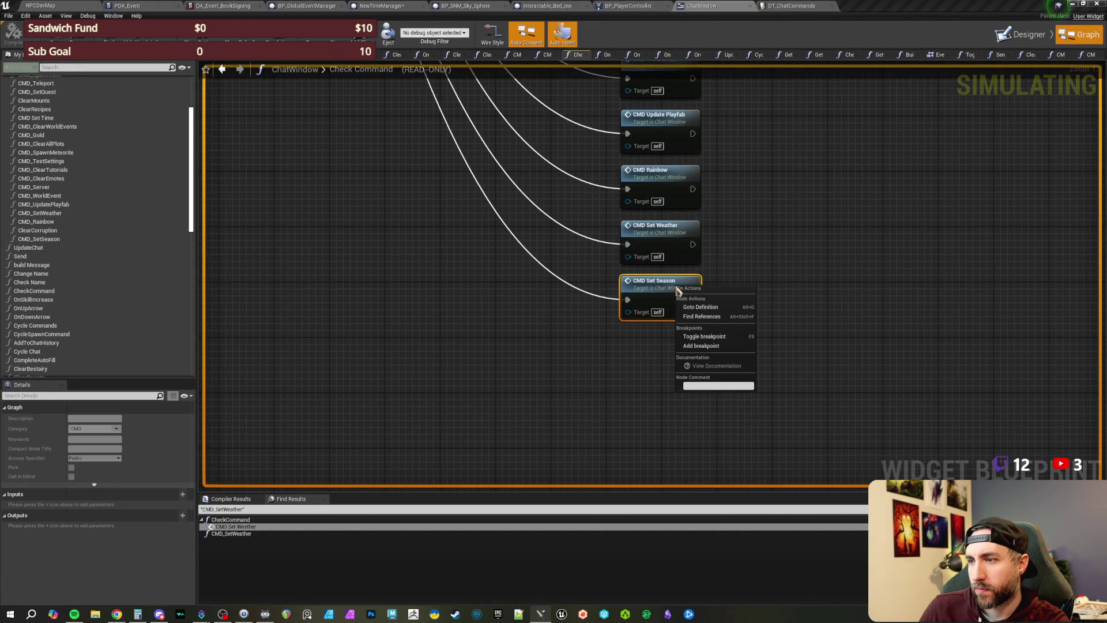
click(699, 345)
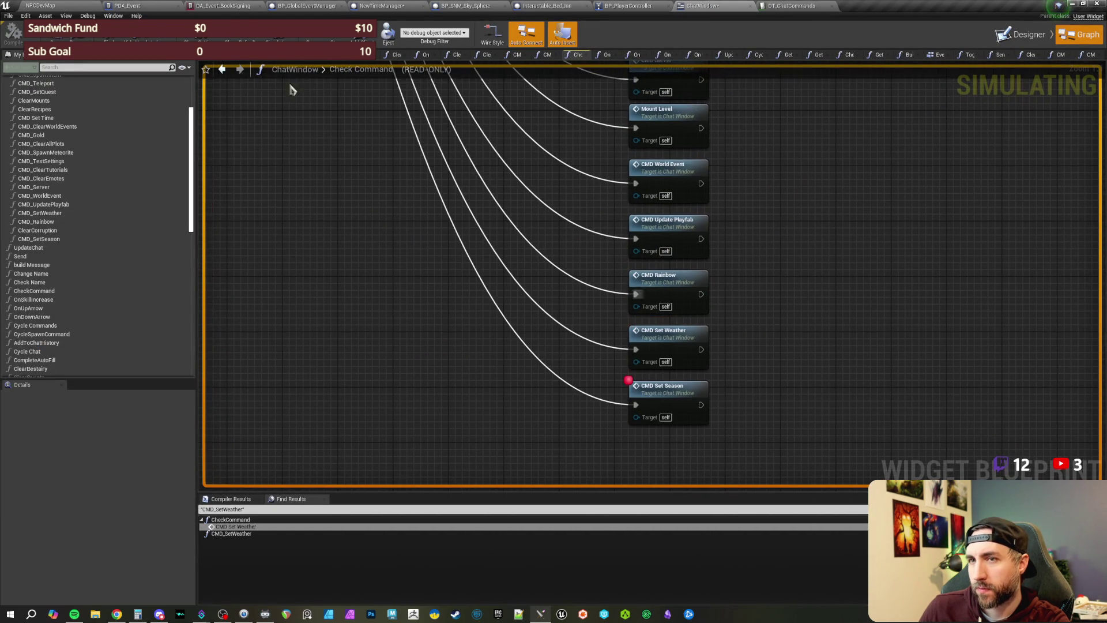
Step: Resend the previous /setseason winter command in game chat to hit the breakpoint
click(60, 10)
key(Return)
key(Up)
key(Return)
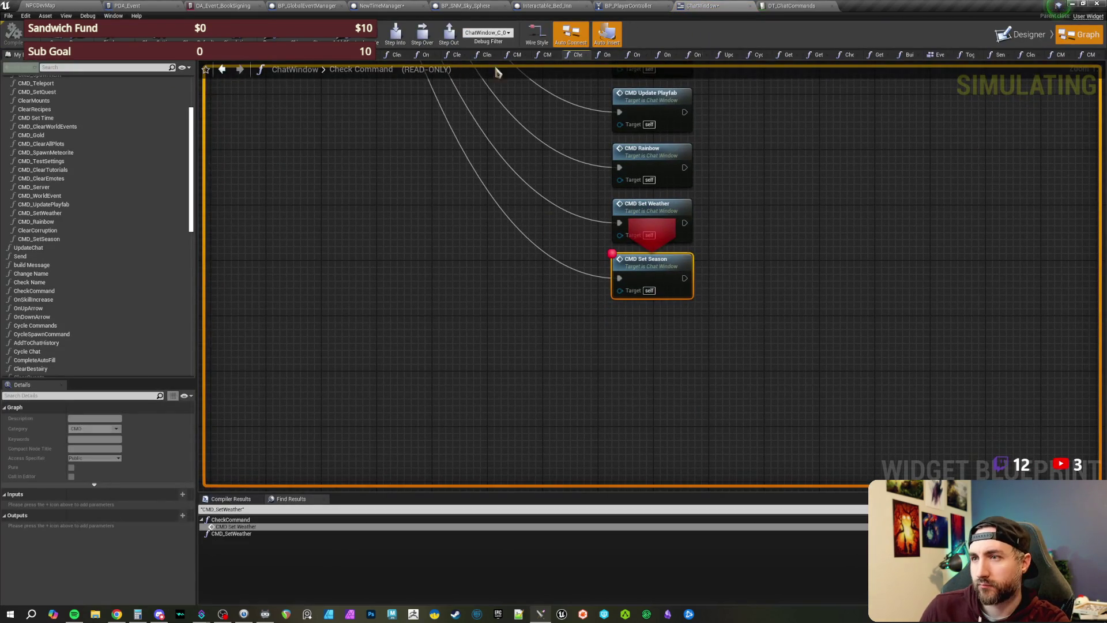
Step: Step through CMD Set Season from the Branch to Switch on String, then out to Check Command
click(418, 39)
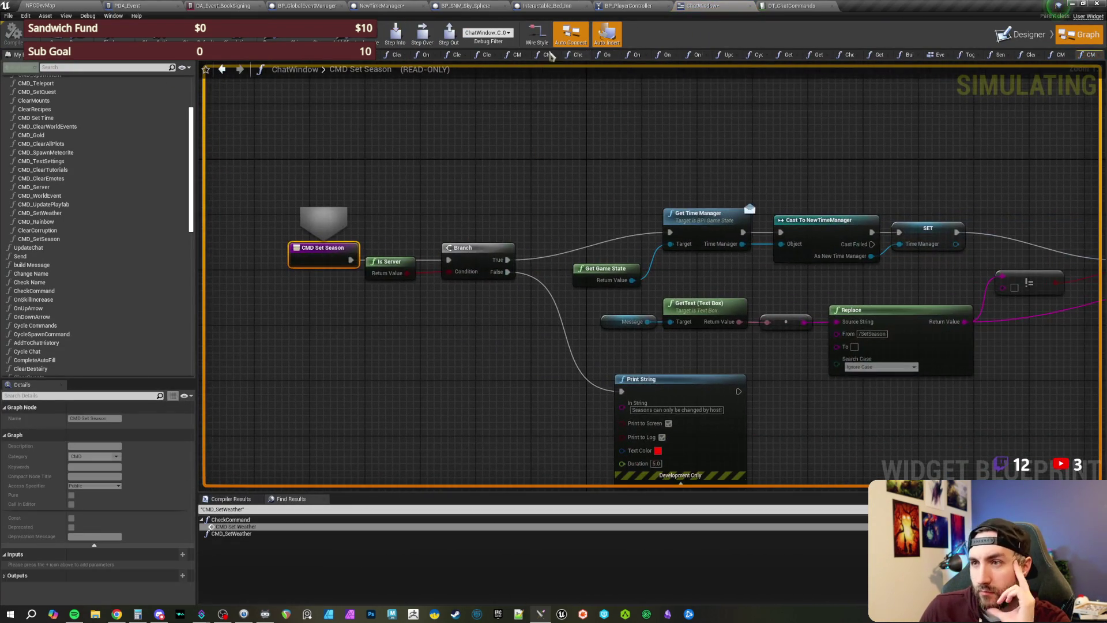
click(432, 41)
click(426, 41)
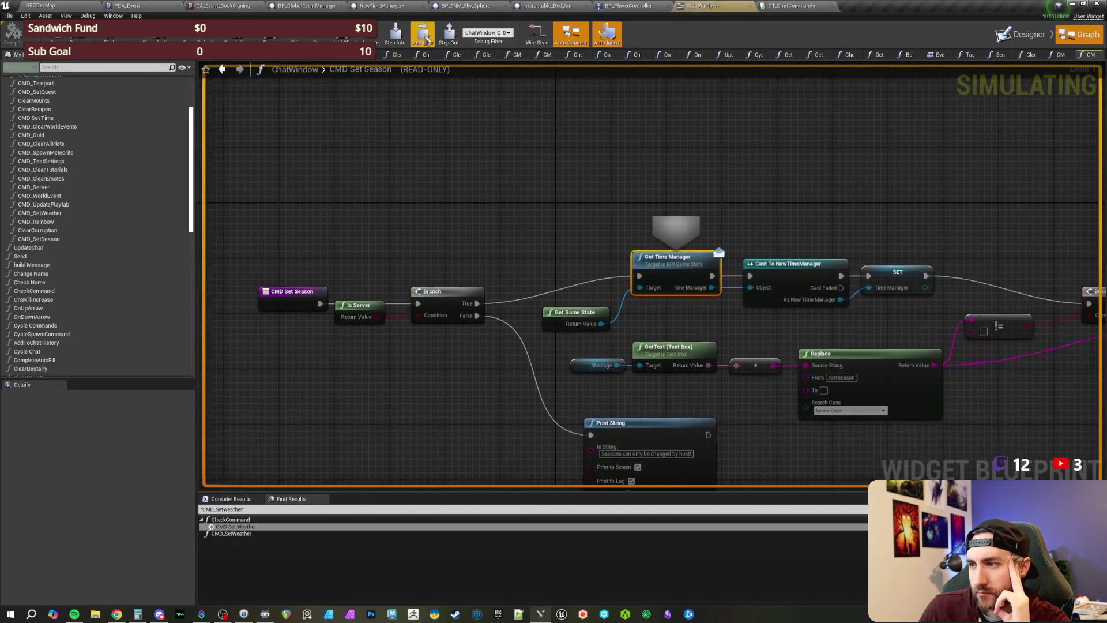
click(425, 39)
click(425, 40)
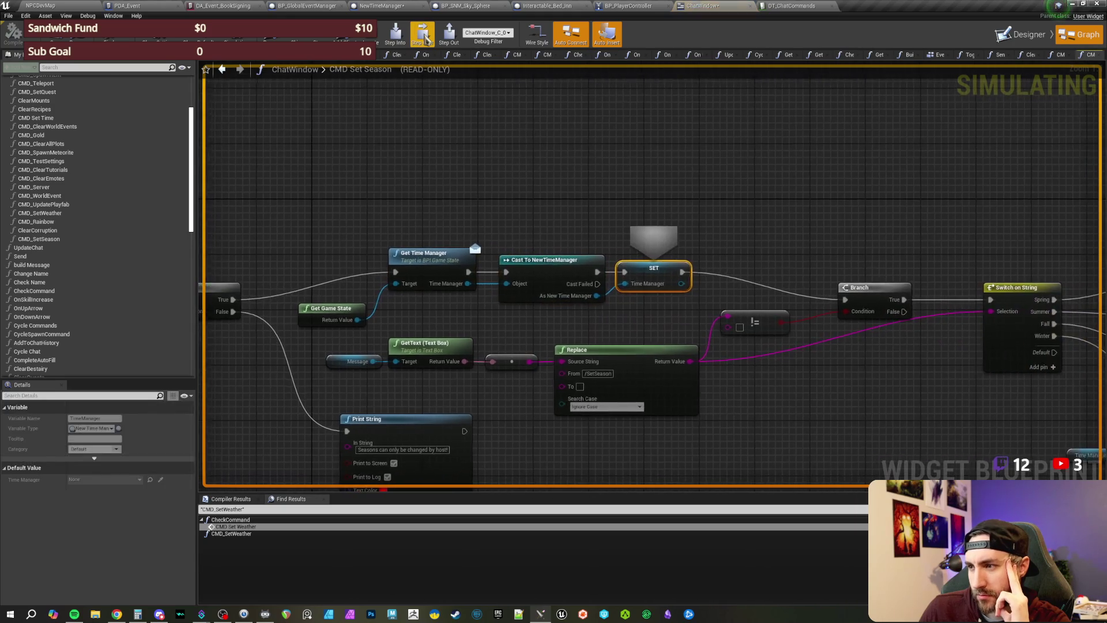
click(425, 39)
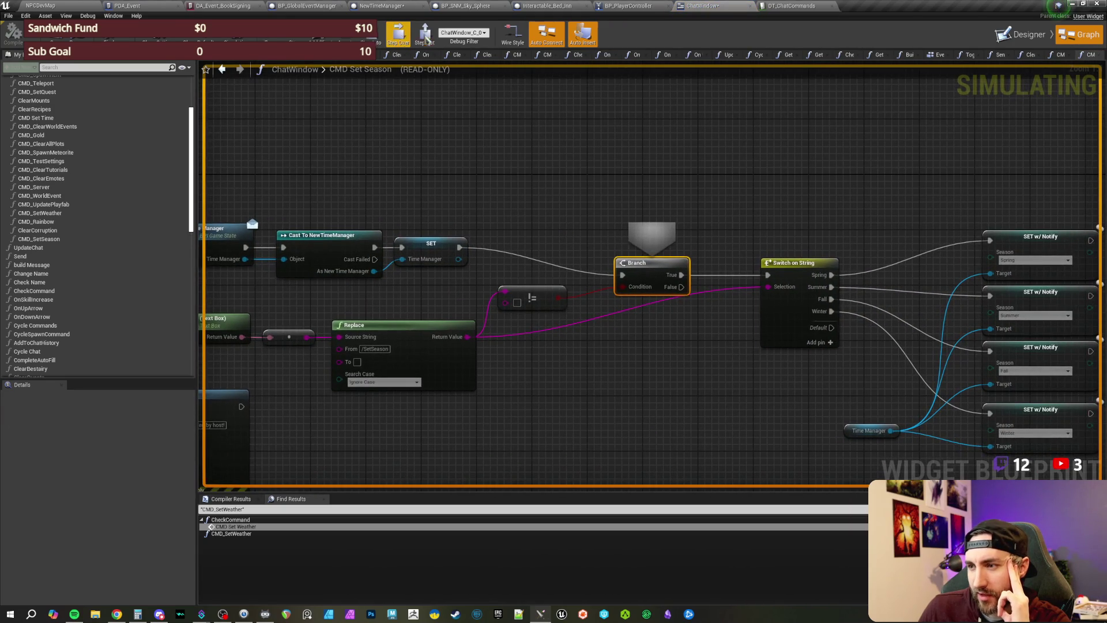
click(425, 40)
click(425, 39)
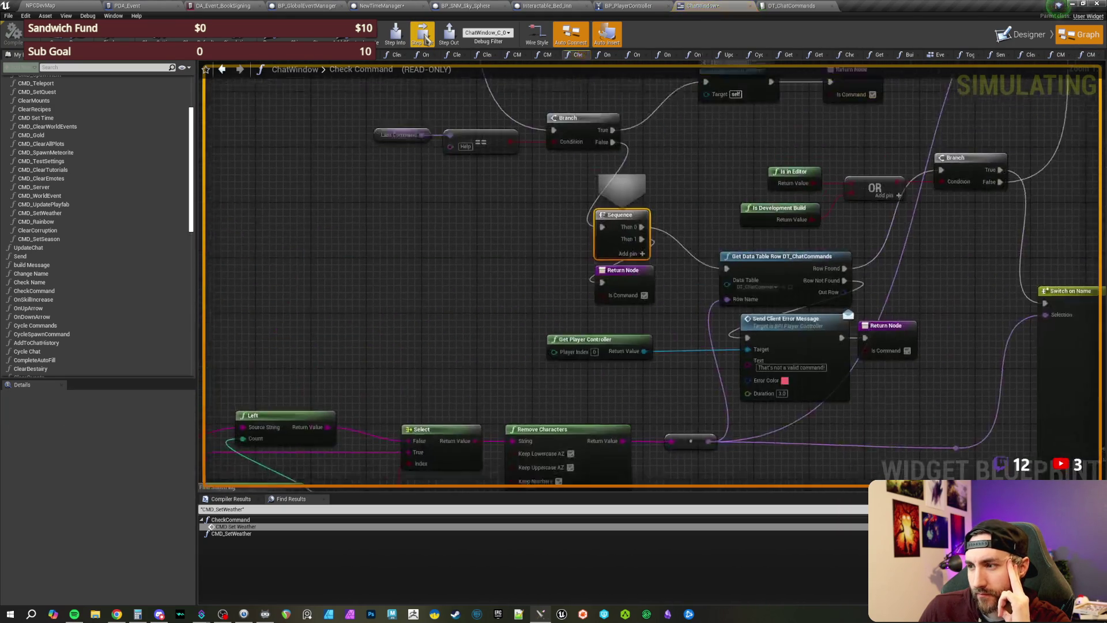
Step: Inspect the season names on Switch on String and the SET w/ Notify nodes, then return to the game
mouse_move(713, 231)
mouse_down()
mouse_move(703, 254)
mouse_move(728, 401)
mouse_up()
drag(616, 255, 466, 166)
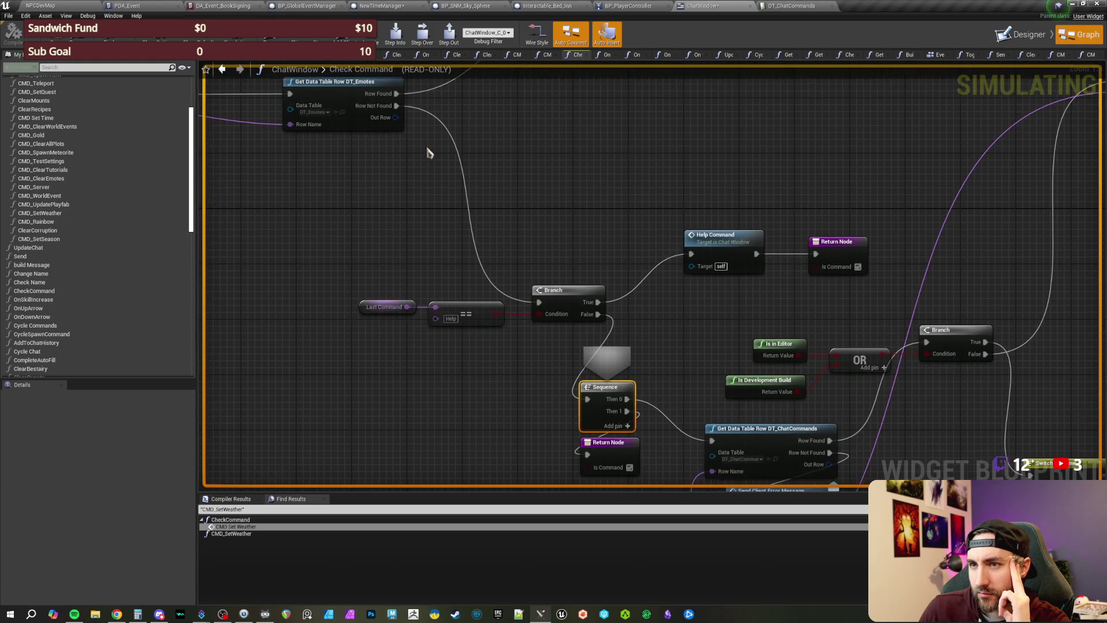
click(240, 70)
mouse_move(699, 326)
mouse_down()
mouse_move(444, 356)
mouse_move(521, 343)
mouse_up()
click(455, 305)
drag(455, 309, 739, 329)
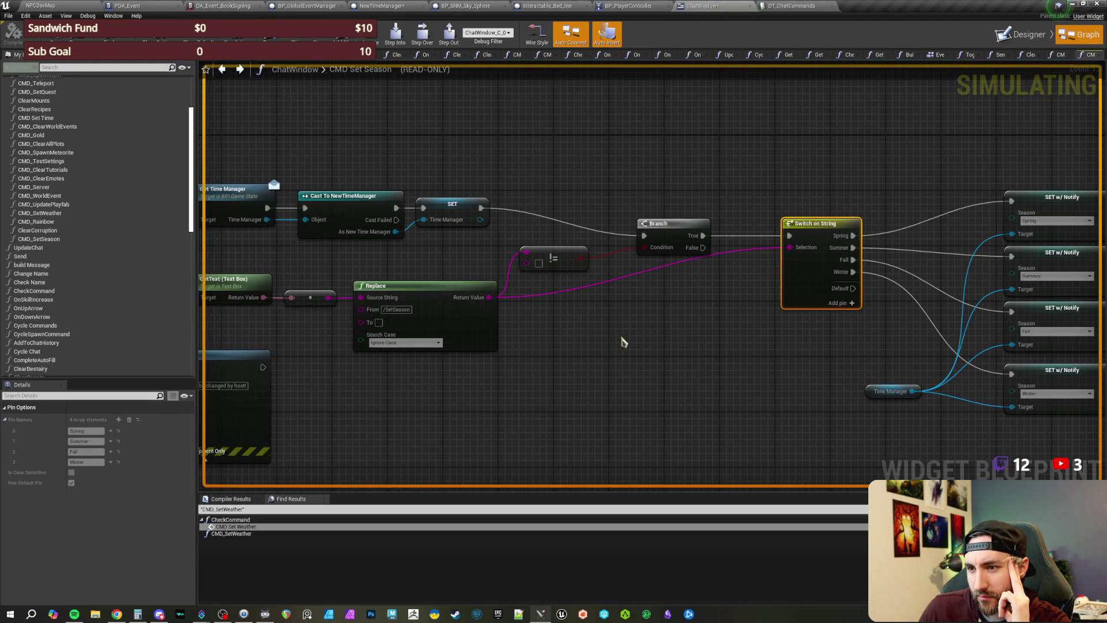
drag(779, 292, 620, 295)
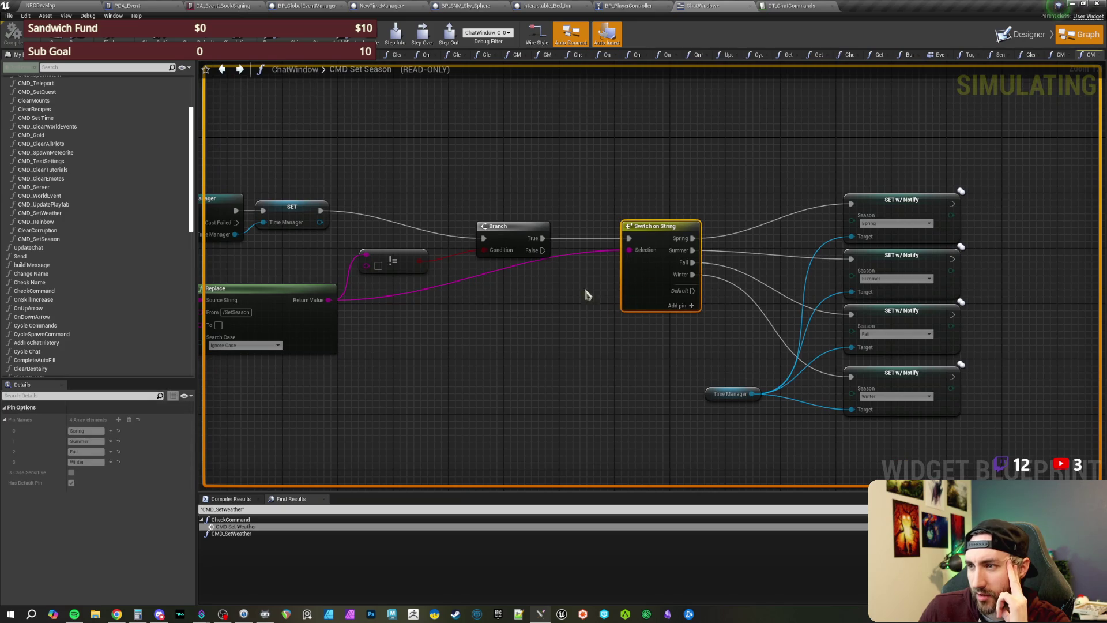
click(63, 6)
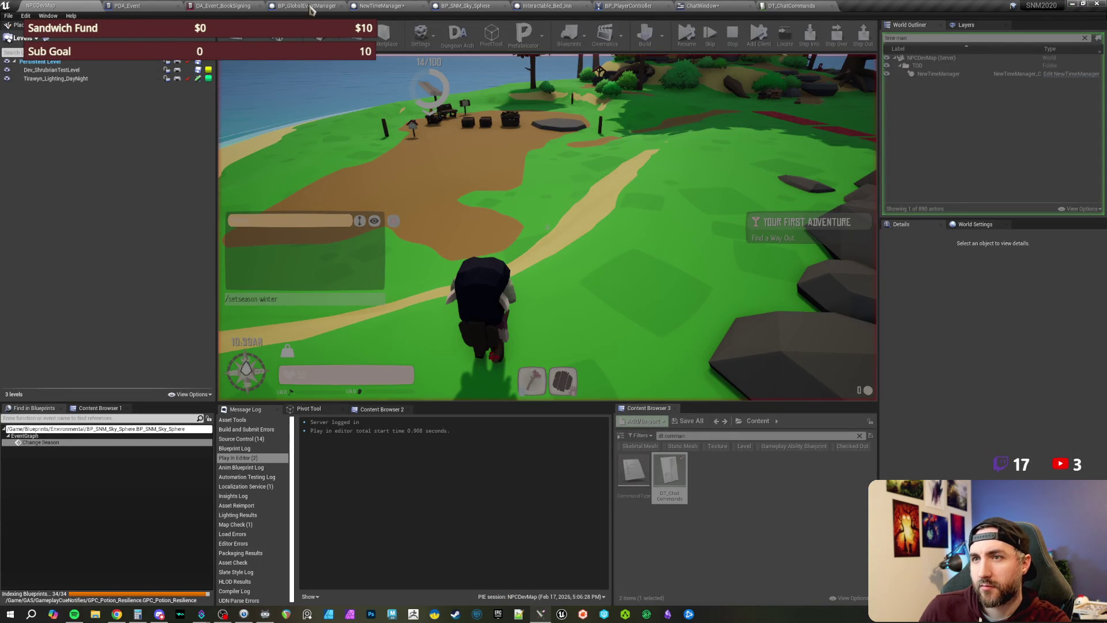
Step: Resume the game and resend the set-season command with spring instead of winter
click(311, 7)
click(406, 34)
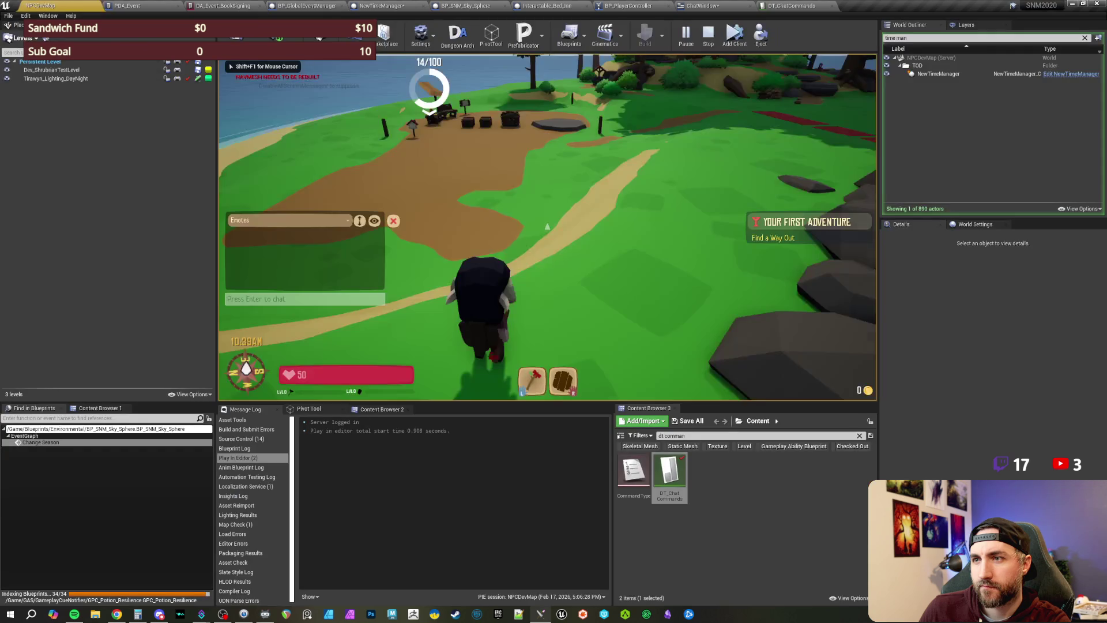
key(Return)
key(BackSpace)
key(BackSpace)
key(BackSpace)
text(spring)
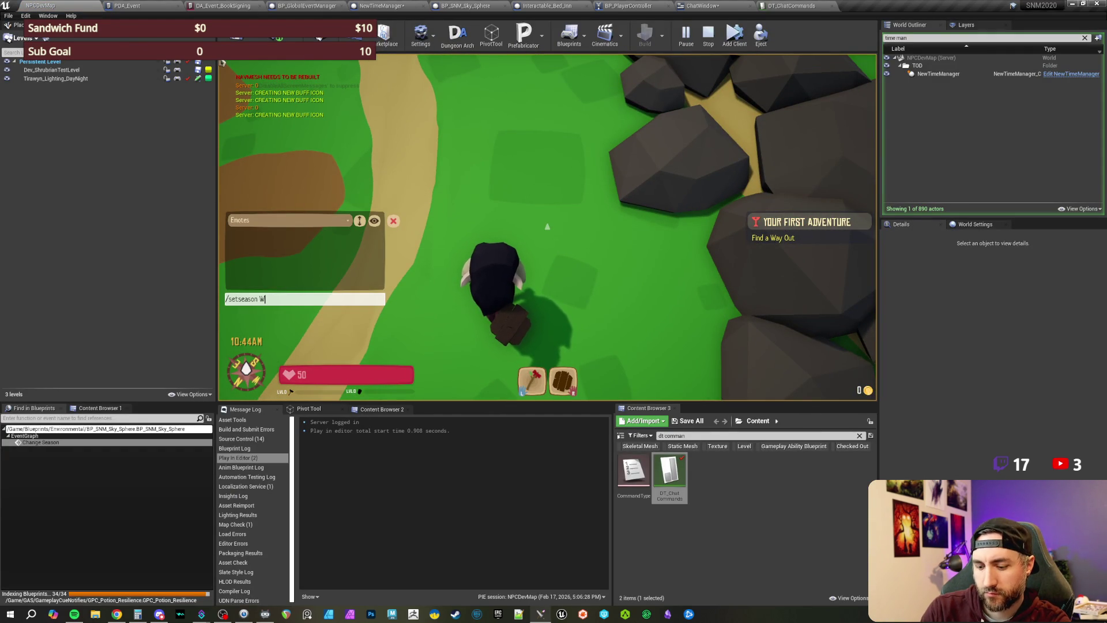
key(Return)
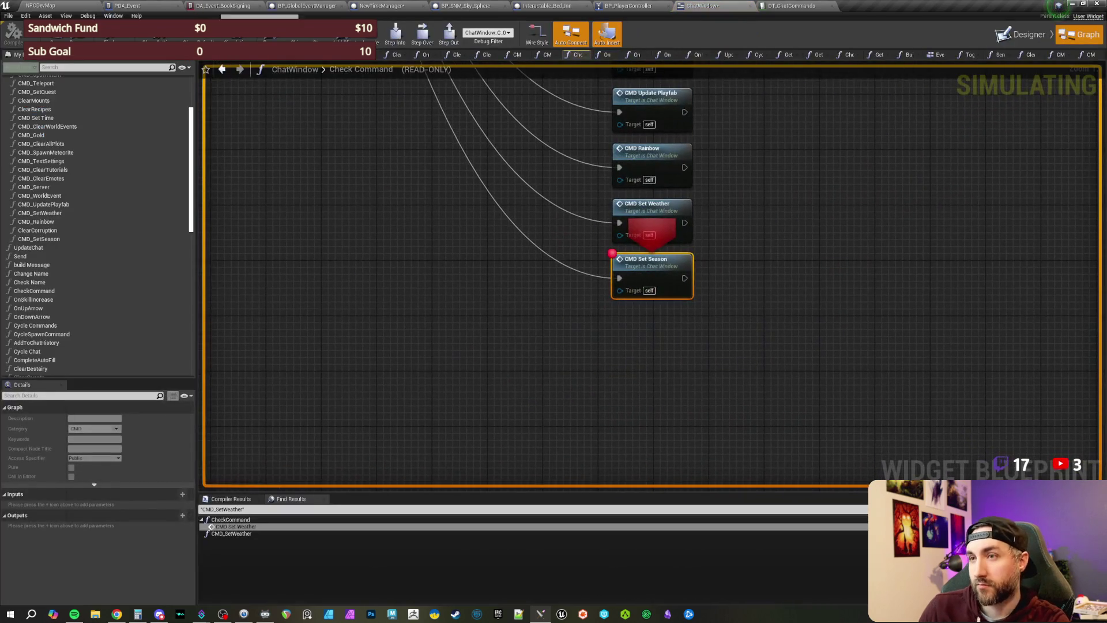
Step: Step through CMD Set Season's season switch and back out into Check Command
click(395, 34)
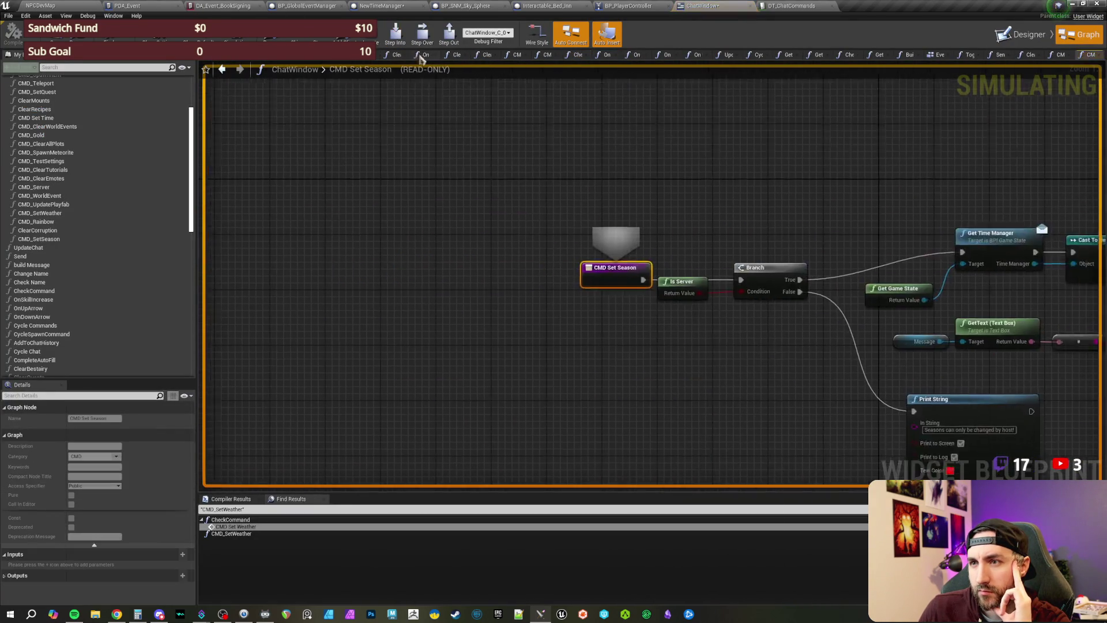
click(422, 38)
click(421, 39)
click(421, 39)
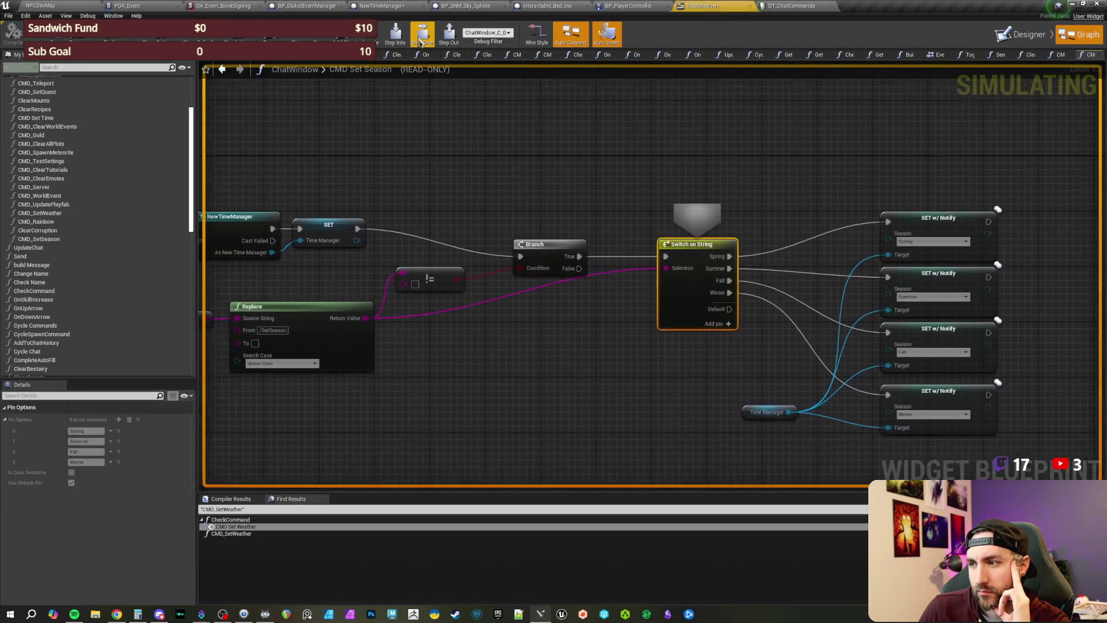
click(421, 40)
click(422, 40)
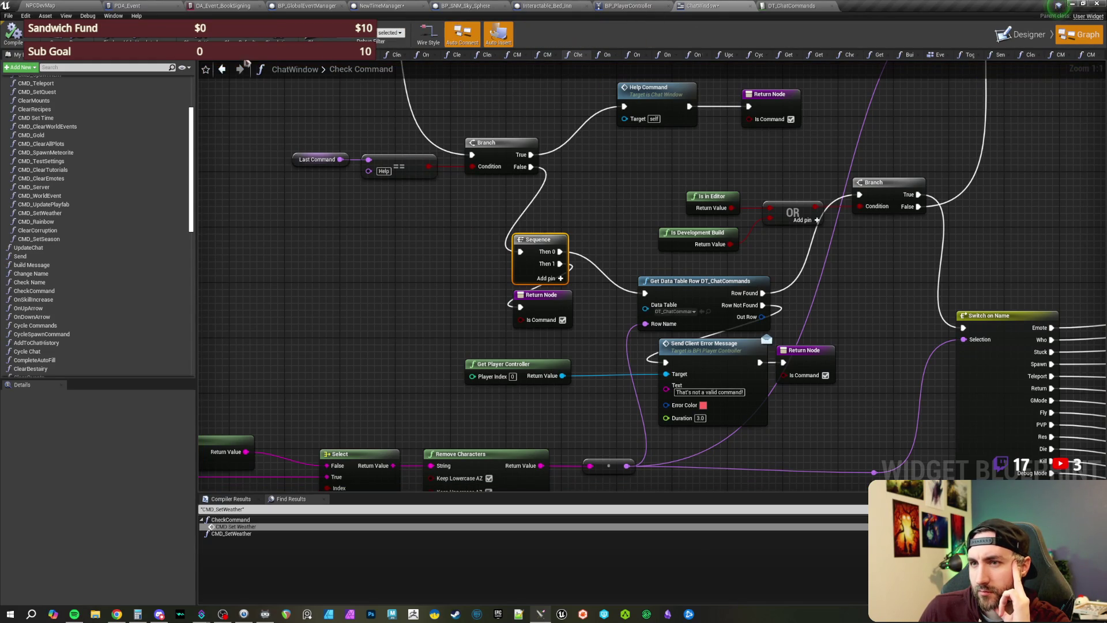
Step: Return to the CMD Set Season graph and select Switch on String to view its case names
click(223, 70)
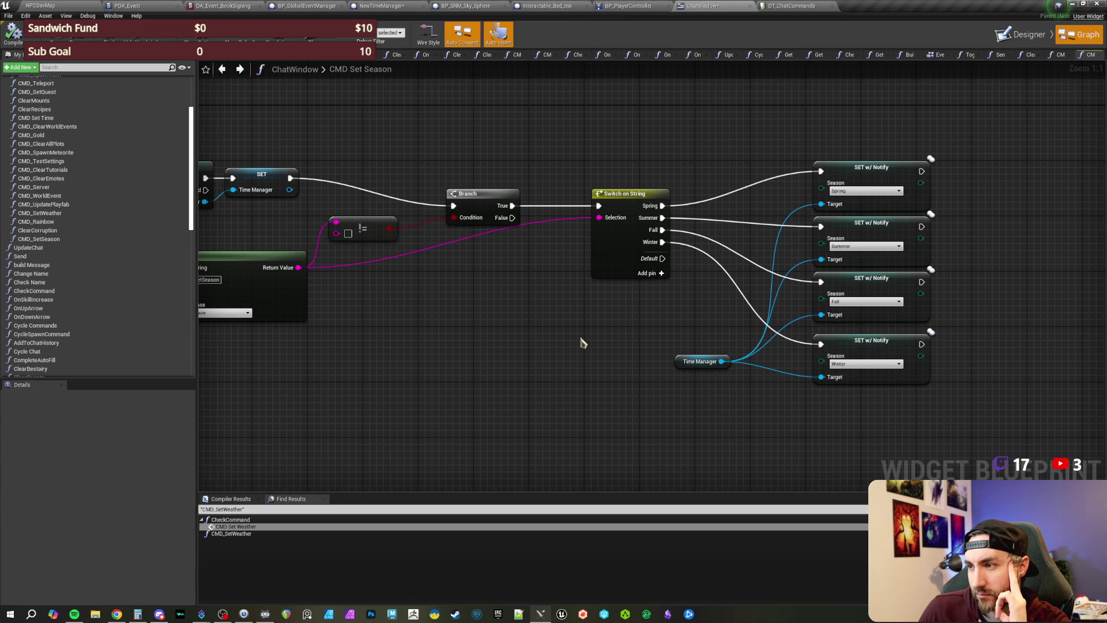
mouse_move(534, 340)
mouse_down()
mouse_move(539, 321)
mouse_move(614, 330)
mouse_move(521, 338)
mouse_up()
click(651, 257)
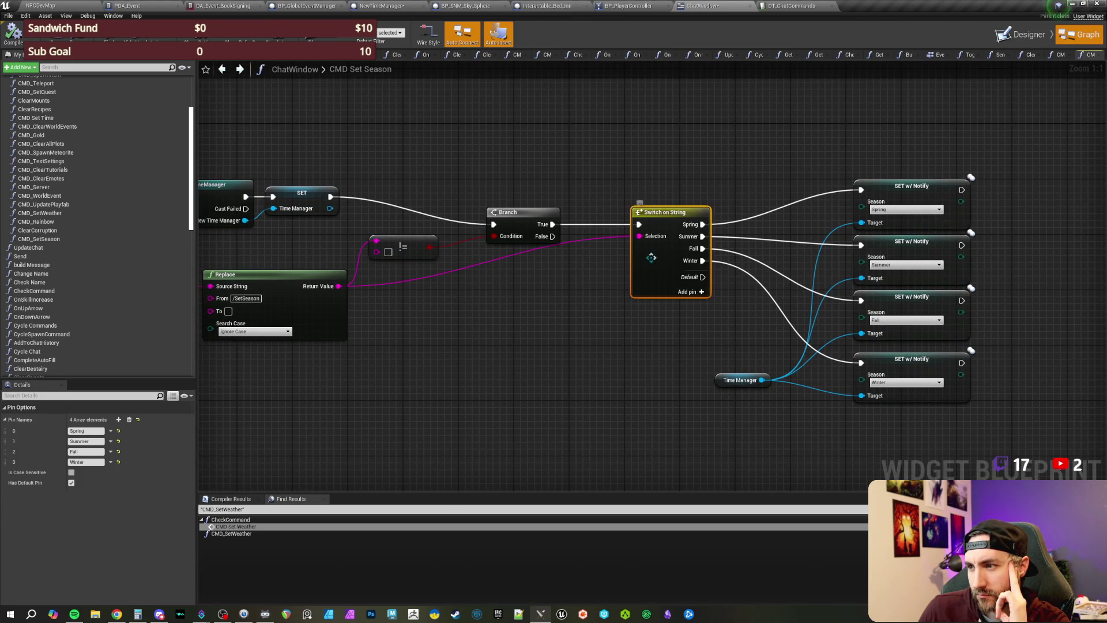
Step: Edit the Winter case name under the switch's Pin Options, leaving Spring, Summer, Fall, Winter
click(92, 462)
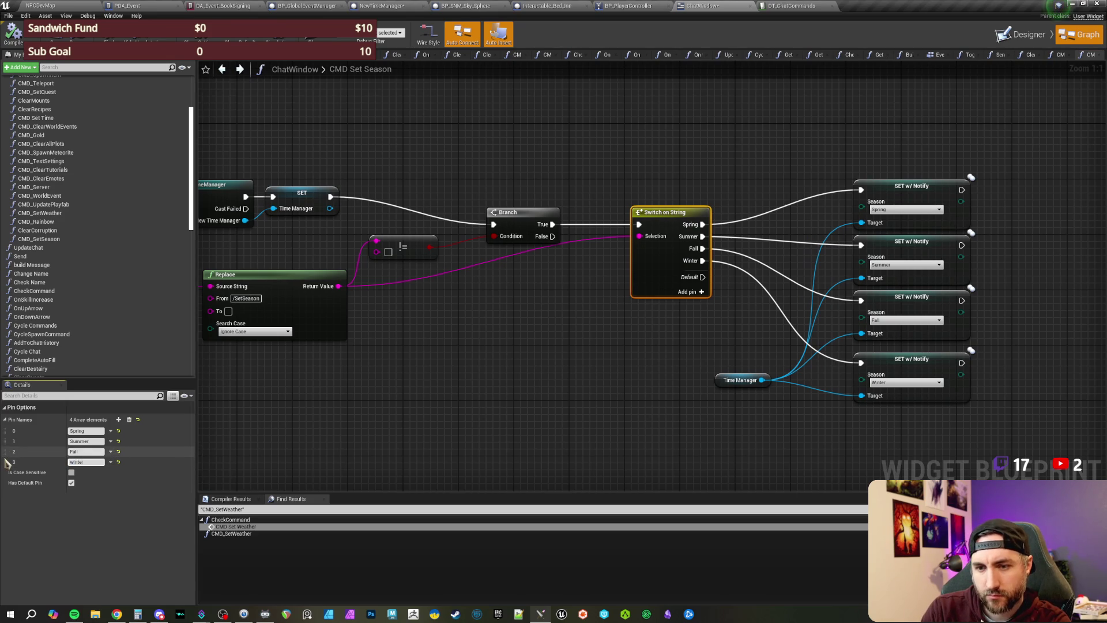
click(443, 430)
click(645, 286)
click(86, 462)
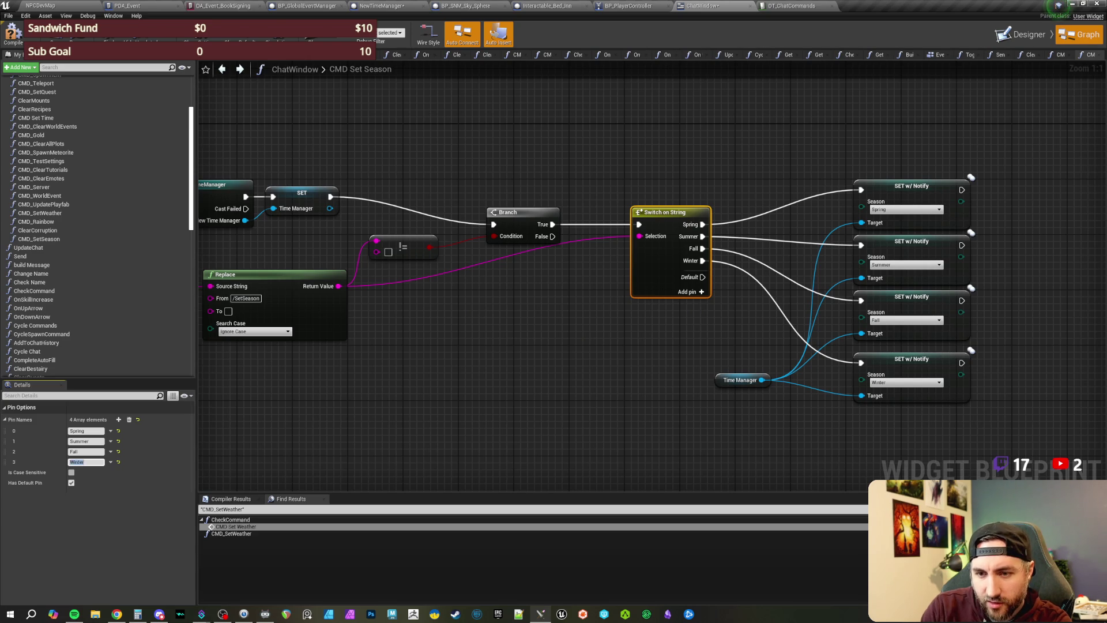
click(617, 353)
mouse_move(618, 353)
mouse_down()
mouse_move(517, 374)
mouse_move(579, 362)
mouse_up()
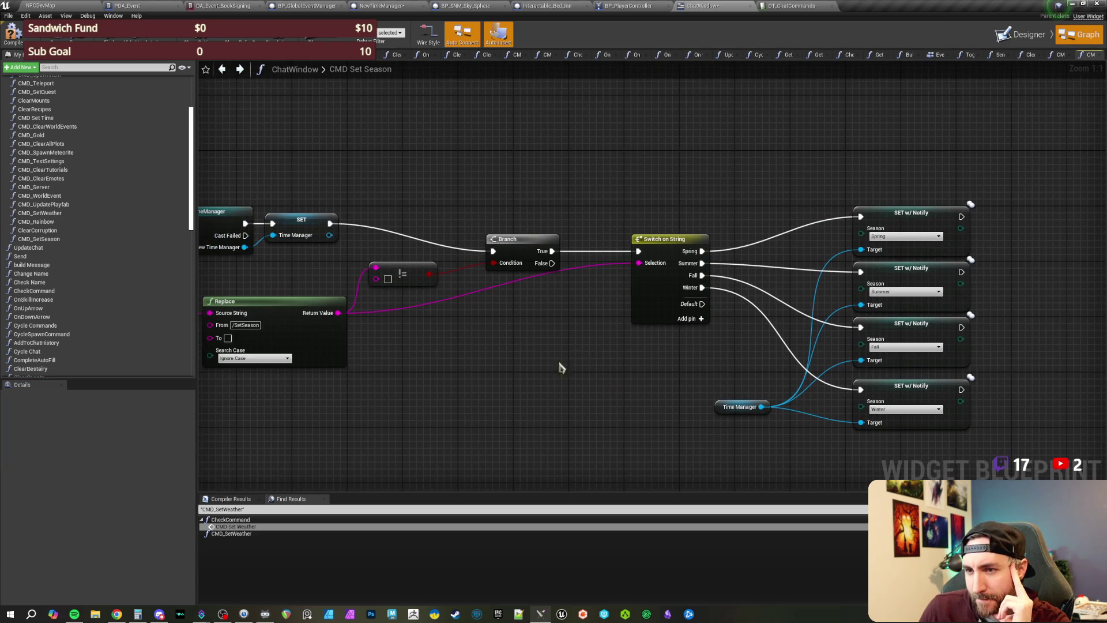